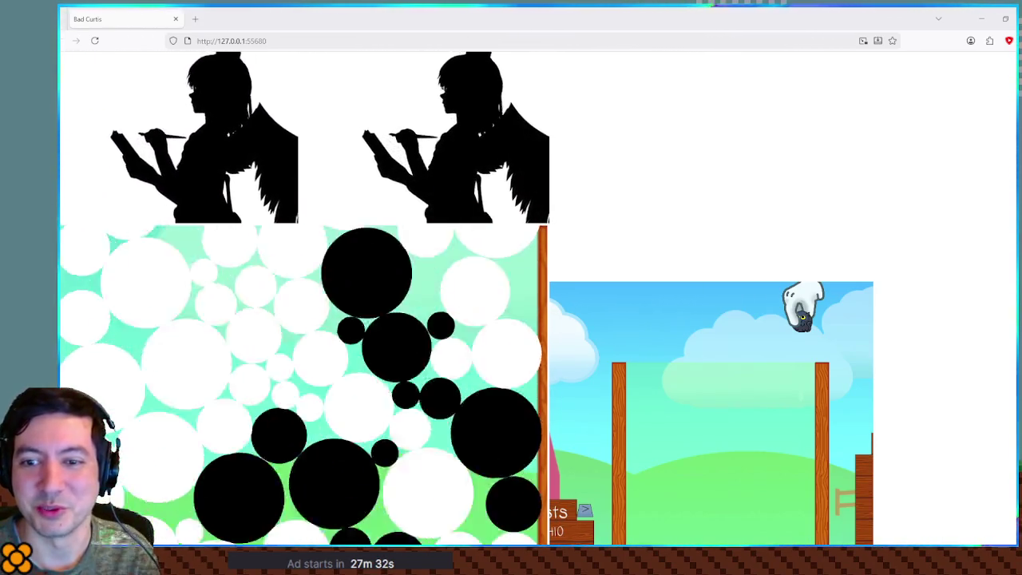
Step: Skip the Bad Apple video ahead to about 0:16, then close the video window
{"action": "key", "text": "alt+Tab"}
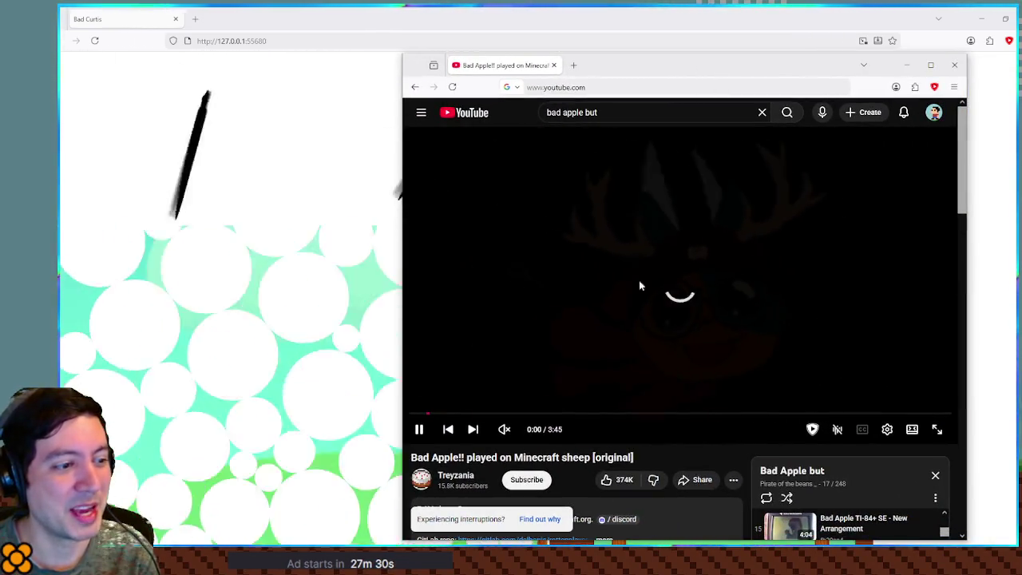
{"action": "left_click", "coordinate": [445, 413]}
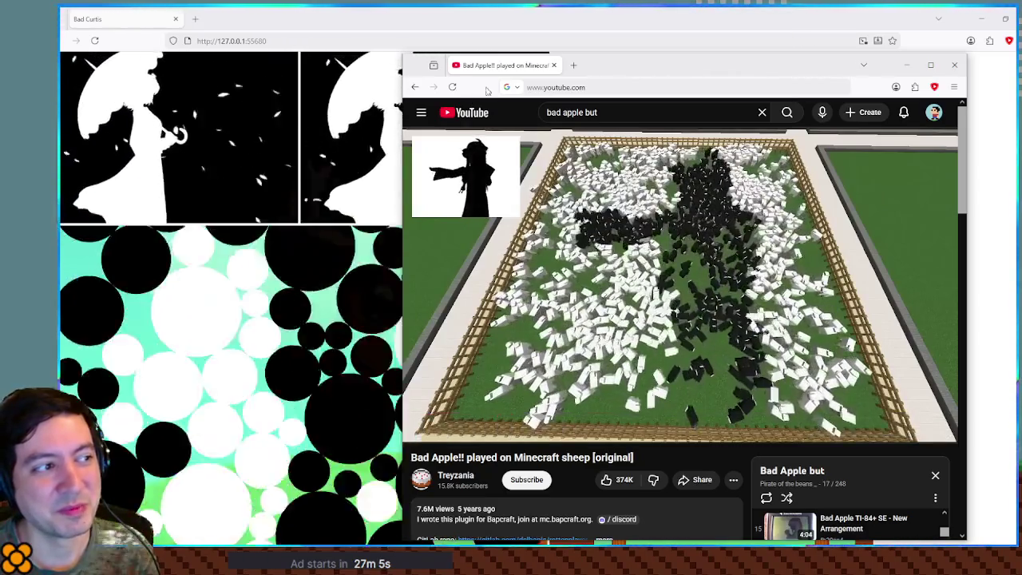
{"action": "key", "text": "ctrl+w"}
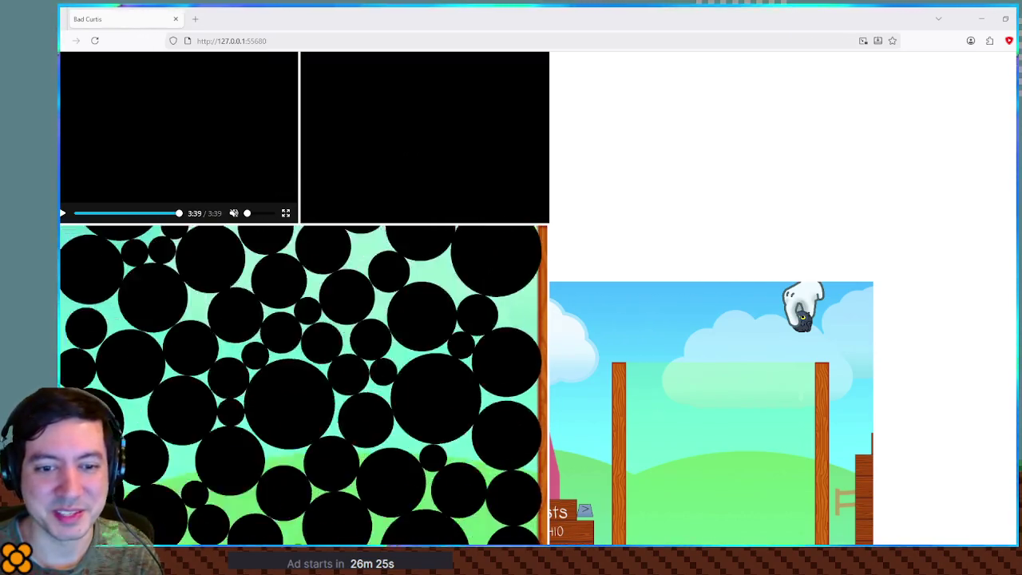
Step: Walk through main.js's processor.loop drawing lines, ending on the vidR radius line
{"action": "key", "text": "alt+Tab"}
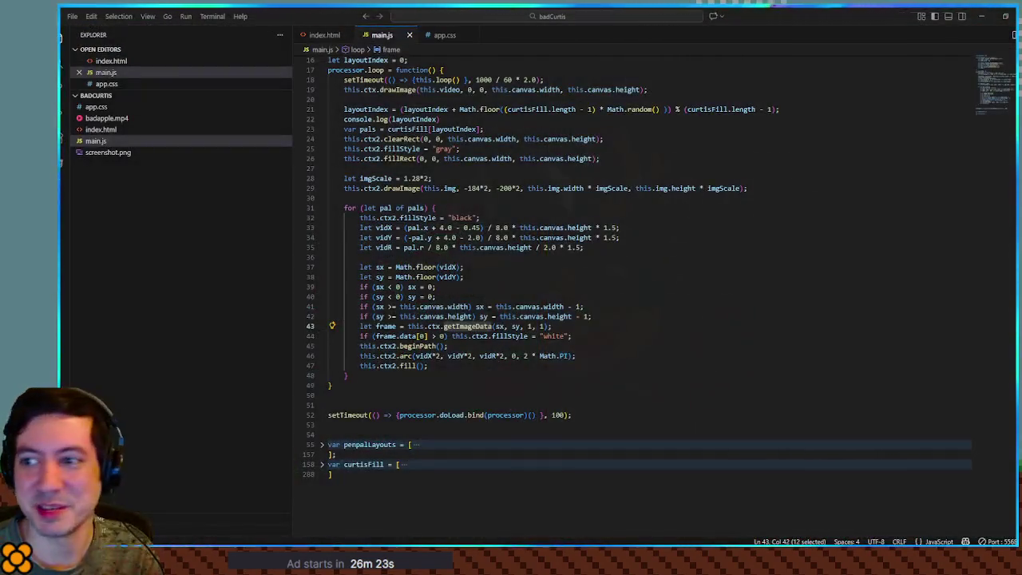
{"action": "mouse_move", "coordinate": [333, 91]}
{"action": "left_mouse_down"}
{"action": "mouse_move", "coordinate": [481, 371]}
{"action": "mouse_move", "coordinate": [371, 132]}
{"action": "left_mouse_up"}
{"action": "left_click", "coordinate": [487, 375]}
{"action": "left_click", "coordinate": [496, 247]}
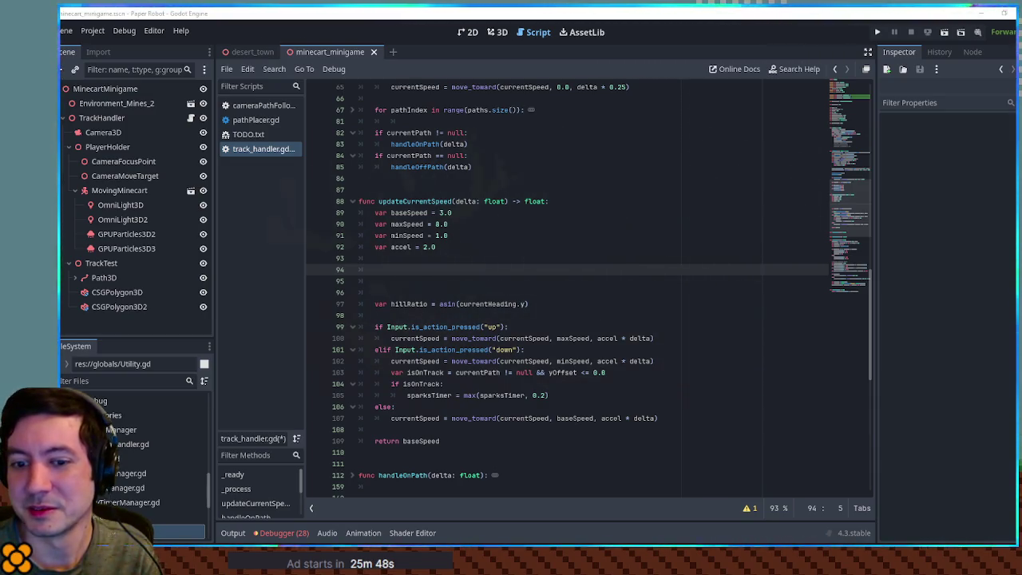
{"action": "mouse_move", "coordinate": [1021, 70]}
{"action": "left_mouse_down"}
{"action": "mouse_move", "coordinate": [866, 70]}
{"action": "mouse_move", "coordinate": [562, 37]}
{"action": "left_mouse_up"}
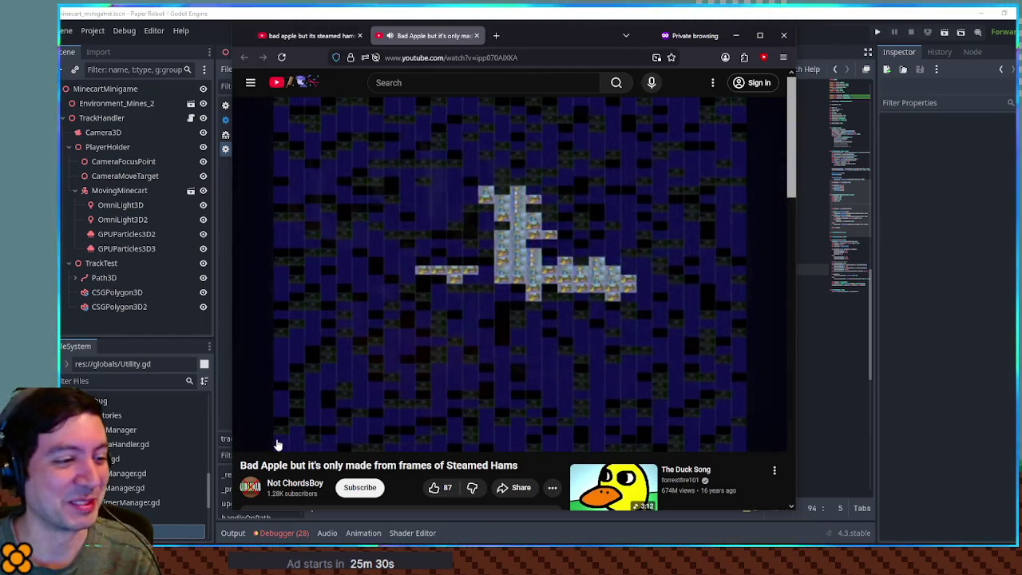
{"action": "left_click", "coordinate": [783, 36]}
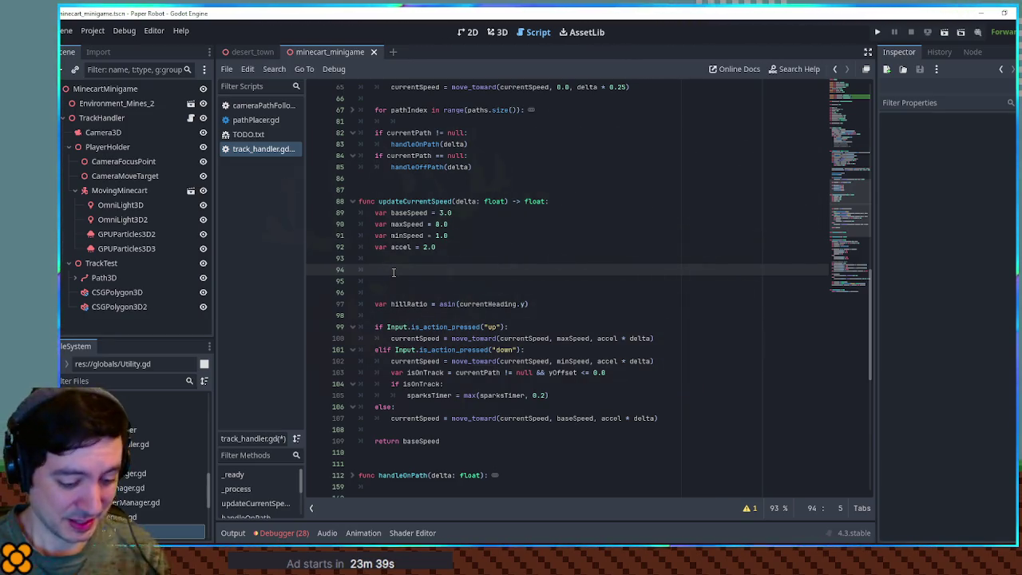
Step: Write scratch notes x = sq(3)/2, y = 0.5 and t = 30deg on lines 94–96
{"action": "type", "text": "y = "}
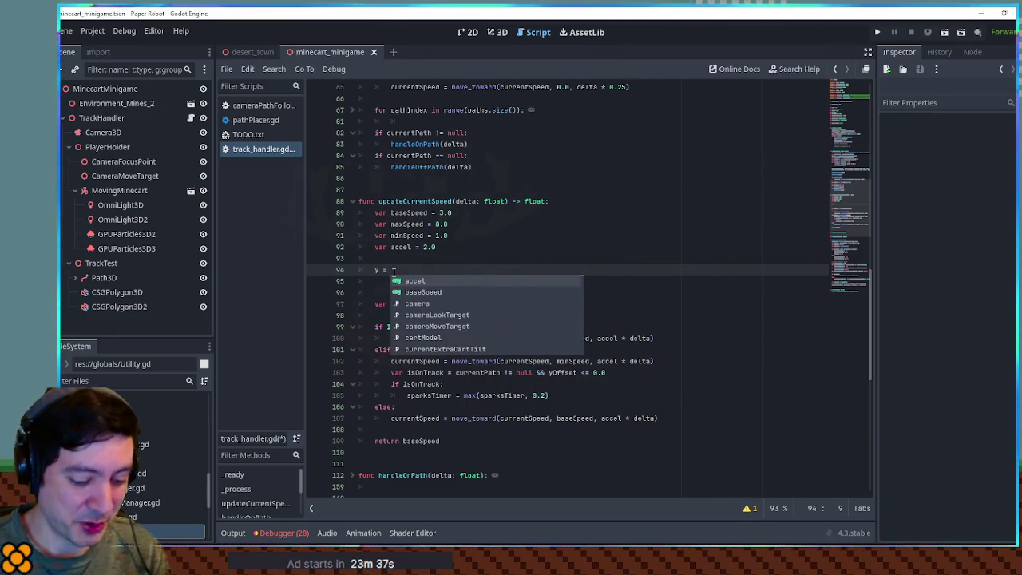
{"action": "type", "text": "v3(3)"}
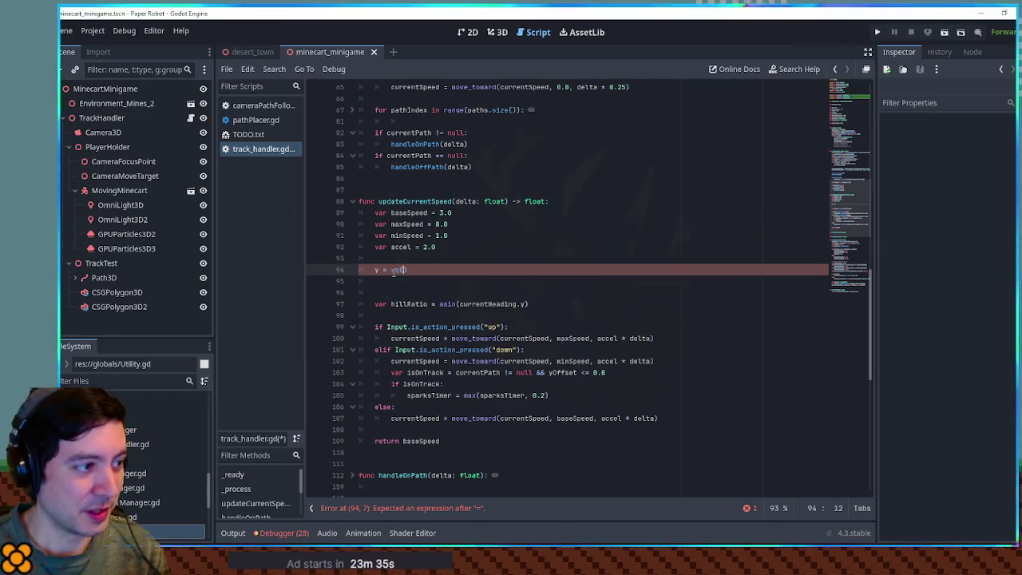
{"action": "type", "text": "/2"}
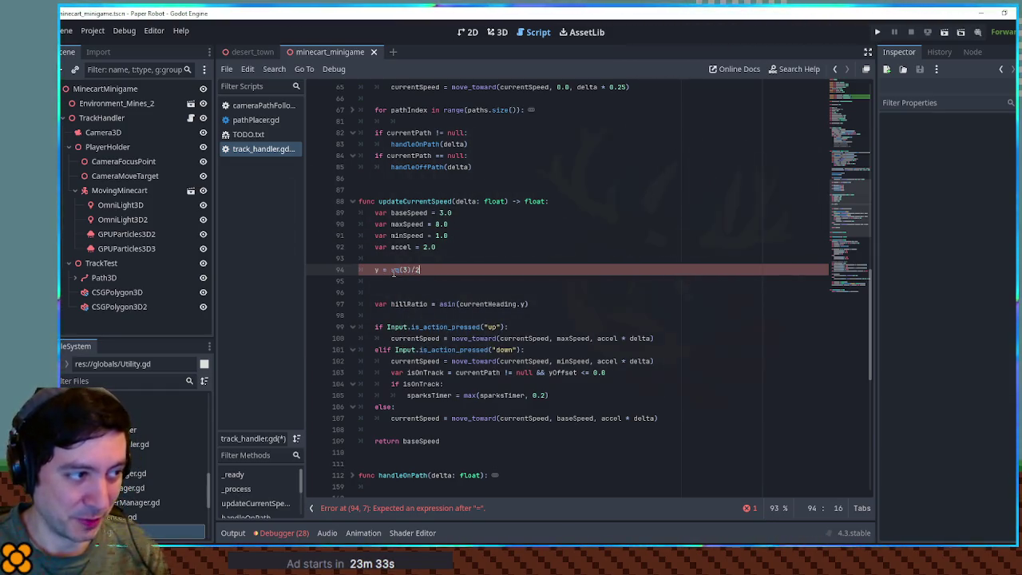
{"action": "key", "text": "Return"}
{"action": "type", "text": "x"}
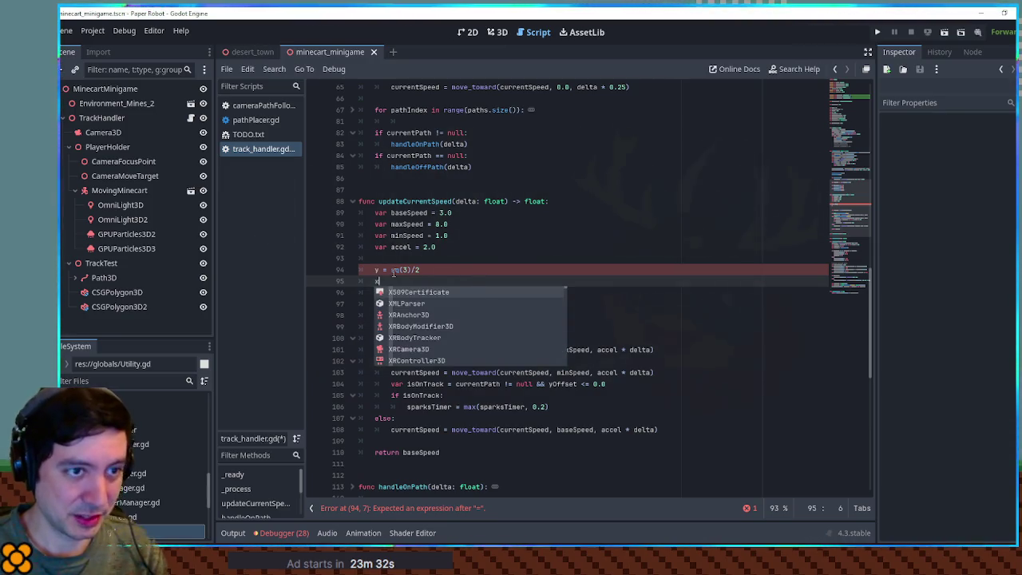
{"action": "key", "text": "BackSpace"}
{"action": "key", "text": "Up"}
{"action": "key", "text": "Up"}
{"action": "key", "text": "Escape"}
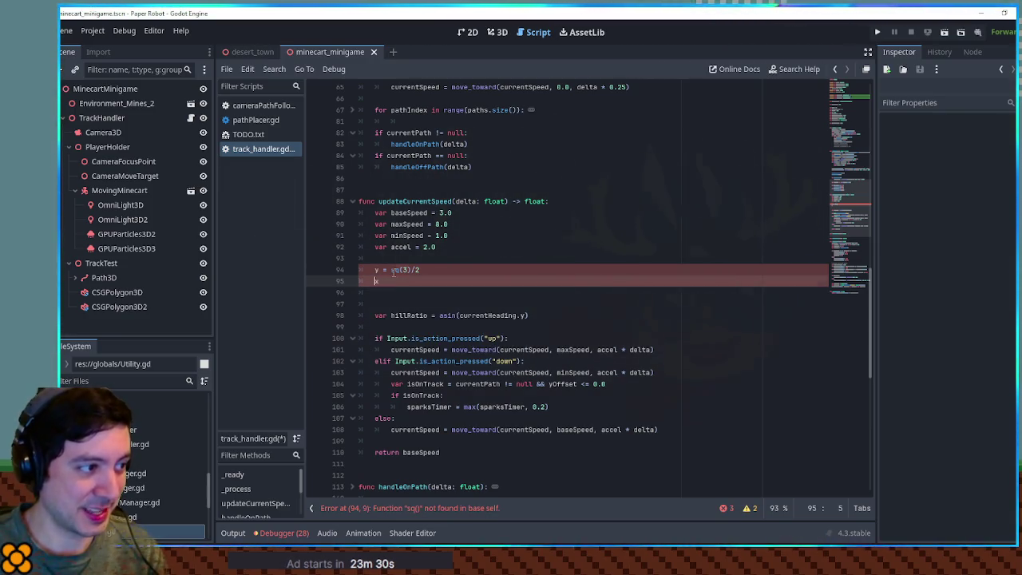
{"action": "key", "text": "Up"}
{"action": "key", "text": "Delete"}
{"action": "type", "text": "x"}
{"action": "key", "text": "Escape"}
{"action": "key", "text": "Down"}
{"action": "type", "text": "y = 0"}
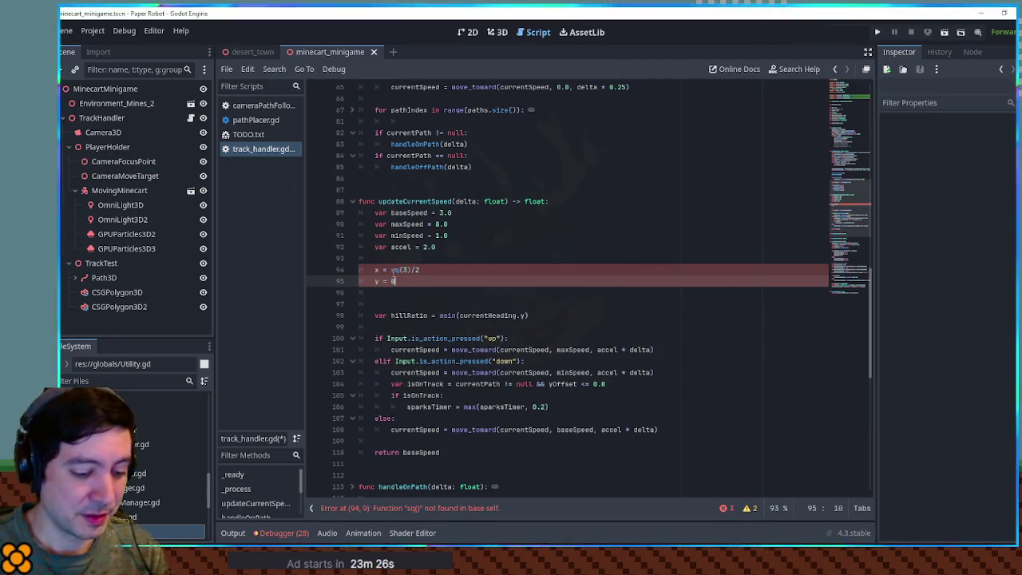
{"action": "type", "text": ".5"}
{"action": "key", "text": "Return"}
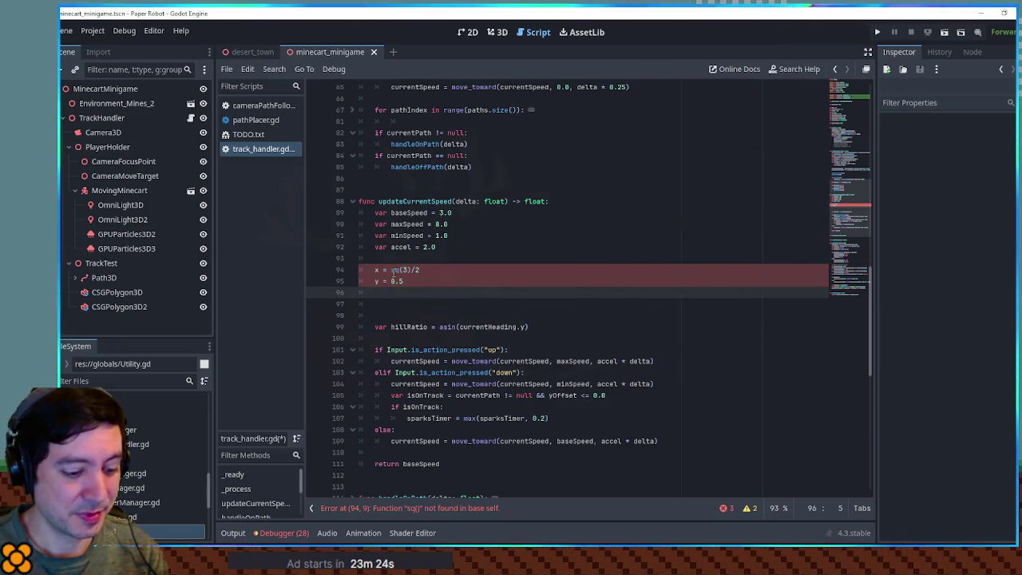
{"action": "type", "text": "t = 30"}
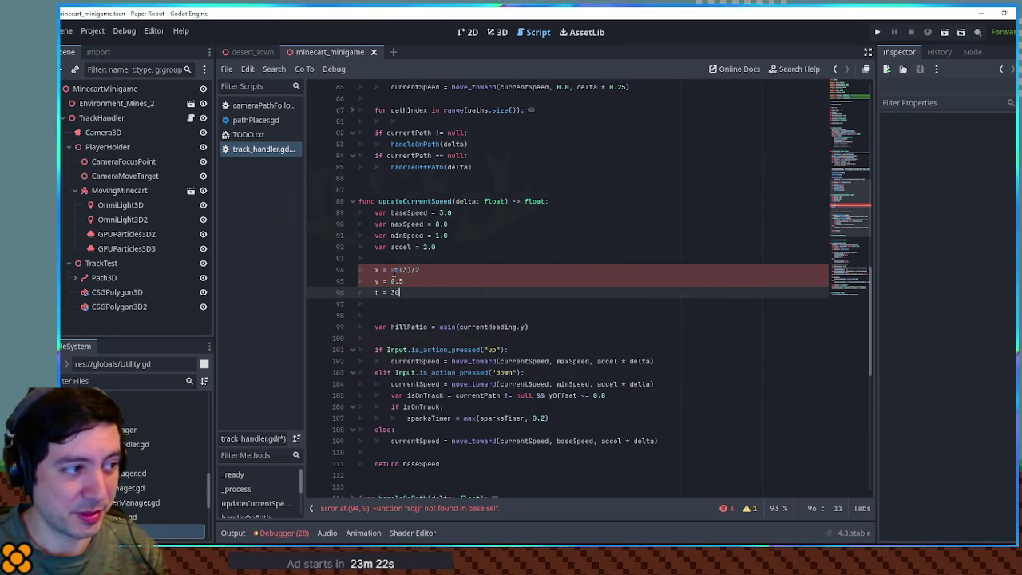
{"action": "type", "text": "deg"}
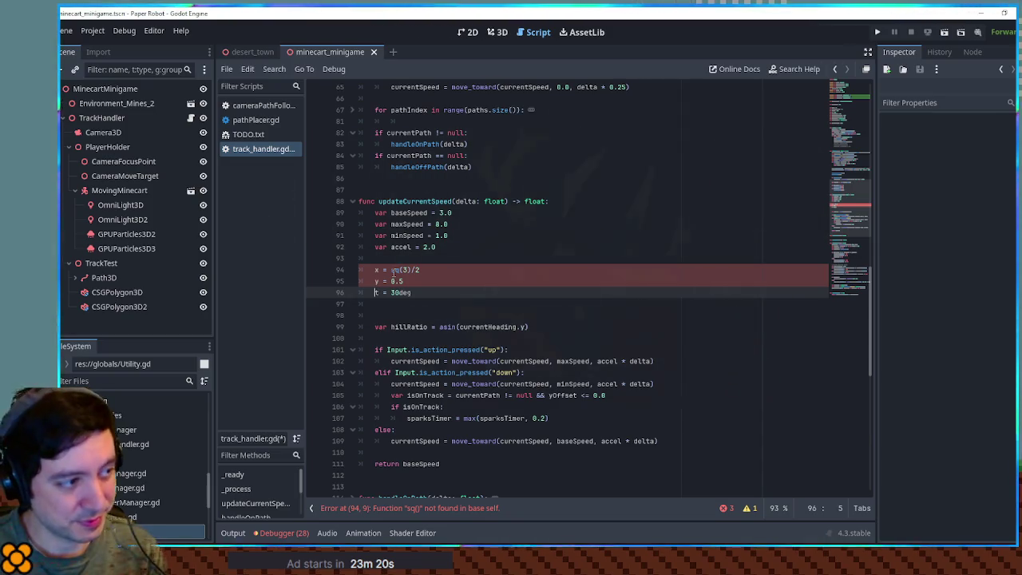
Step: Copy currentHeading.y from the hillRatio line and paste it beside y = 0.5
{"action": "key", "text": "Up"}
{"action": "key", "text": "Up"}
{"action": "key", "text": "Up"}
{"action": "key", "text": "Down"}
{"action": "key", "text": "Down"}
{"action": "key", "text": "Down"}
{"action": "key", "text": "Up"}
{"action": "key", "text": "Up"}
{"action": "key", "text": "Up"}
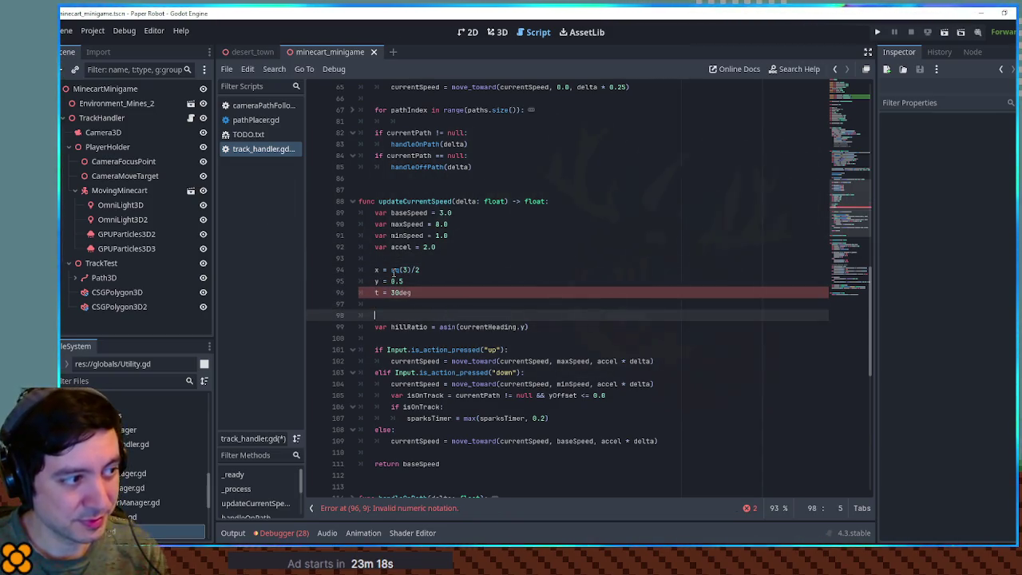
{"action": "key", "text": "Down"}
{"action": "key", "text": "Down"}
{"action": "key", "text": "Down"}
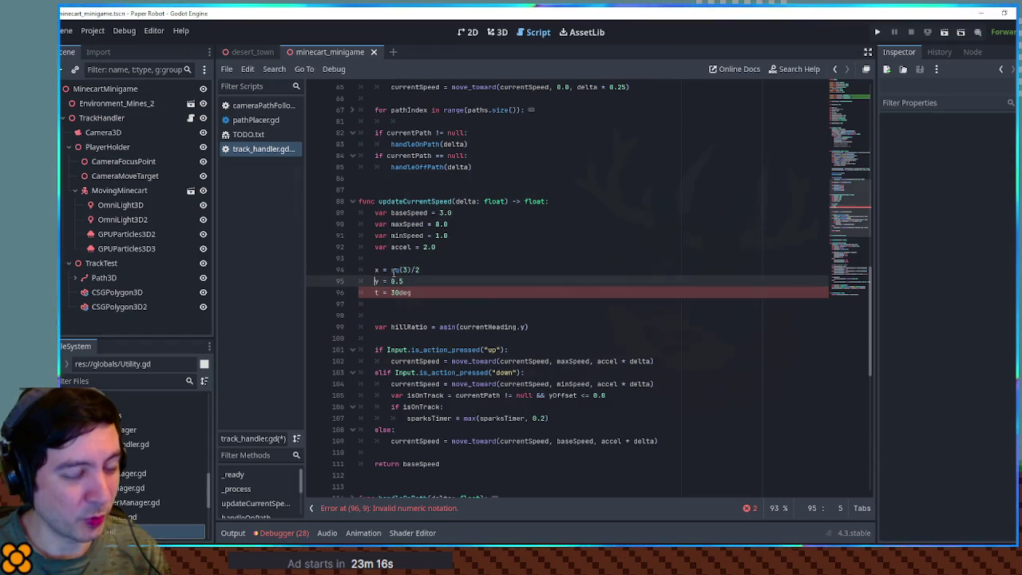
{"action": "left_click", "coordinate": [523, 328]}
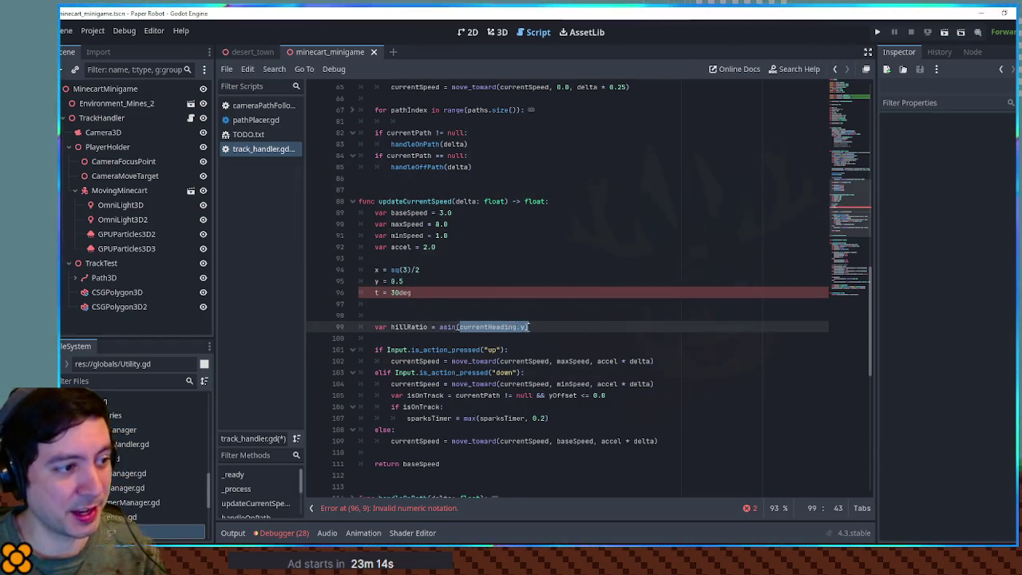
{"action": "left_click", "coordinate": [438, 283]}
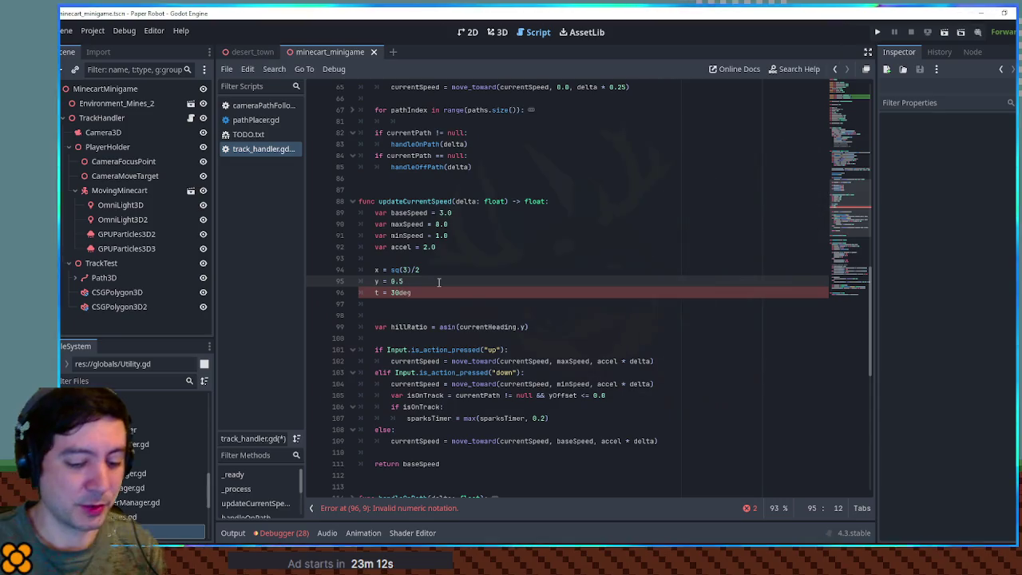
{"action": "type", "text": "currentHeading.y"}
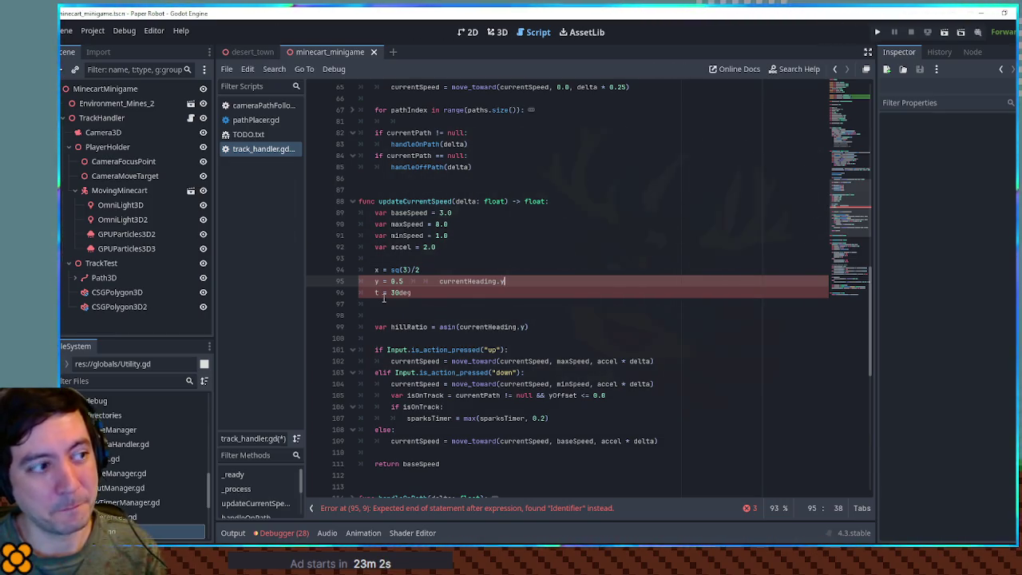
Step: Note currentHeading.x beside the x = sq(3)/2 scratch line
{"action": "left_click", "coordinate": [441, 274]}
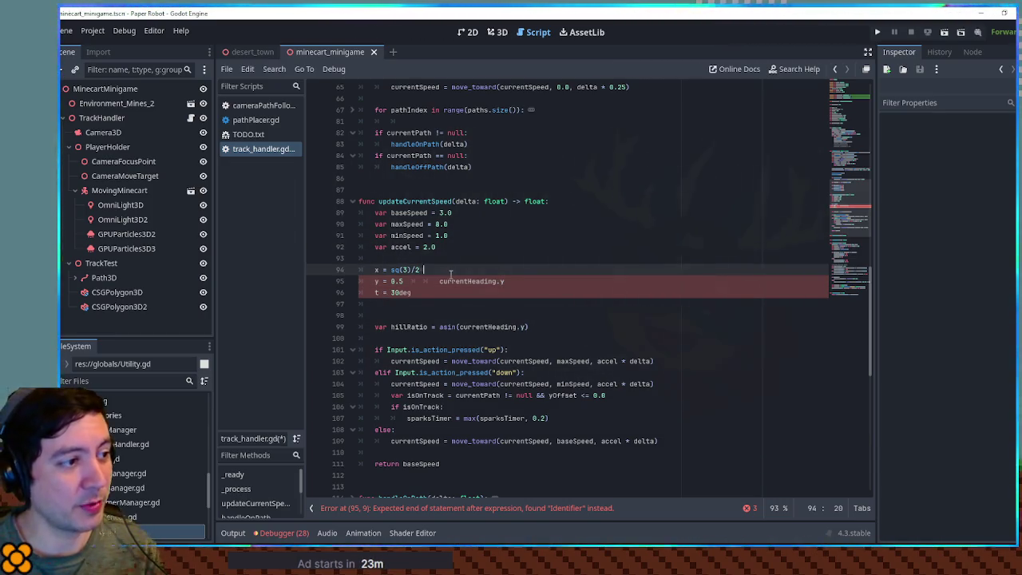
{"action": "key", "text": "Tab"}
{"action": "type", "text": "currentHeading.y"}
{"action": "key", "text": "BackSpace"}
{"action": "type", "text": "x"}
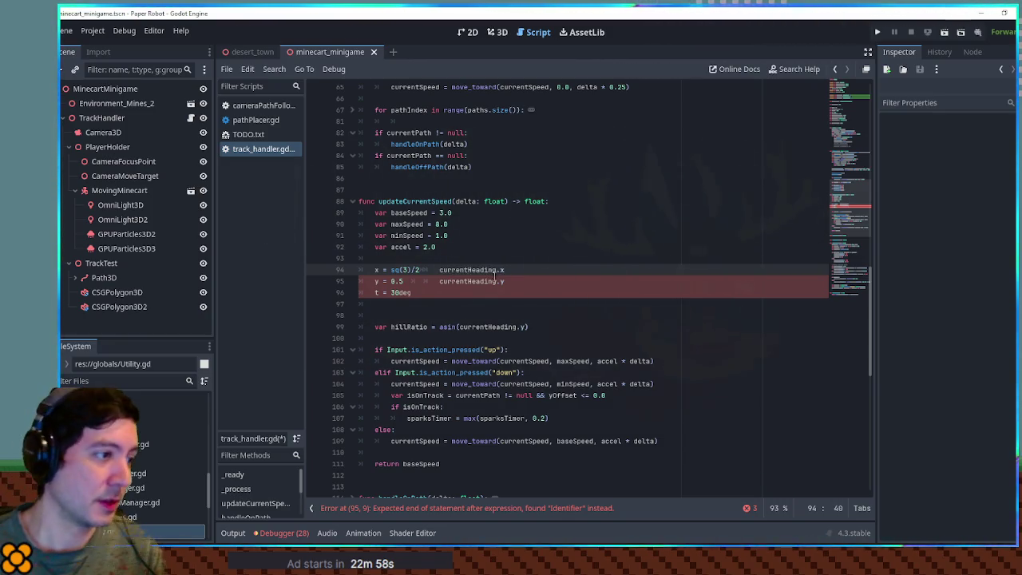
Step: Rename the hillRatio variable to hillAngle
{"action": "left_click_drag", "start_coordinate": [406, 325], "coordinate": [429, 326]}
{"action": "type", "text": "De"}
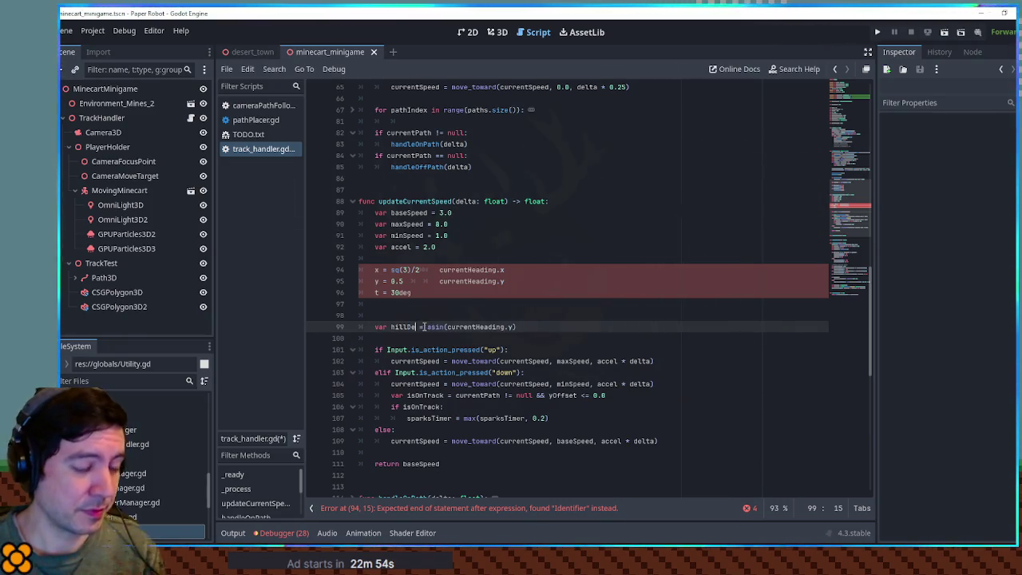
{"action": "key", "text": "BackSpace"}
{"action": "key", "text": "BackSpace"}
{"action": "type", "text": "An"}
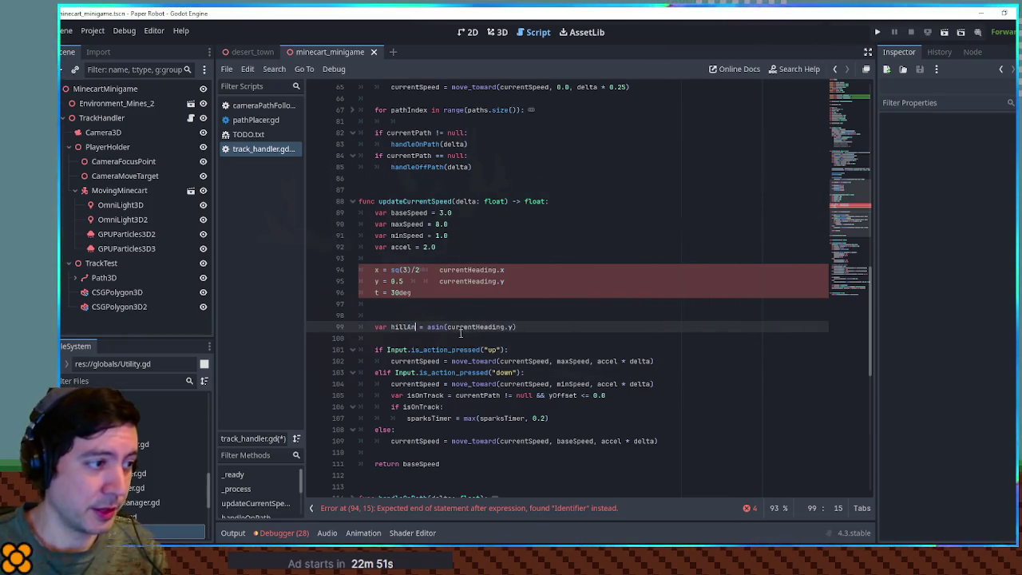
{"action": "type", "text": "gle"}
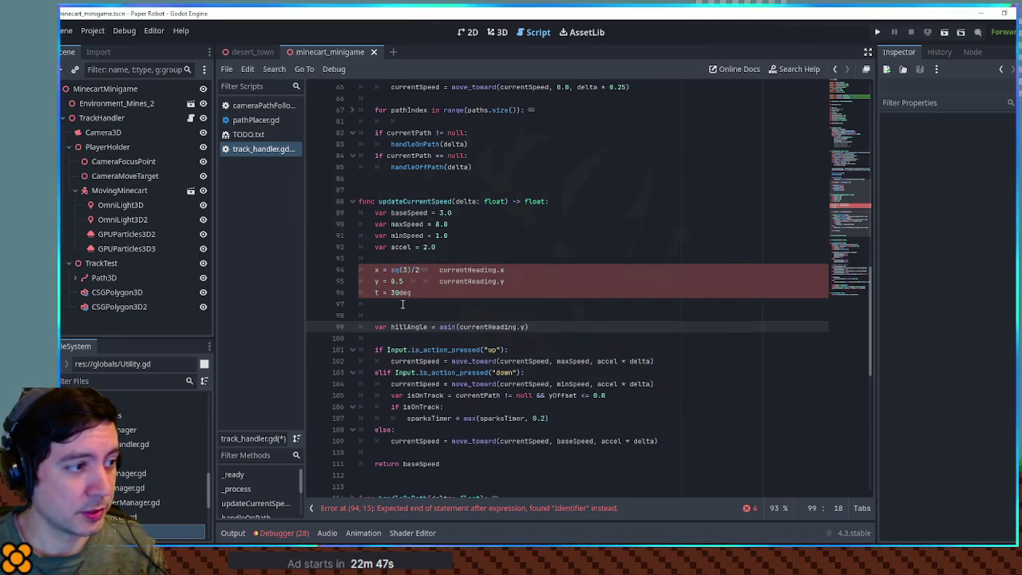
Step: Replace asin on line 99 with atan2(currentHeading.y, currentHeading.x)
{"action": "double_click", "coordinate": [445, 326]}
{"action": "type", "text": "atan2"}
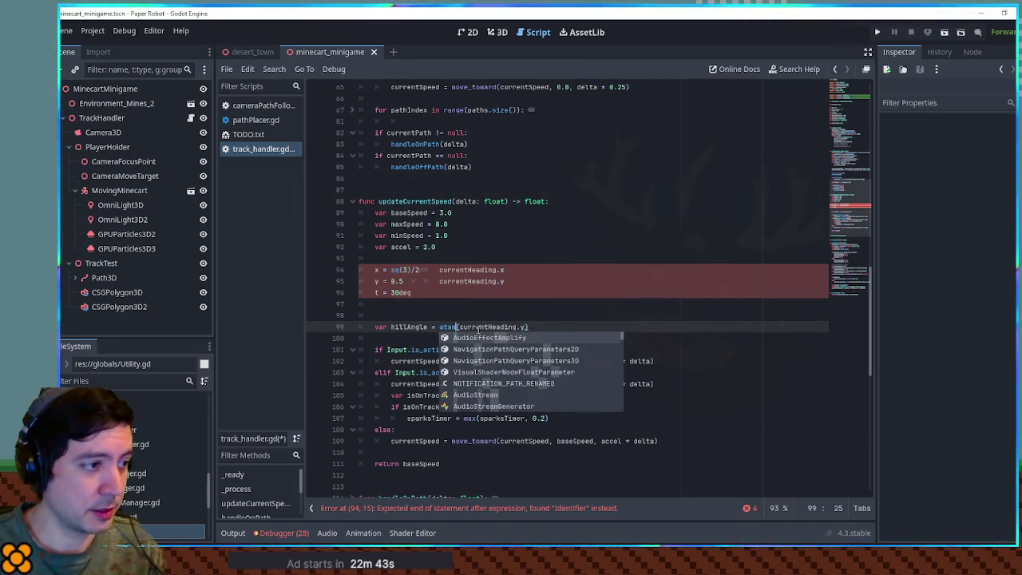
{"action": "key", "text": "Right"}
{"action": "key", "text": "Right"}
{"action": "key", "text": "Right"}
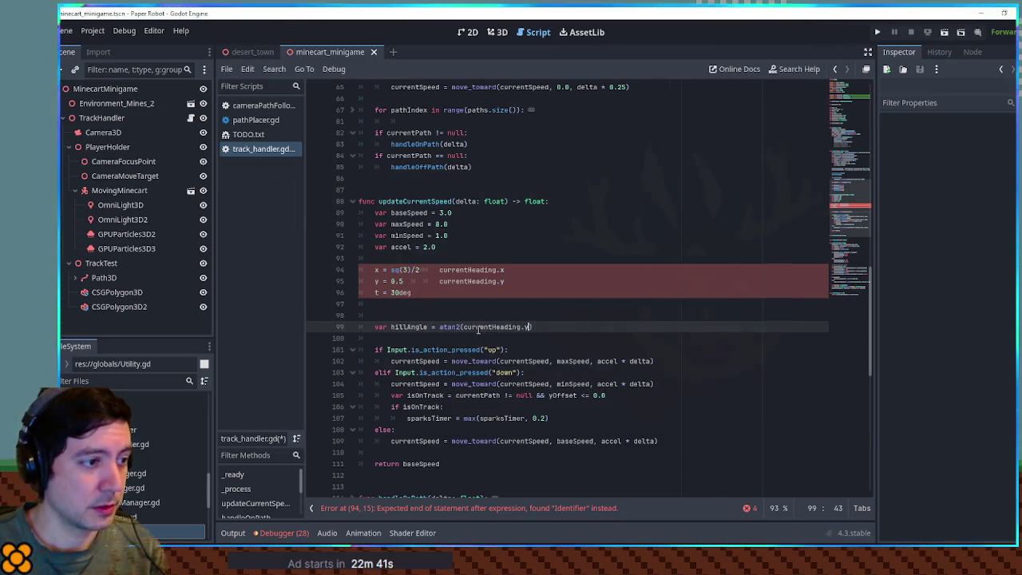
{"action": "key", "text": "BackSpace"}
{"action": "key", "text": "BackSpace"}
{"action": "key", "text": "BackSpace"}
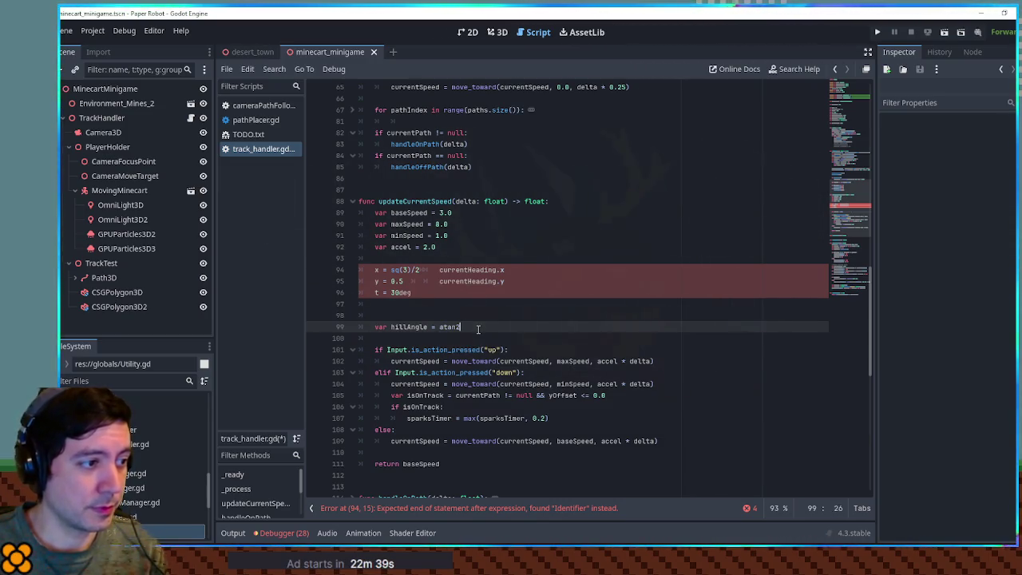
{"action": "type", "text": "("}
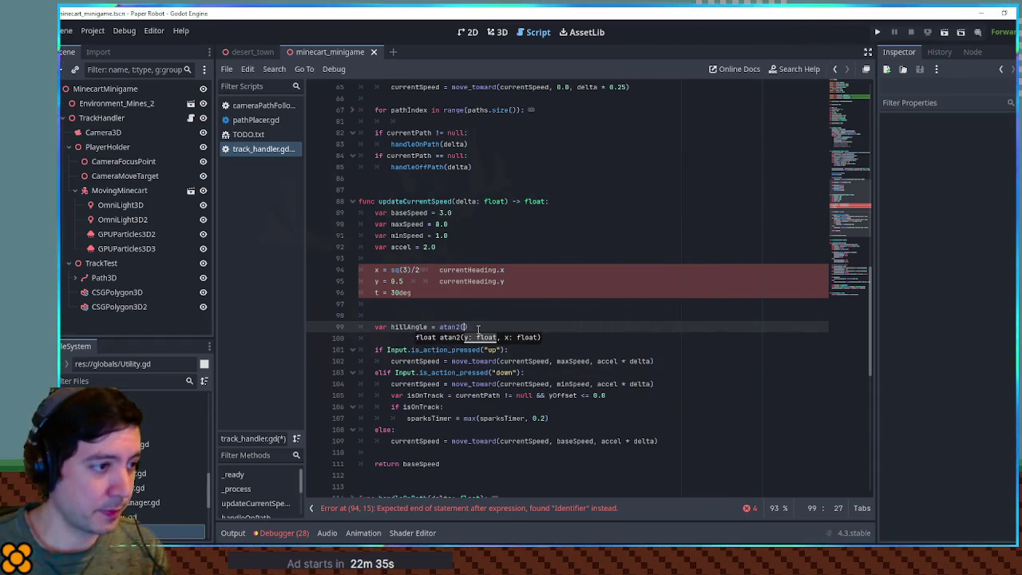
{"action": "left_click_drag", "start_coordinate": [439, 281], "coordinate": [504, 281]}
{"action": "left_click", "coordinate": [464, 327]}
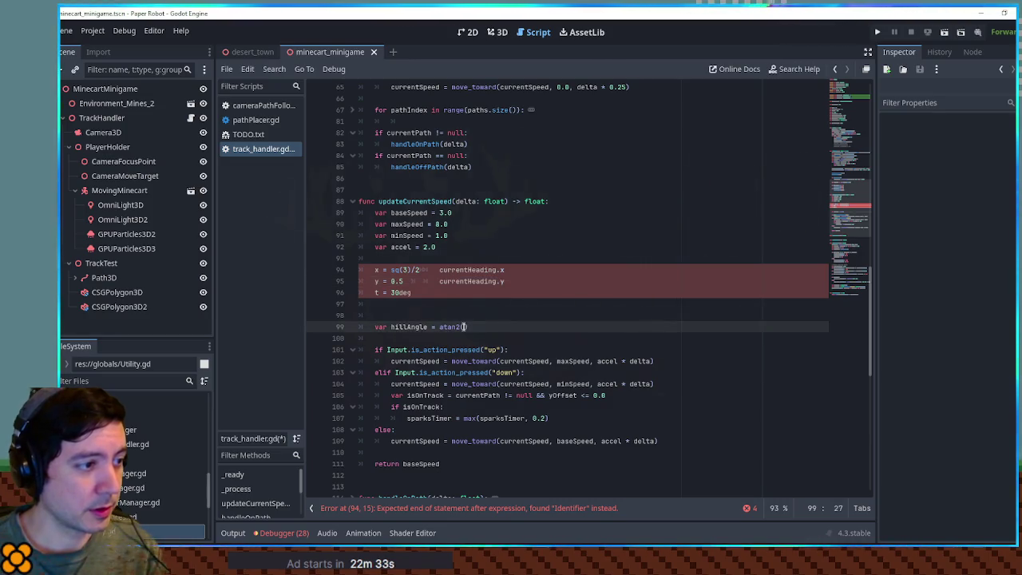
{"action": "type", "text": "currentHeading.y"}
{"action": "type", "text": ","}
{"action": "type", "text": "currentHeading.y"}
{"action": "key", "text": "BackSpace"}
{"action": "type", "text": "x"}
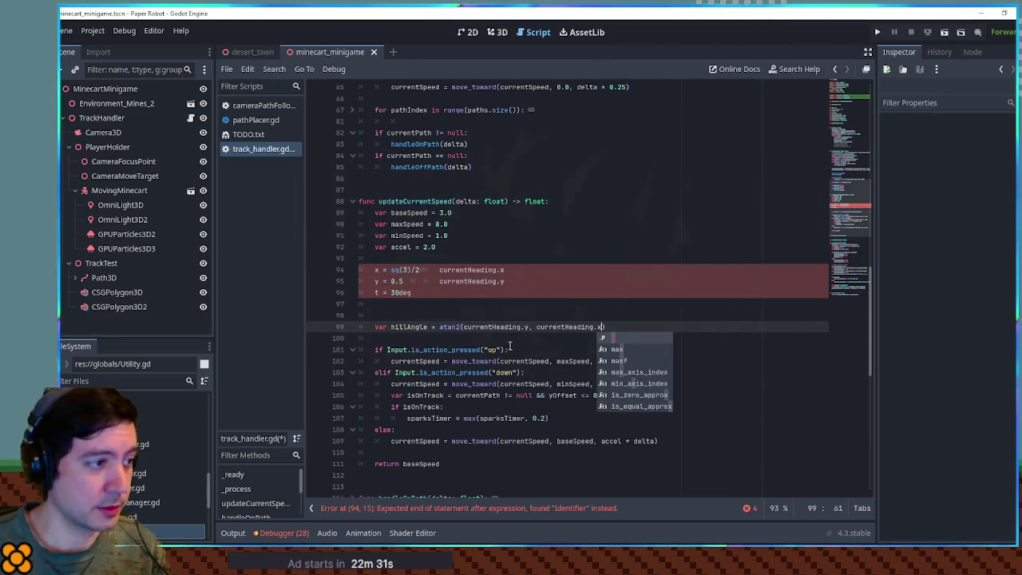
Step: Delete the scratch x/y/t note lines above hillAngle
{"action": "left_click", "coordinate": [416, 269]}
{"action": "key", "text": "ctrl+shift+k"}
{"action": "key", "text": "ctrl+shift+k"}
{"action": "key", "text": "ctrl+shift+k"}
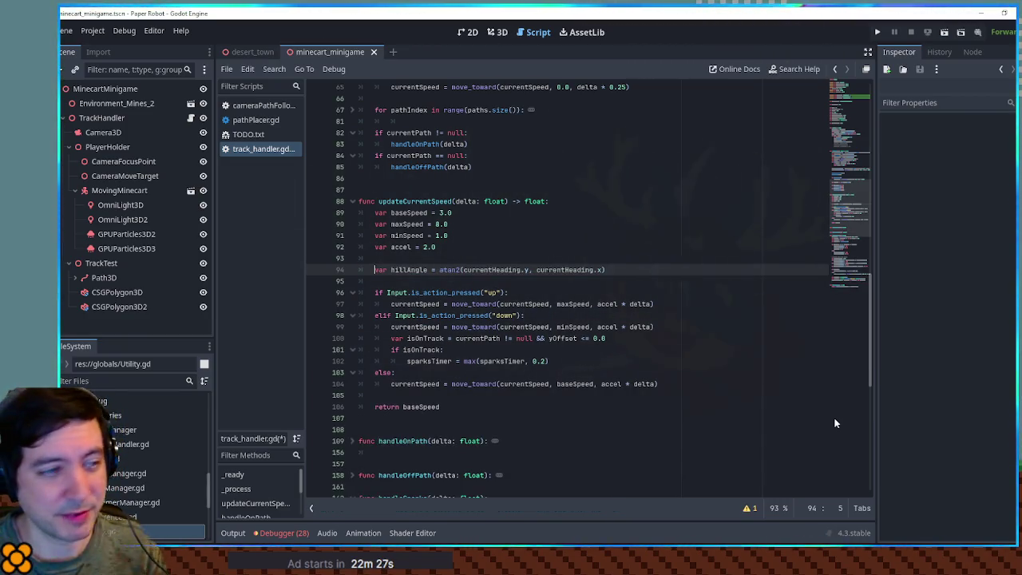
{"action": "double_click", "coordinate": [402, 269]}
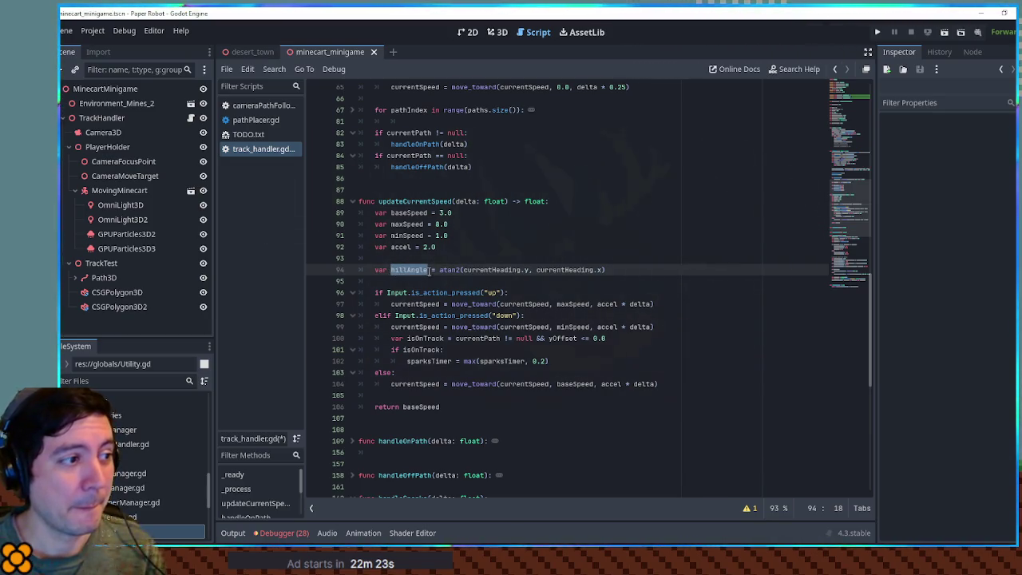
Step: On line 95, write var hillSpeedRatio = hillAngle / (PI / 2.0)
{"action": "left_click", "coordinate": [697, 271]}
{"action": "key", "text": "Return"}
{"action": "type", "text": "var hillSpeedRatio ="}
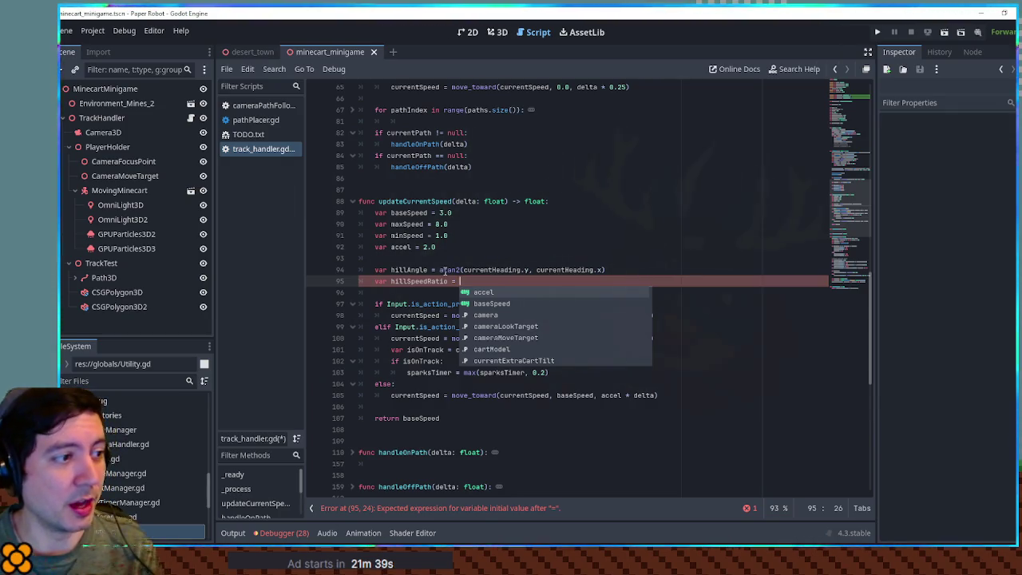
{"action": "double_click", "coordinate": [409, 269]}
{"action": "key", "text": "ctrl+c"}
{"action": "left_click", "coordinate": [516, 284]}
{"action": "key", "text": "ctrl+v"}
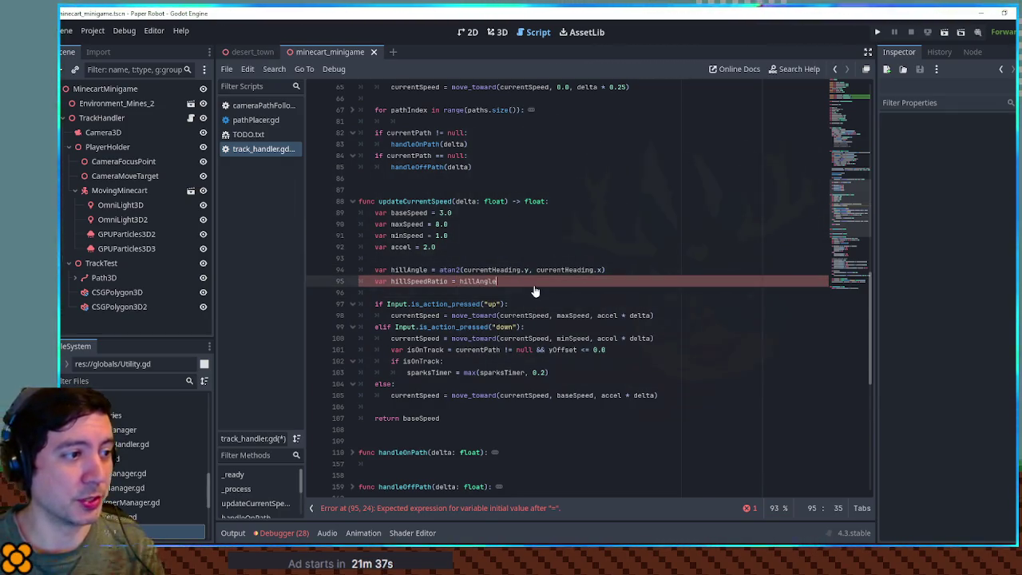
{"action": "type", "text": " / (PI / "}
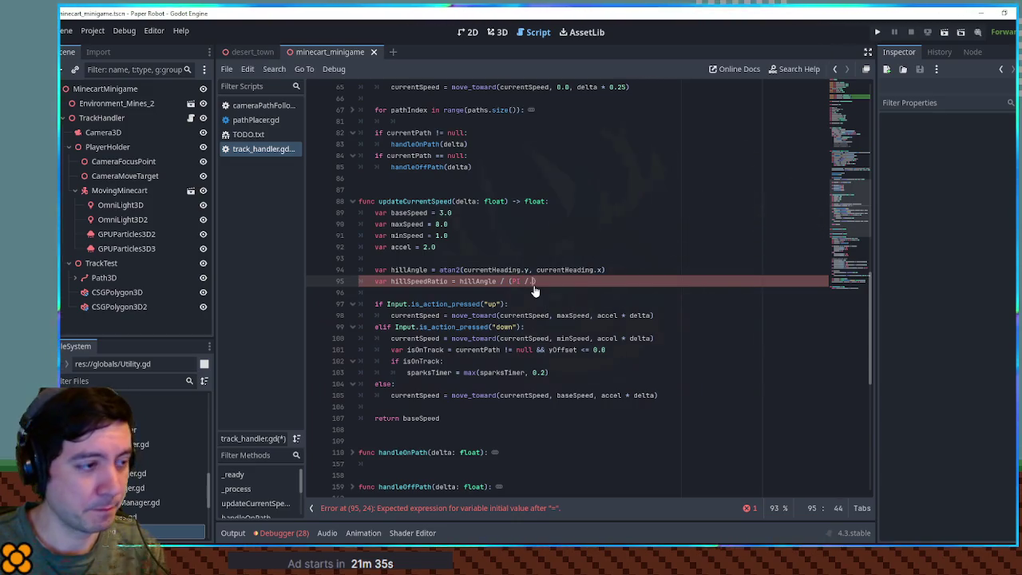
{"action": "type", "text": "2.0"}
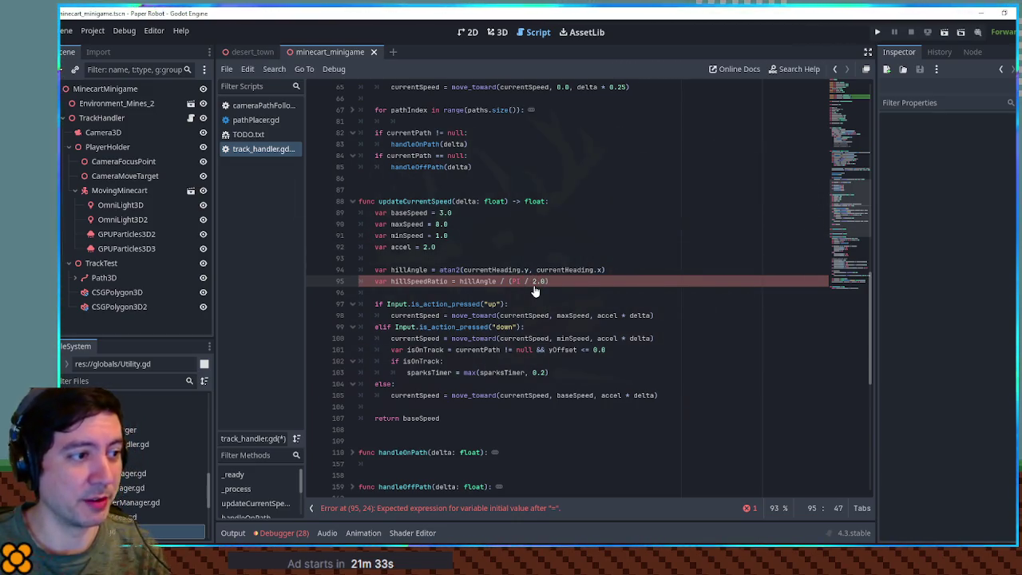
{"action": "double_click", "coordinate": [408, 282]}
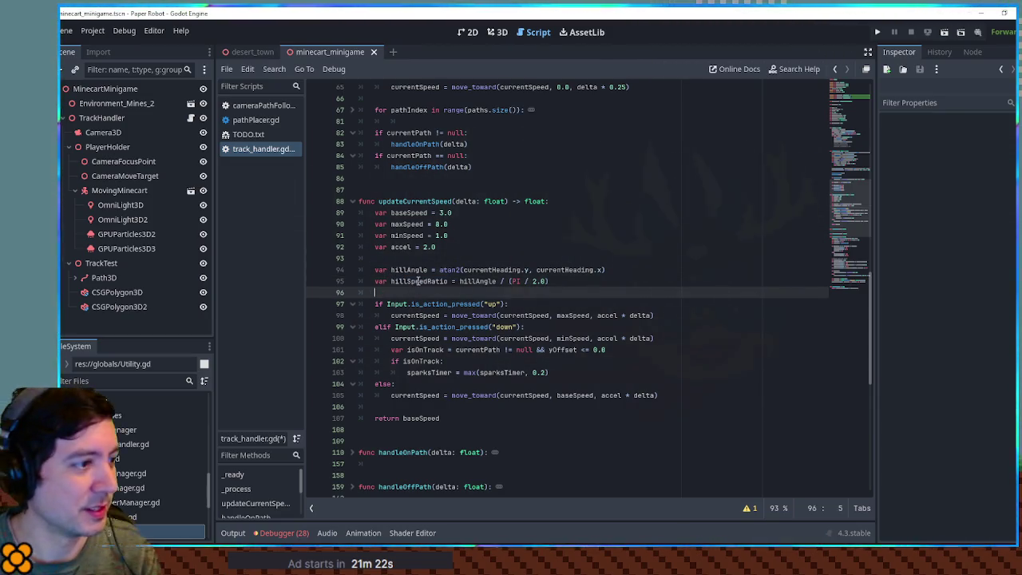
Step: Review the currentSpeed move_toward lines and their maxSpeed and baseSpeed targets
{"action": "double_click", "coordinate": [426, 316]}
{"action": "double_click", "coordinate": [573, 316]}
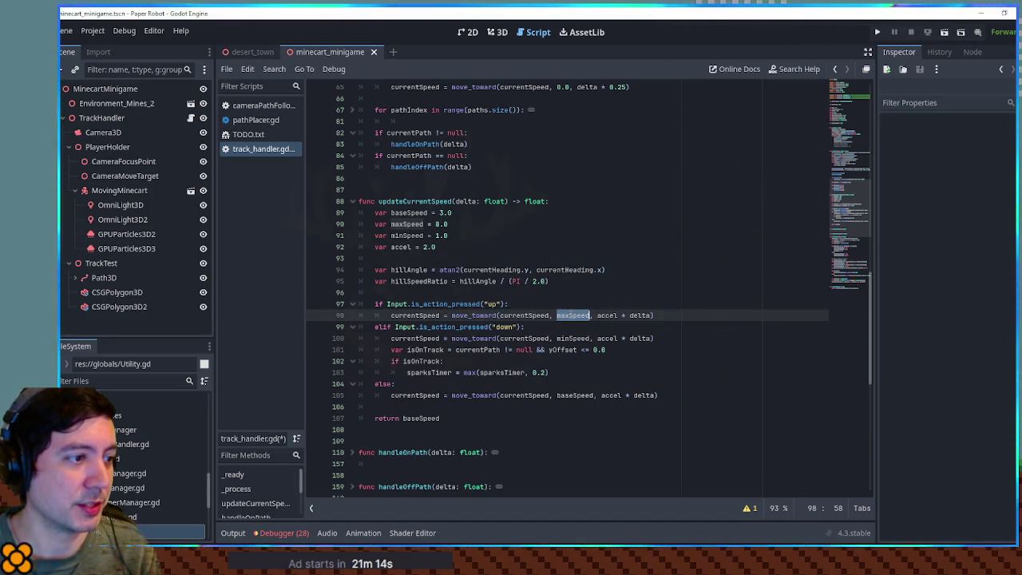
{"action": "double_click", "coordinate": [399, 315]}
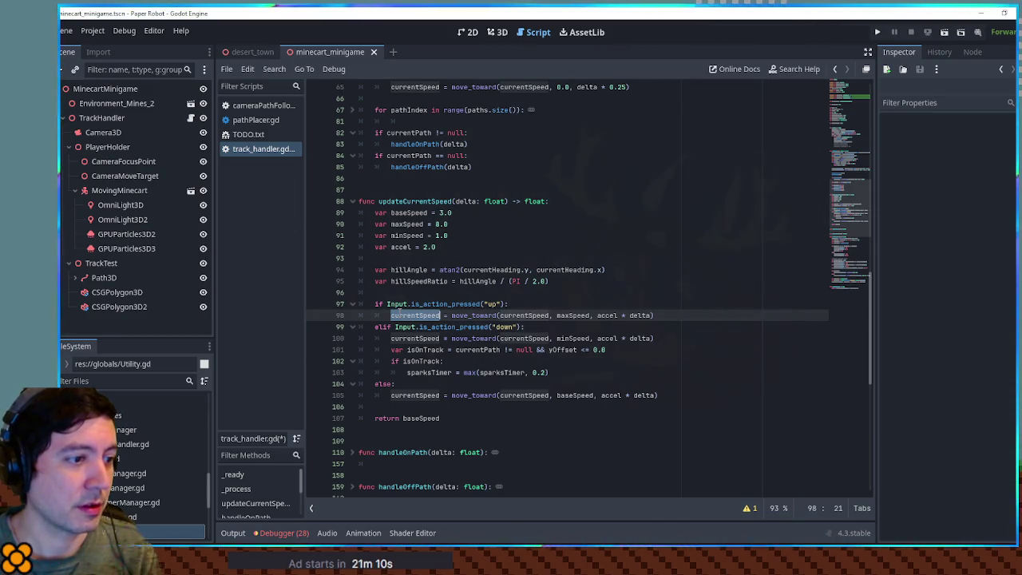
{"action": "double_click", "coordinate": [571, 394]}
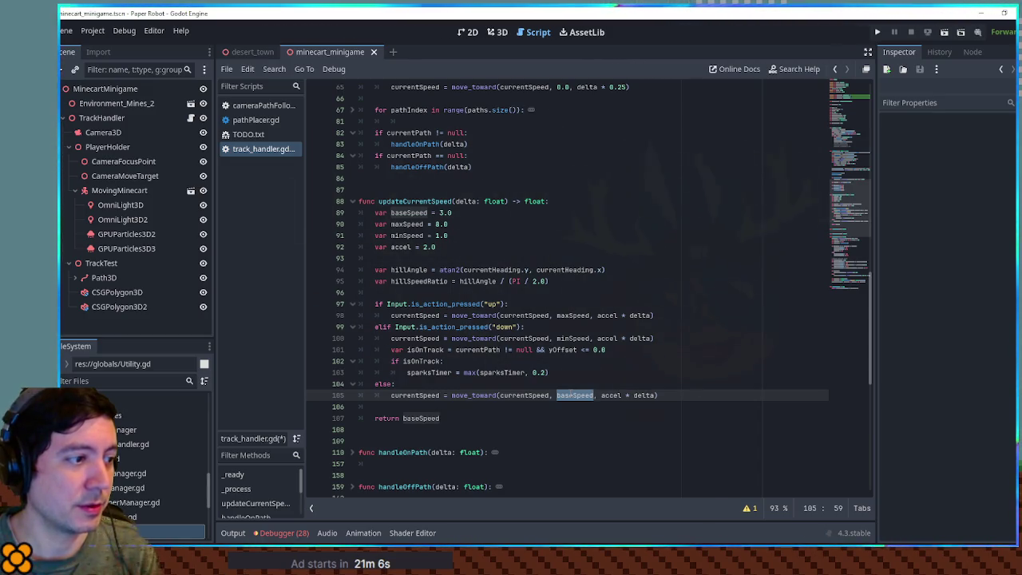
{"action": "key", "text": "ctrl+z"}
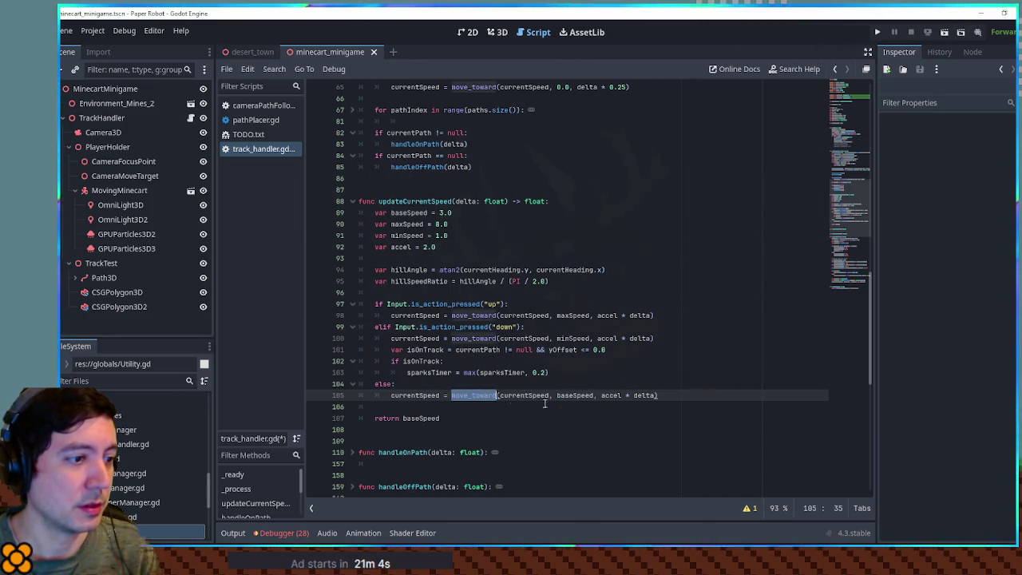
{"action": "key", "text": "ctrl+shift+z"}
Step: Append * hillSpeedRatio to the maxSpeed, minSpeed and baseSpeed targets
{"action": "double_click", "coordinate": [570, 315]}
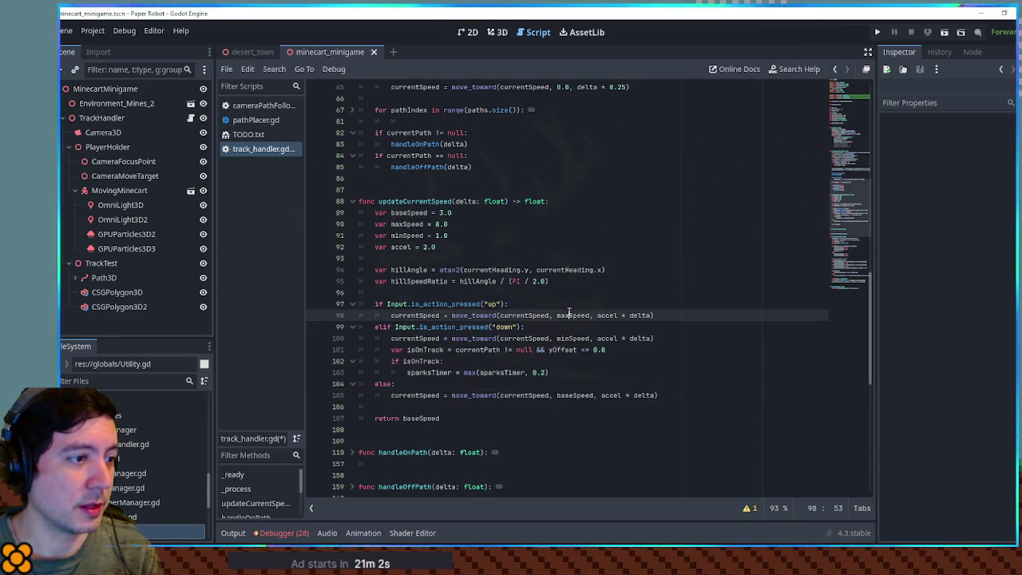
{"action": "left_click", "coordinate": [590, 314]}
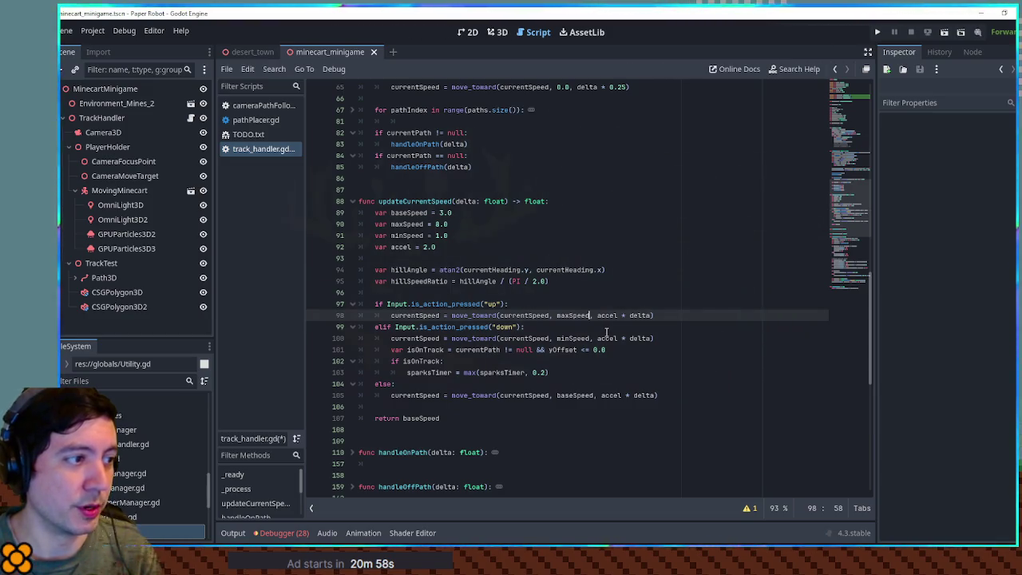
{"action": "type", "text": "* hillSpeedRatio"}
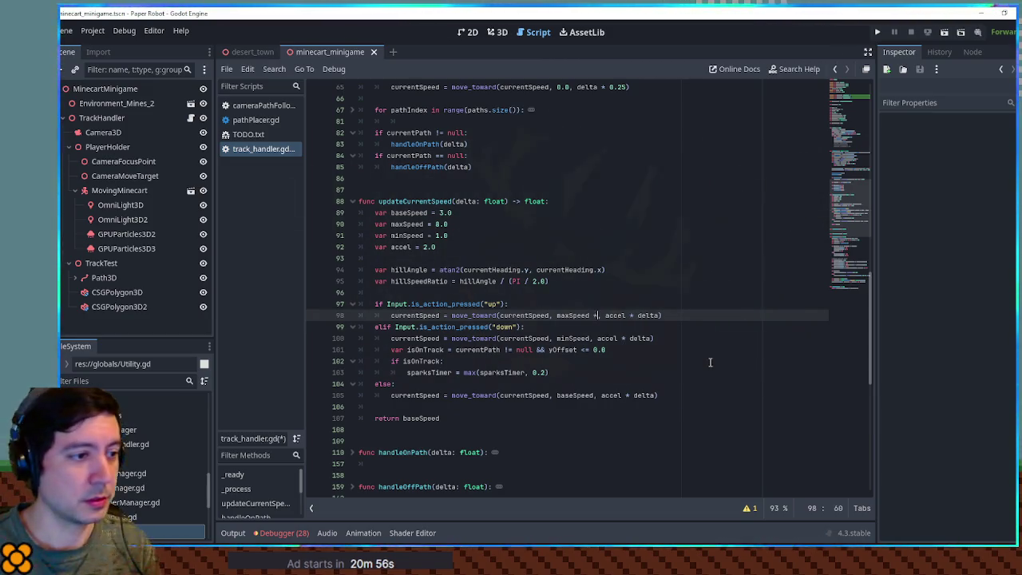
{"action": "left_click", "coordinate": [589, 314], "text": "shift"}
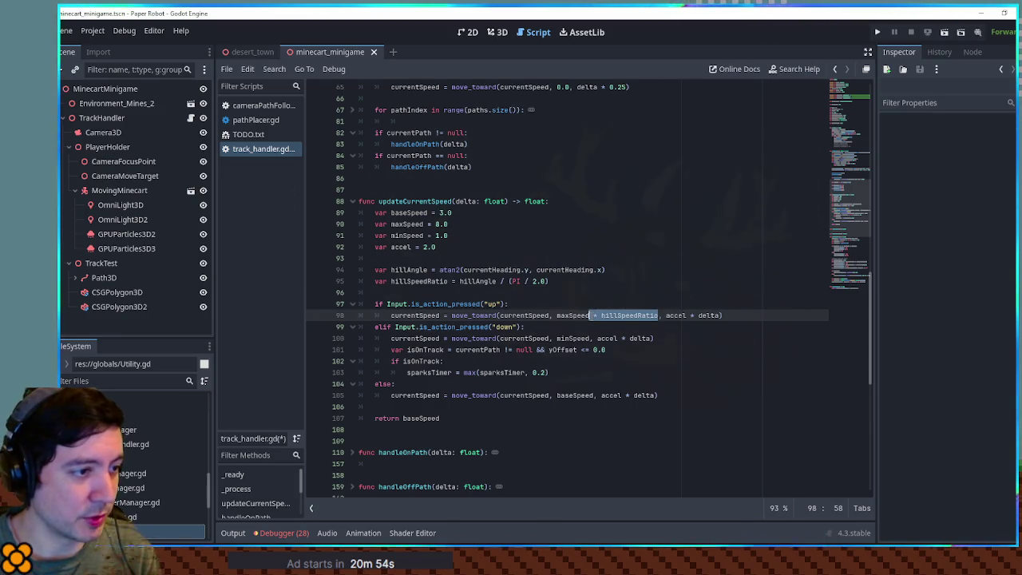
{"action": "key", "text": "ctrl+c"}
{"action": "left_click", "coordinate": [592, 338]}
{"action": "key", "text": "ctrl+v"}
{"action": "left_click", "coordinate": [594, 395]}
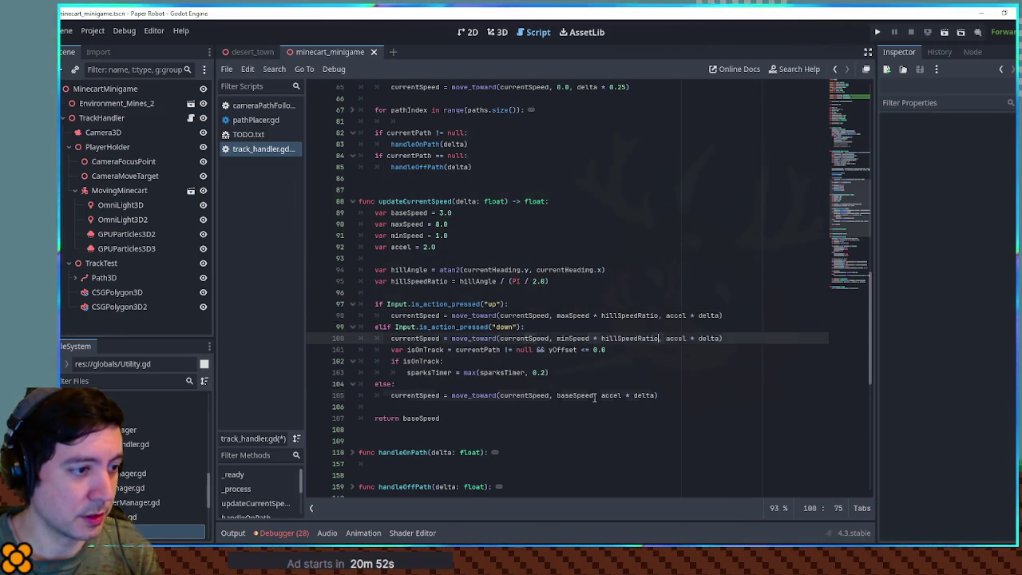
{"action": "key", "text": "ctrl+v"}
Step: Save the script and run the game with F5
{"action": "left_click", "coordinate": [696, 274]}
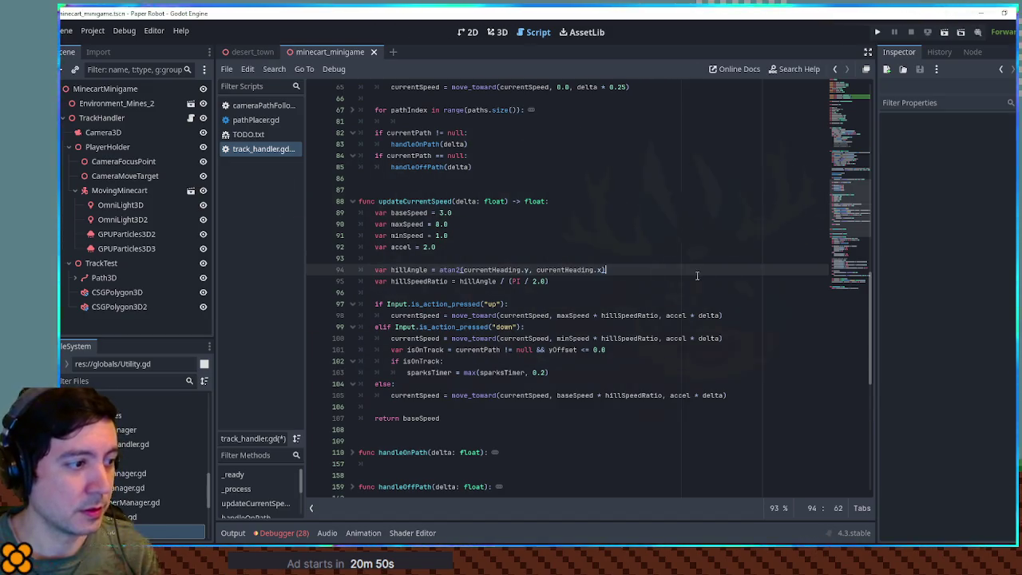
{"action": "key", "text": "ctrl+s"}
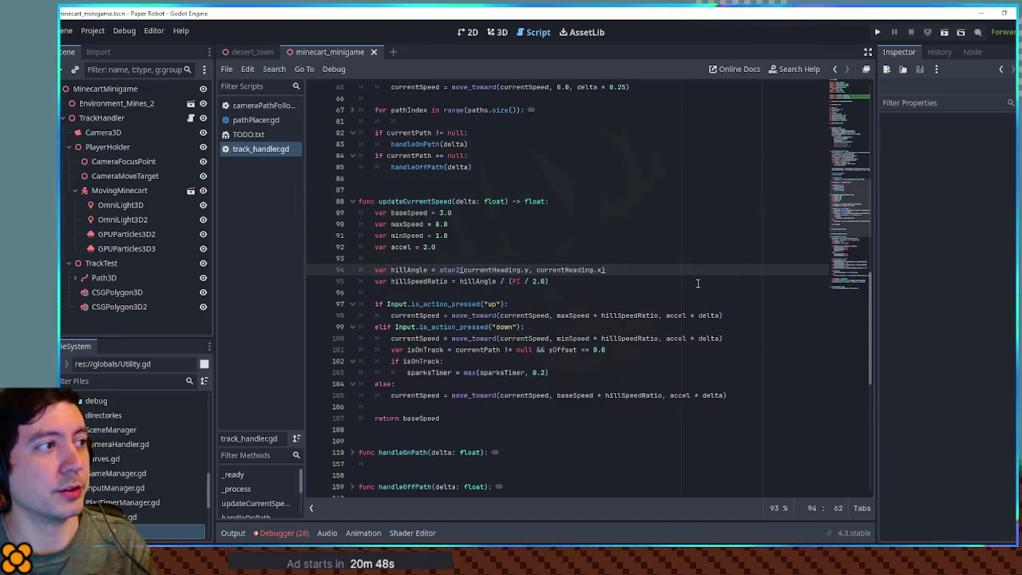
{"action": "key", "text": "F5"}
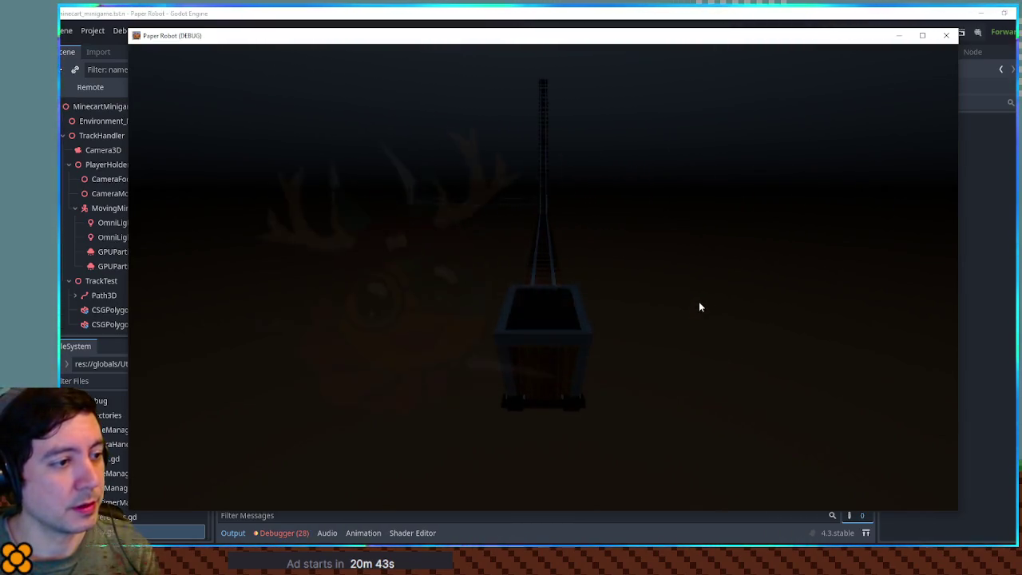
Step: Close the game window and highlight the uses of hillSpeedRatio
{"action": "left_click", "coordinate": [946, 35]}
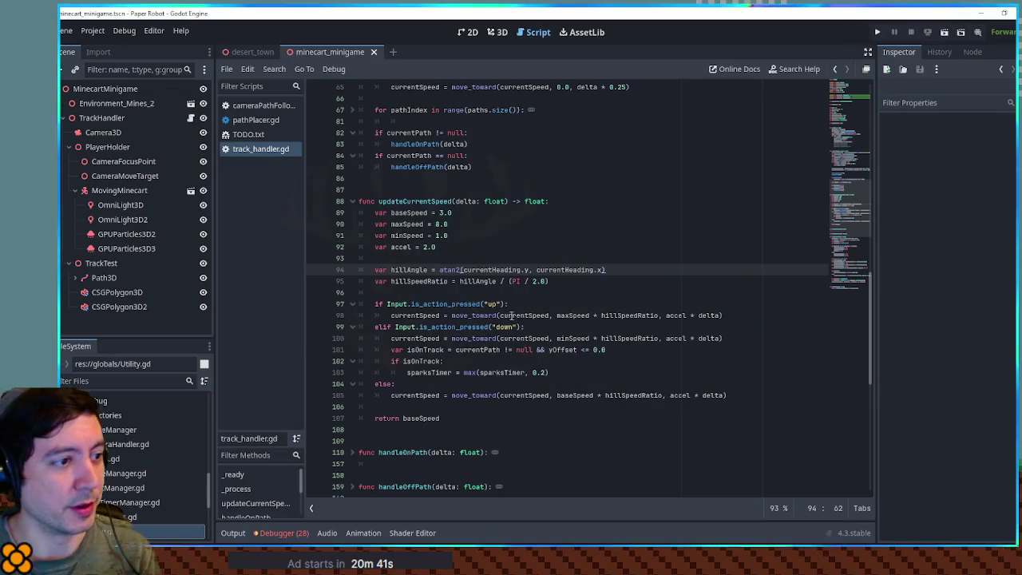
{"action": "left_click", "coordinate": [419, 281]}
{"action": "double_click", "coordinate": [420, 281]}
Step: Search for currentHeading, stepping from its declaration on line 27 to line 94
{"action": "left_click", "coordinate": [504, 269]}
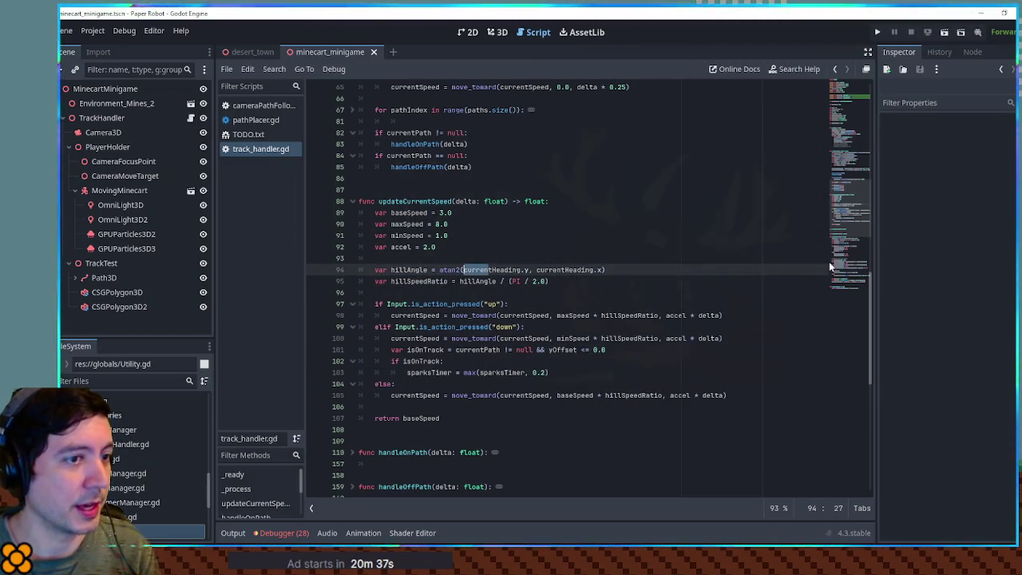
{"action": "double_click", "coordinate": [505, 270]}
{"action": "key", "text": "ctrl+f"}
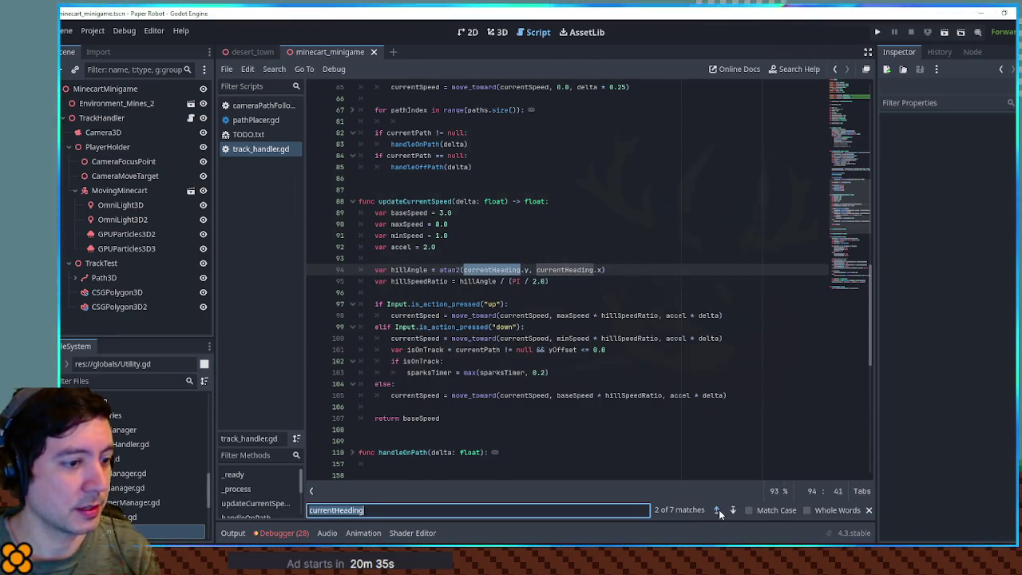
{"action": "left_click", "coordinate": [717, 509]}
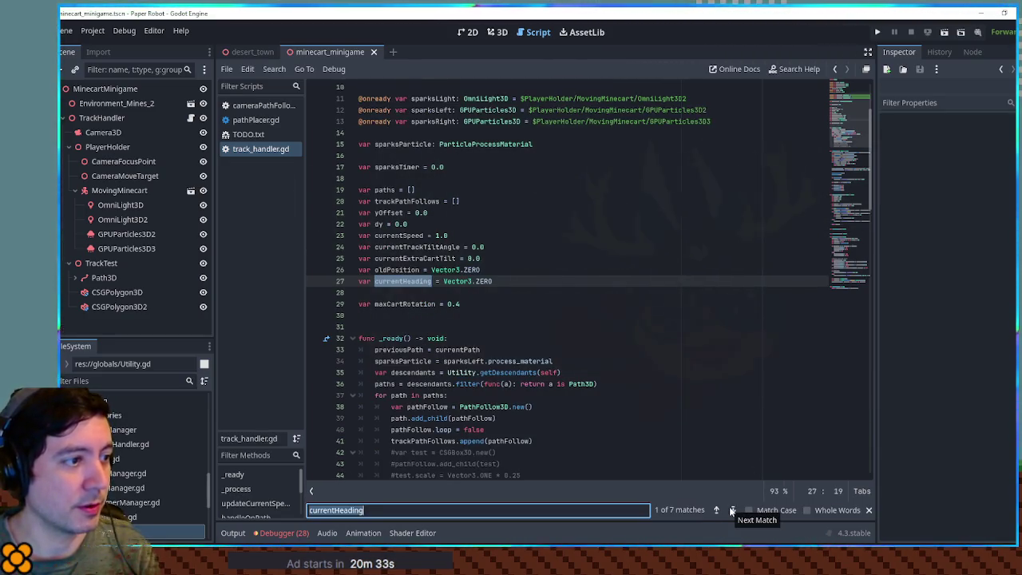
{"action": "left_click", "coordinate": [733, 509]}
Step: Insert a blank line above the hillAngle calculation for a default hillSpeedRatio
{"action": "left_click", "coordinate": [489, 269]}
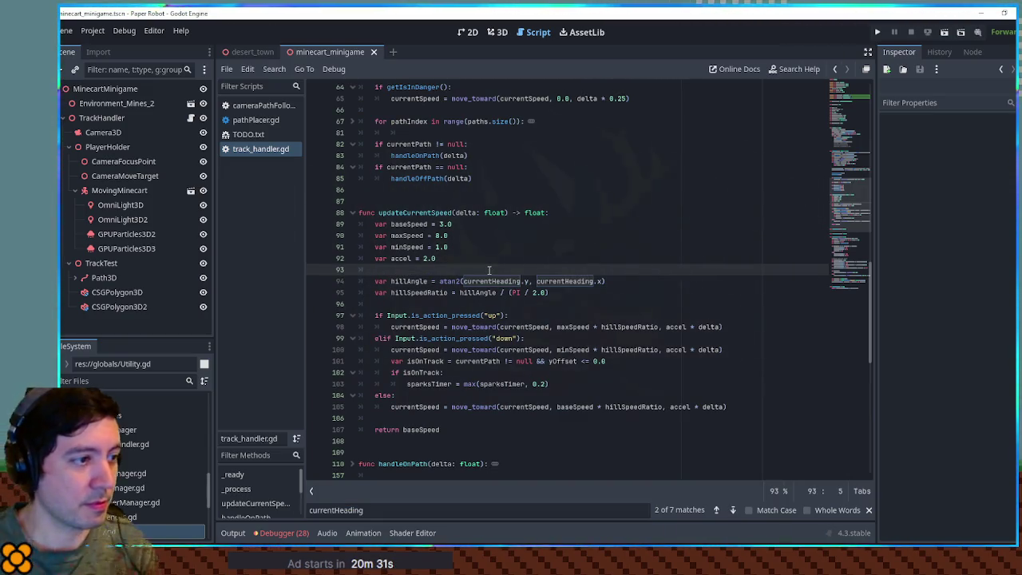
{"action": "key", "text": "Down"}
{"action": "key", "text": "Down"}
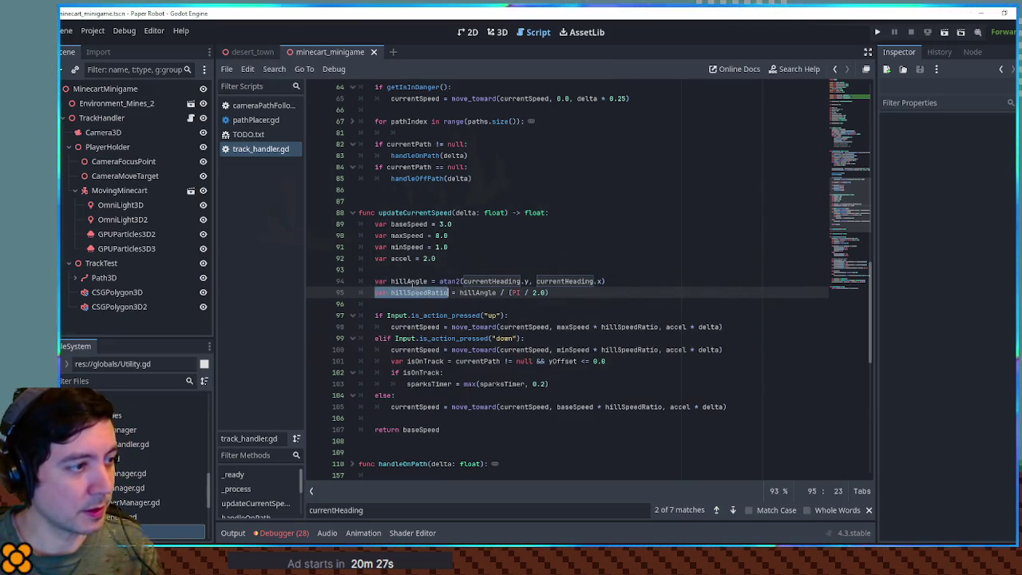
{"action": "left_click", "coordinate": [404, 270]}
{"action": "key", "text": "Return"}
Step: Declare var hillSpeedRatio = 1.0 and drop var from the later ratio assignment
{"action": "type", "text": "var hillSpeedRatio = 1.0"}
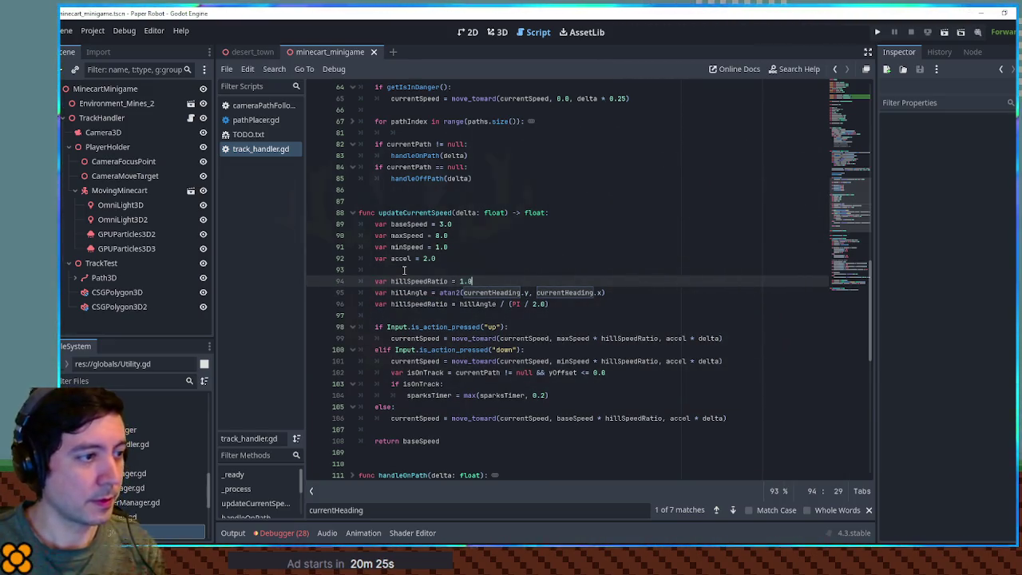
{"action": "key", "text": "Down"}
{"action": "key", "text": "Down"}
{"action": "key", "text": "Home"}
{"action": "key", "text": "Delete"}
{"action": "key", "text": "Delete"}
{"action": "key", "text": "Delete"}
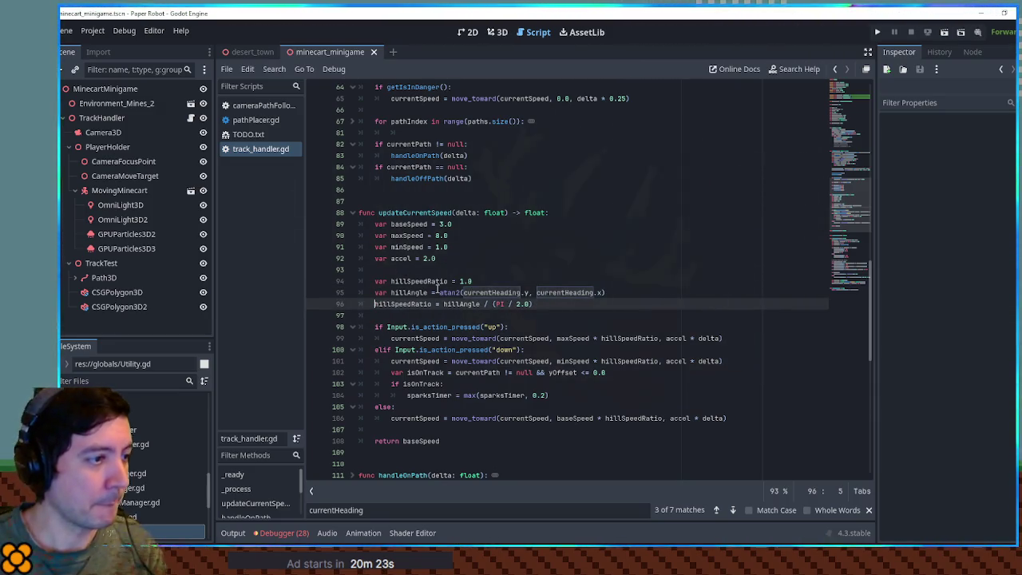
Step: Nest the hillAngle and hillSpeedRatio lines under if currentHeading != Vector3.ZERO:, then run the scene
{"action": "left_click", "coordinate": [511, 292]}
{"action": "left_click", "coordinate": [509, 281]}
{"action": "key", "text": "Return"}
{"action": "type", "text": "if currentHeading."}
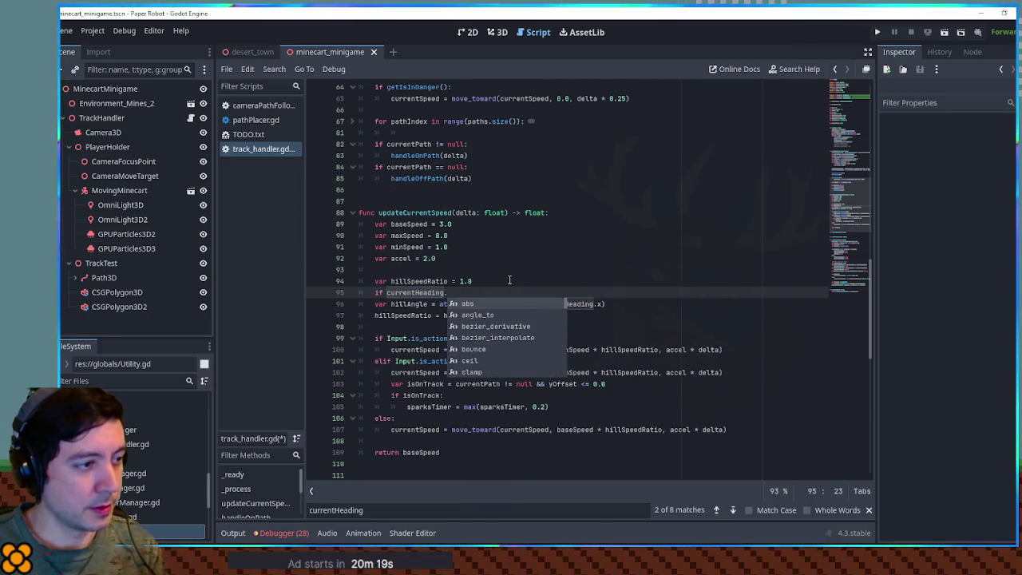
{"action": "key", "text": "BackSpace"}
{"action": "type", "text": "!= "}
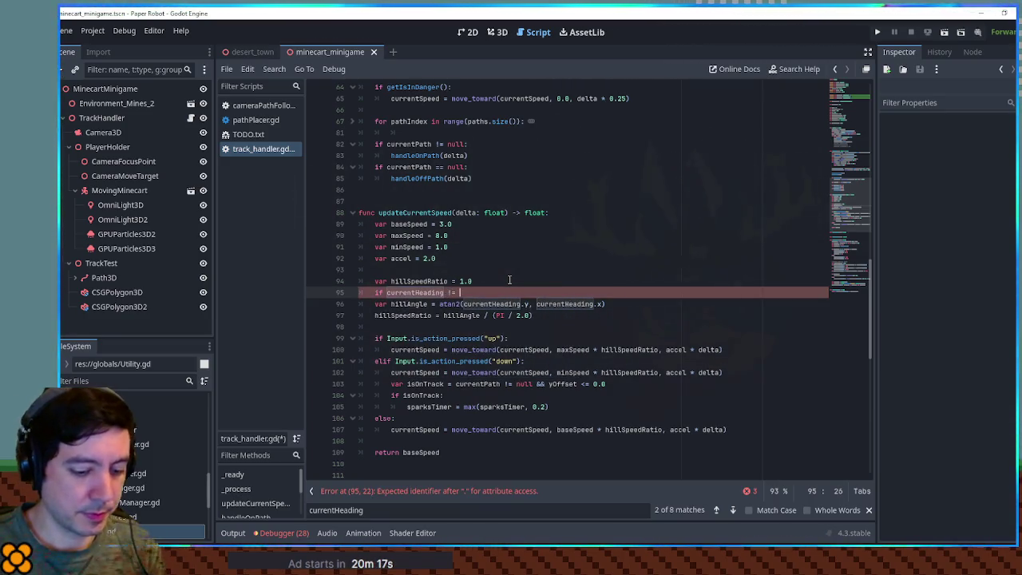
{"action": "type", "text": "Vector3.ZERO:"}
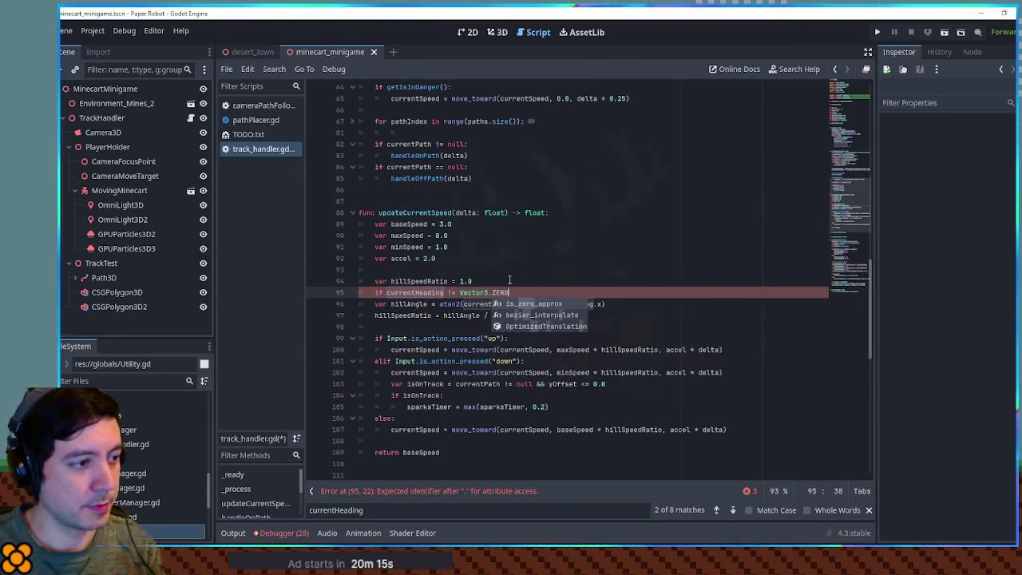
{"action": "left_click_drag", "start_coordinate": [407, 305], "coordinate": [551, 315]}
{"action": "key", "text": "Tab"}
{"action": "left_click", "coordinate": [575, 271]}
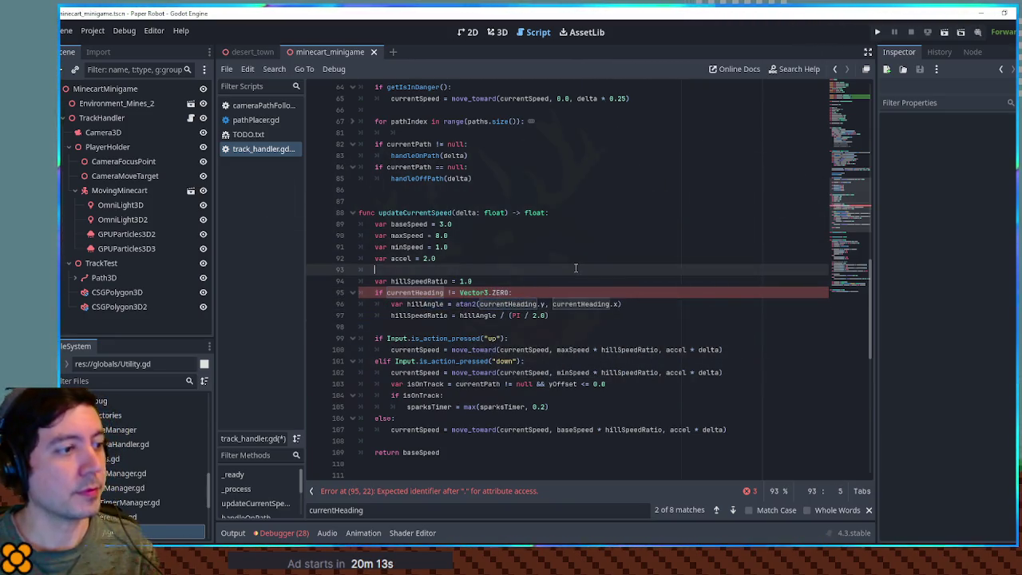
{"action": "key", "text": "F6"}
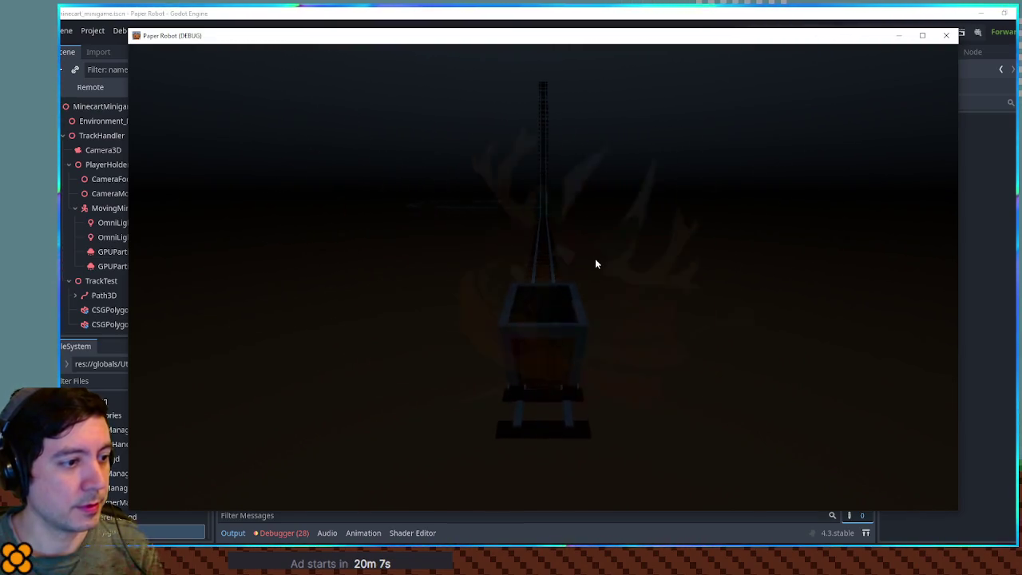
Step: Close the game, add print(hillAngle) below the hillAngle calculation, and rerun
{"action": "left_click", "coordinate": [945, 37]}
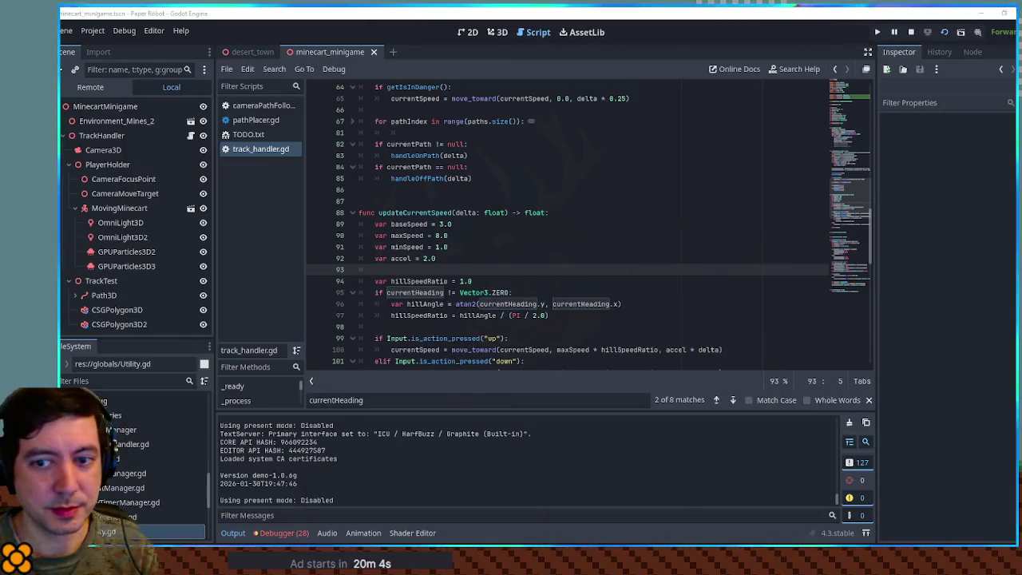
{"action": "left_click", "coordinate": [418, 292]}
{"action": "left_click", "coordinate": [420, 314]}
{"action": "left_click", "coordinate": [582, 315]}
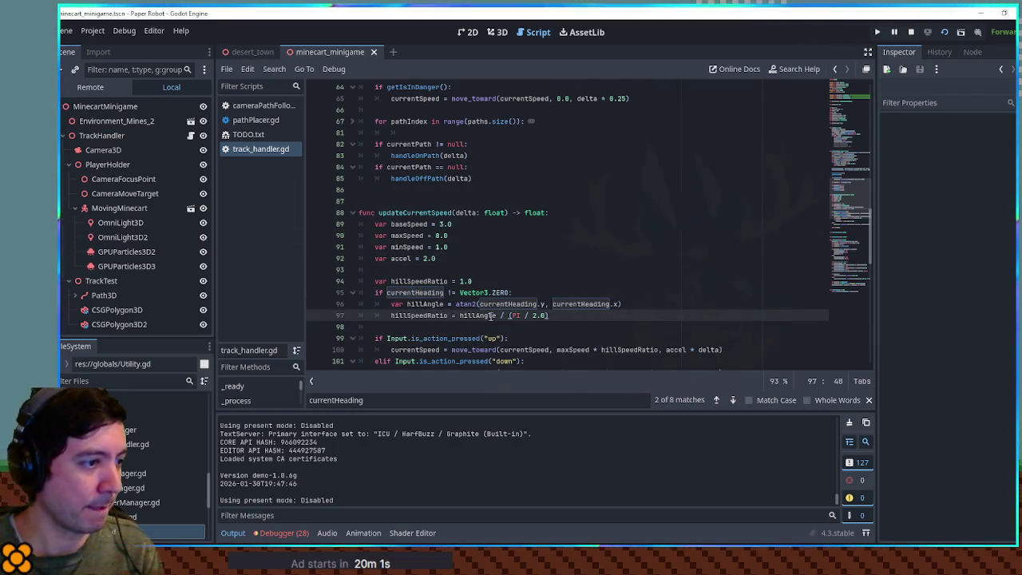
{"action": "left_click", "coordinate": [655, 305]}
{"action": "key", "text": "Return"}
{"action": "type", "text": "print(hillAngle)"}
{"action": "key", "text": "F5"}
Step: Remove the print line, save, collapse the Output panel, and switch to Paint
{"action": "key", "text": "ctrl+shift+k"}
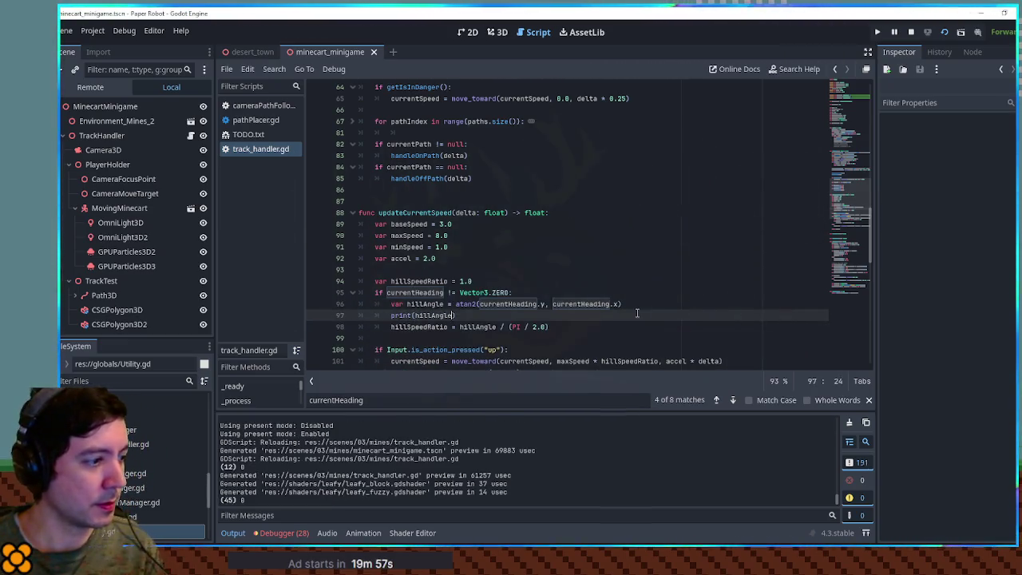
{"action": "key", "text": "ctrl+s"}
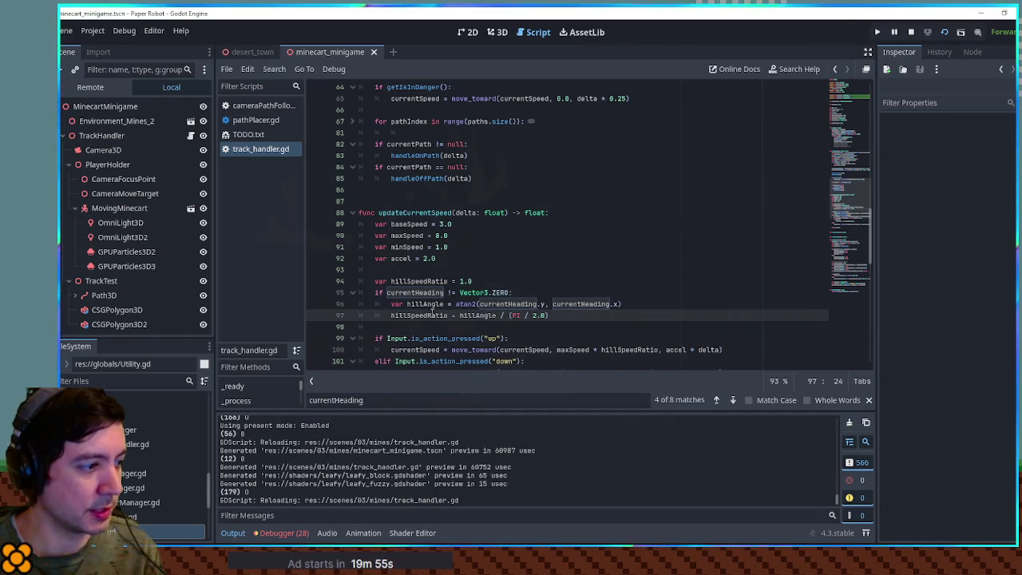
{"action": "double_click", "coordinate": [495, 315]}
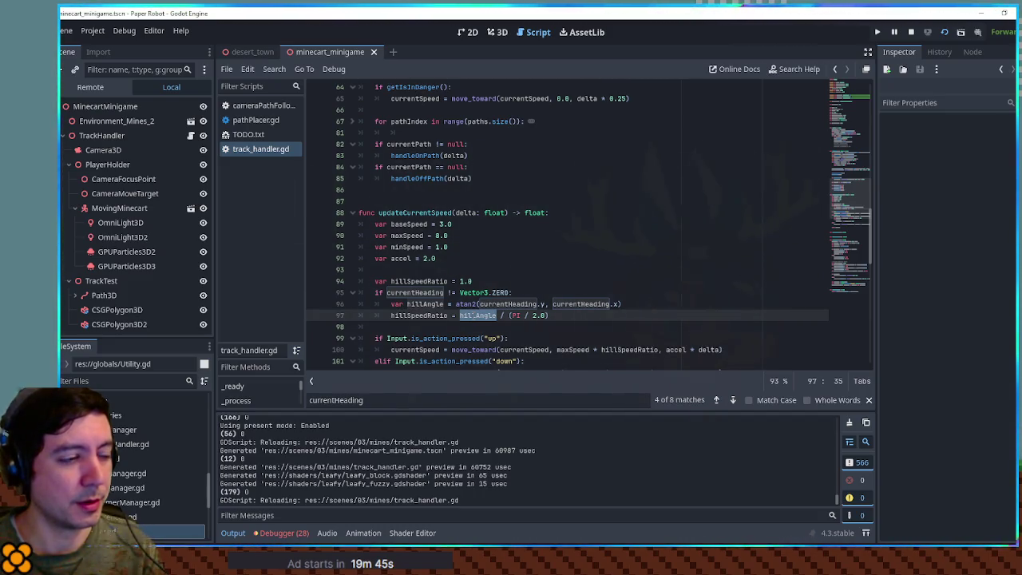
{"action": "key", "text": "ctrl+j"}
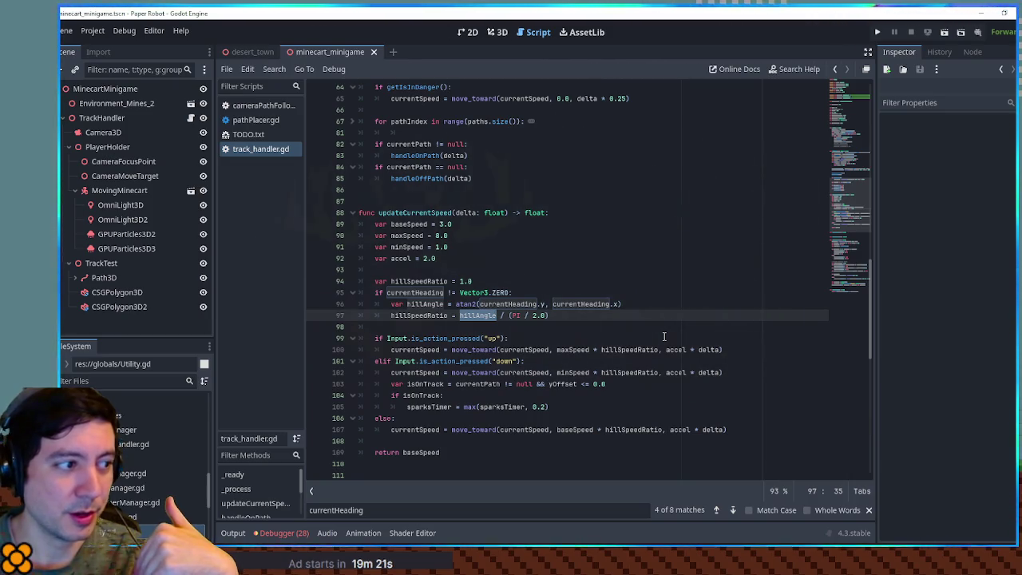
{"action": "double_click", "coordinate": [422, 304]}
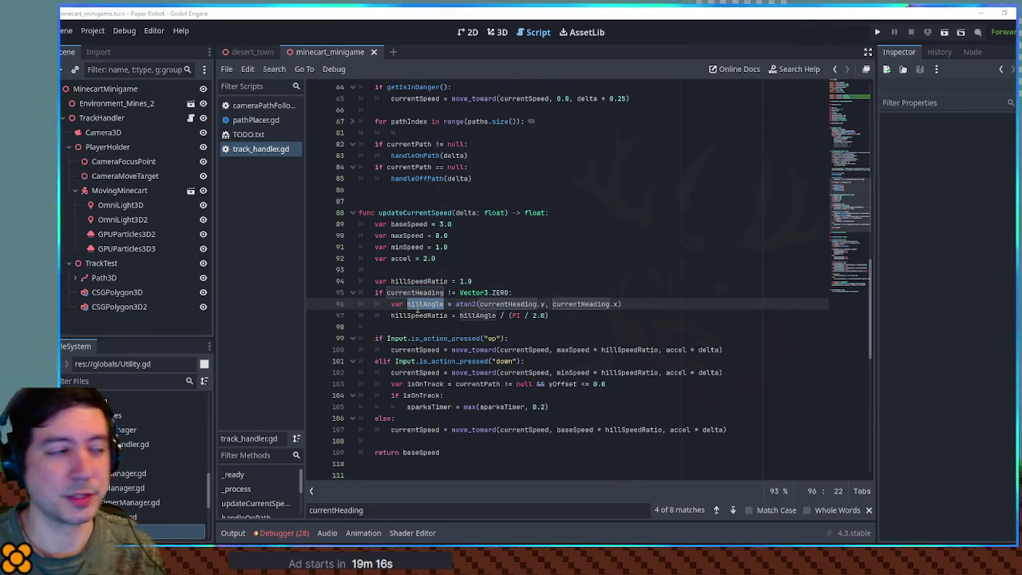
{"action": "key", "text": "alt+Tab"}
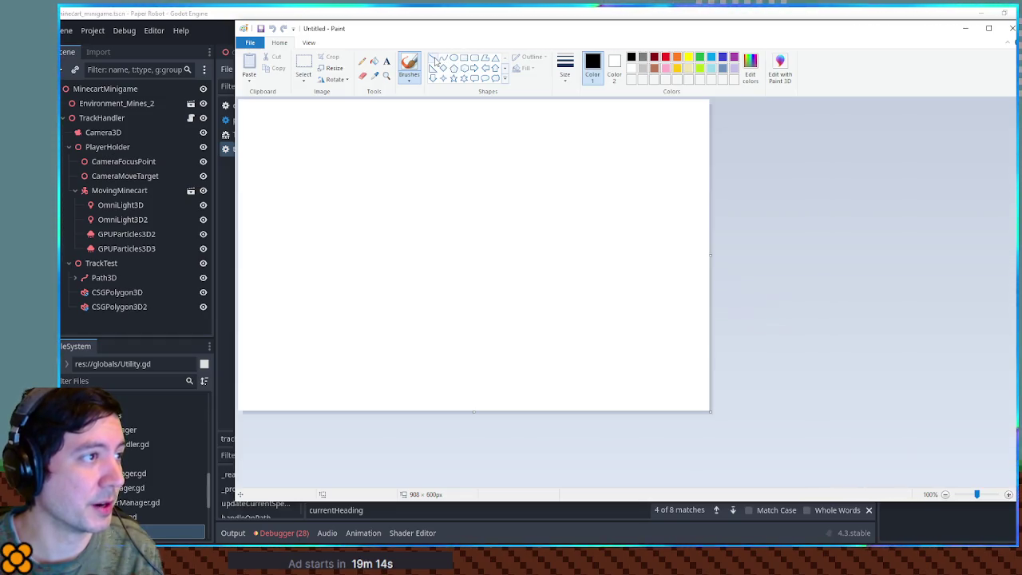
Step: Draw the vertical and horizontal graph axes with the Line shape
{"action": "left_click", "coordinate": [433, 58]}
{"action": "left_click_drag", "start_coordinate": [447, 149], "coordinate": [447, 342]}
{"action": "left_click_drag", "start_coordinate": [335, 249], "coordinate": [613, 249]}
Step: Label the axes -π/2, 0, π/2 and 1 with the brush
{"action": "left_click", "coordinate": [408, 64]}
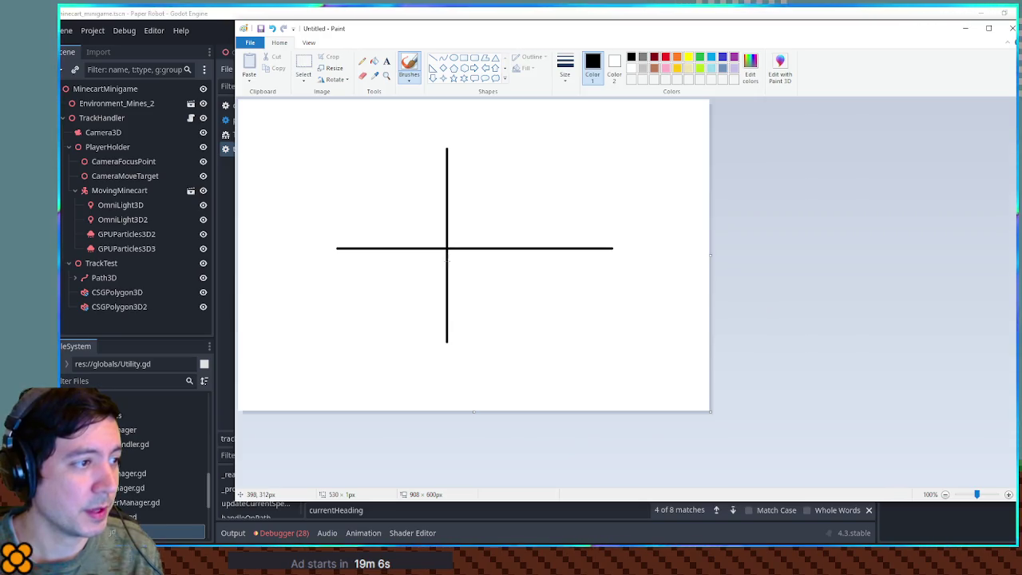
{"action": "left_click_drag", "start_coordinate": [447, 259], "coordinate": [444, 256]}
{"action": "left_click_drag", "start_coordinate": [345, 263], "coordinate": [375, 273]}
{"action": "mouse_move", "coordinate": [531, 258]}
{"action": "left_mouse_down"}
{"action": "mouse_move", "coordinate": [548, 258]}
{"action": "mouse_move", "coordinate": [537, 267]}
{"action": "mouse_move", "coordinate": [544, 276]}
{"action": "left_mouse_up"}
{"action": "left_click_drag", "start_coordinate": [552, 271], "coordinate": [561, 277]}
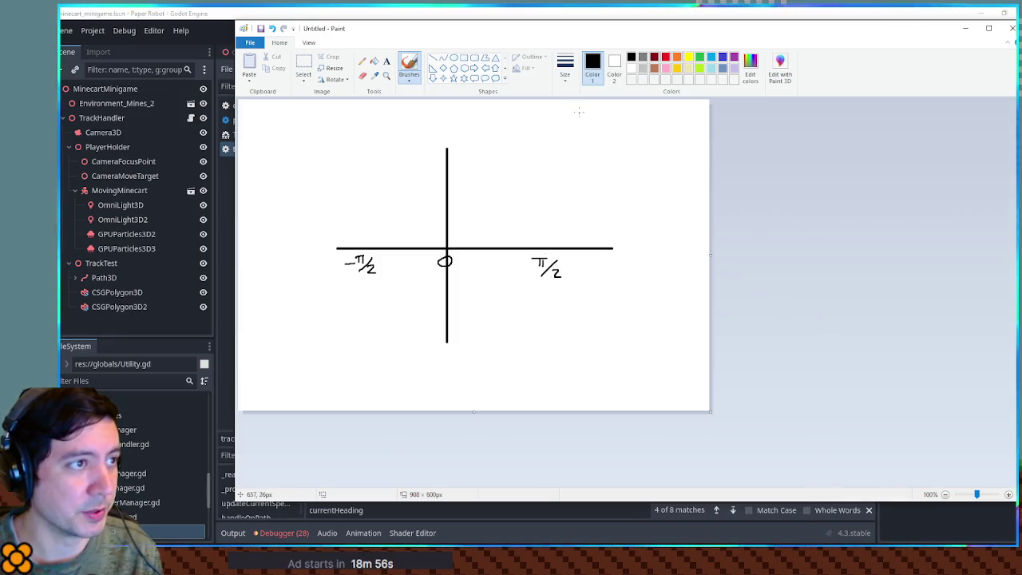
{"action": "left_click_drag", "start_coordinate": [448, 28], "coordinate": [943, 63]}
{"action": "left_click_drag", "start_coordinate": [1021, 72], "coordinate": [574, 48]}
{"action": "left_click_drag", "start_coordinate": [427, 225], "coordinate": [449, 231]}
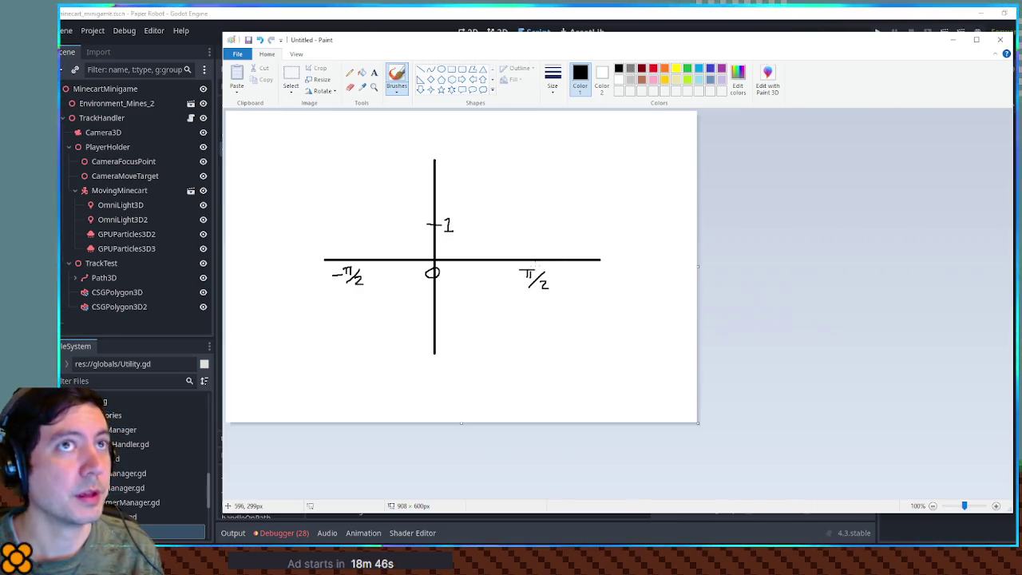
{"action": "left_click_drag", "start_coordinate": [538, 141], "coordinate": [550, 141]}
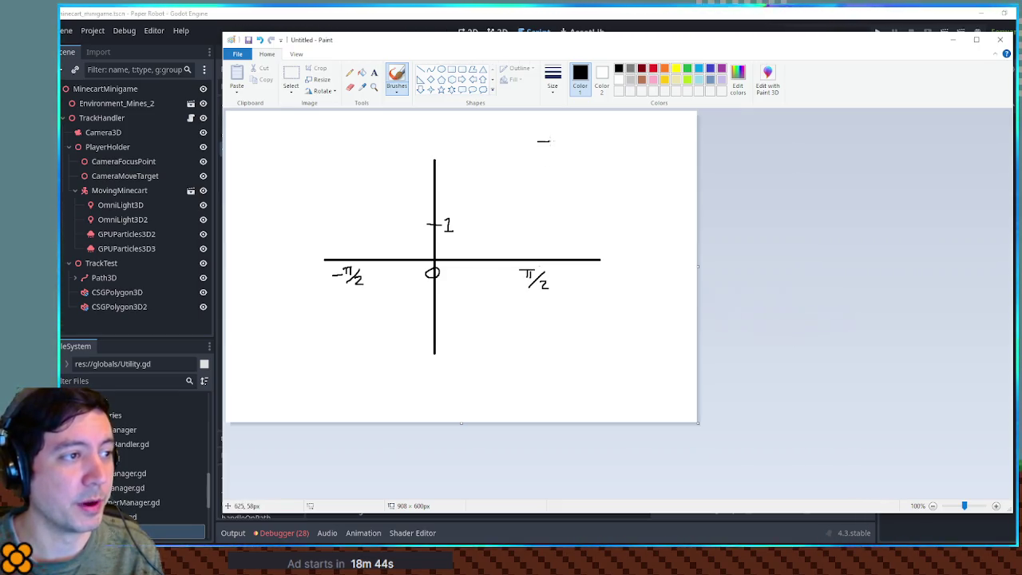
{"action": "mouse_move", "coordinate": [436, 137]}
{"action": "left_mouse_down"}
{"action": "mouse_move", "coordinate": [433, 167]}
{"action": "mouse_move", "coordinate": [430, 142]}
{"action": "mouse_move", "coordinate": [454, 141]}
{"action": "mouse_move", "coordinate": [438, 144]}
{"action": "left_mouse_up"}
Step: Draw the curve rising through 1 toward π/2 and a vertical line at π/2
{"action": "mouse_move", "coordinate": [347, 259]}
{"action": "left_mouse_down"}
{"action": "mouse_move", "coordinate": [479, 206]}
{"action": "mouse_move", "coordinate": [533, 143]}
{"action": "left_mouse_up"}
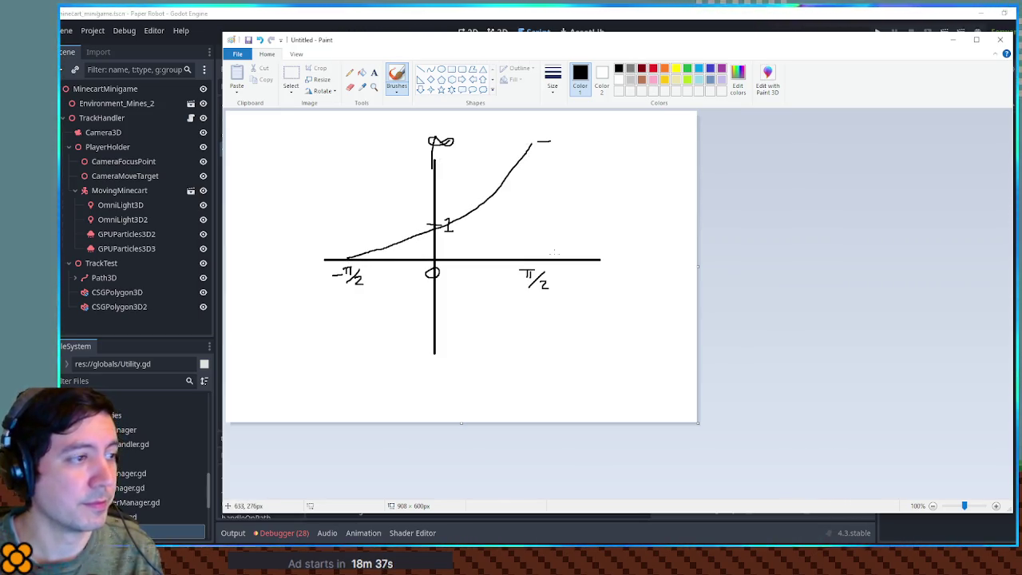
{"action": "left_click_drag", "start_coordinate": [530, 147], "coordinate": [536, 75]}
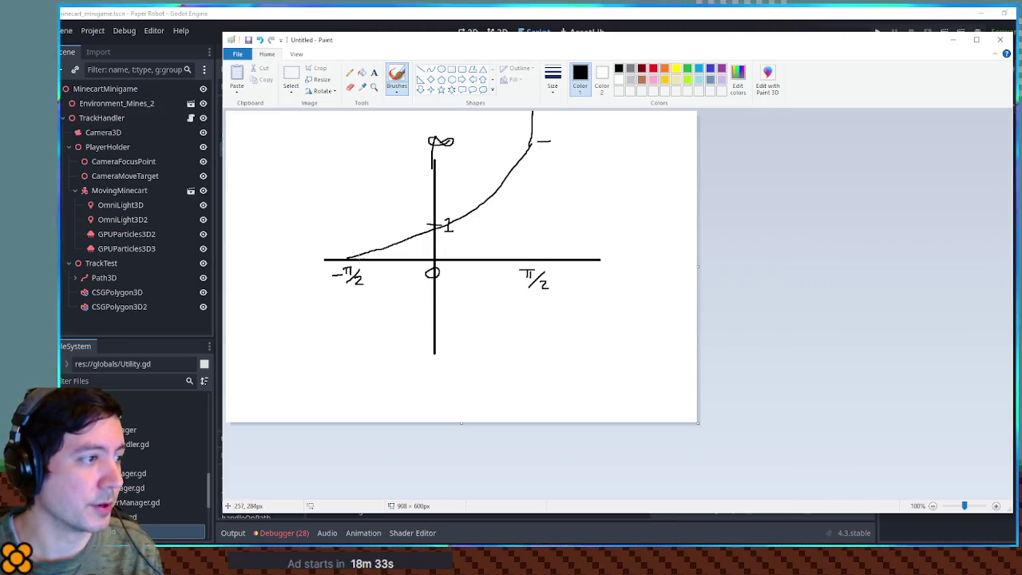
{"action": "key", "text": "ctrl+z"}
{"action": "key", "text": "ctrl+z"}
{"action": "mouse_move", "coordinate": [354, 257]}
{"action": "left_mouse_down"}
{"action": "mouse_move", "coordinate": [418, 248]}
{"action": "mouse_move", "coordinate": [509, 188]}
{"action": "mouse_move", "coordinate": [543, 95]}
{"action": "left_mouse_up"}
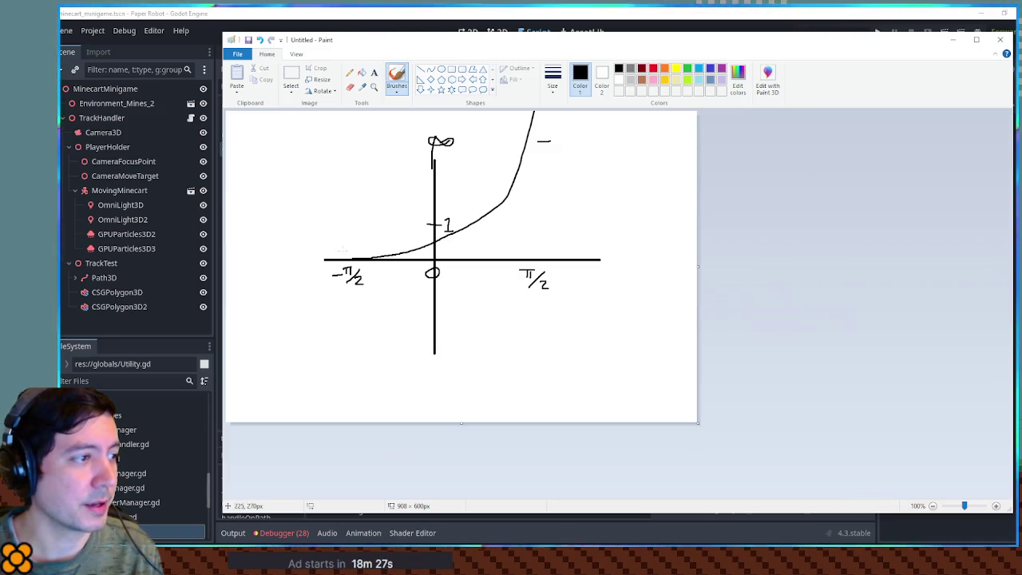
{"action": "mouse_move", "coordinate": [354, 257]}
{"action": "left_mouse_down"}
{"action": "mouse_move", "coordinate": [323, 258]}
{"action": "mouse_move", "coordinate": [383, 257]}
{"action": "left_mouse_up"}
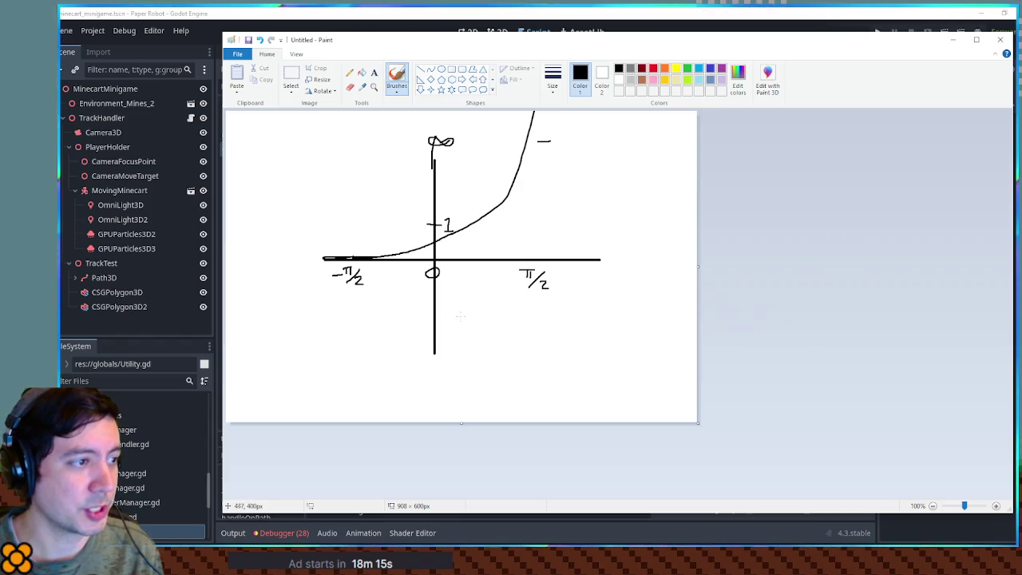
{"action": "left_click_drag", "start_coordinate": [538, 113], "coordinate": [543, 320]}
{"action": "key", "text": "ctrl+z"}
{"action": "key", "text": "ctrl+z"}
{"action": "left_click_drag", "start_coordinate": [541, 114], "coordinate": [544, 327]}
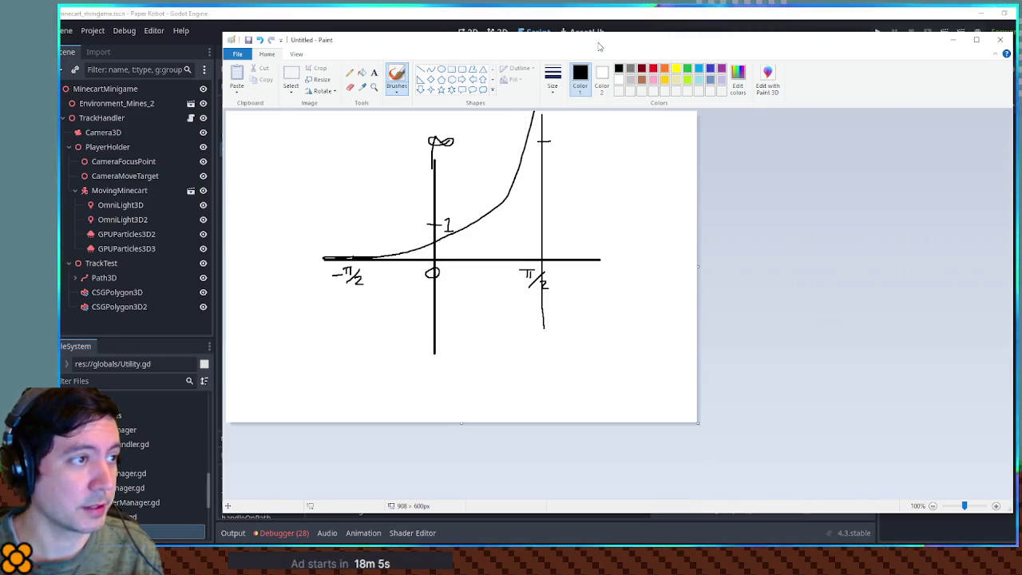
{"action": "key", "text": "alt+Tab"}
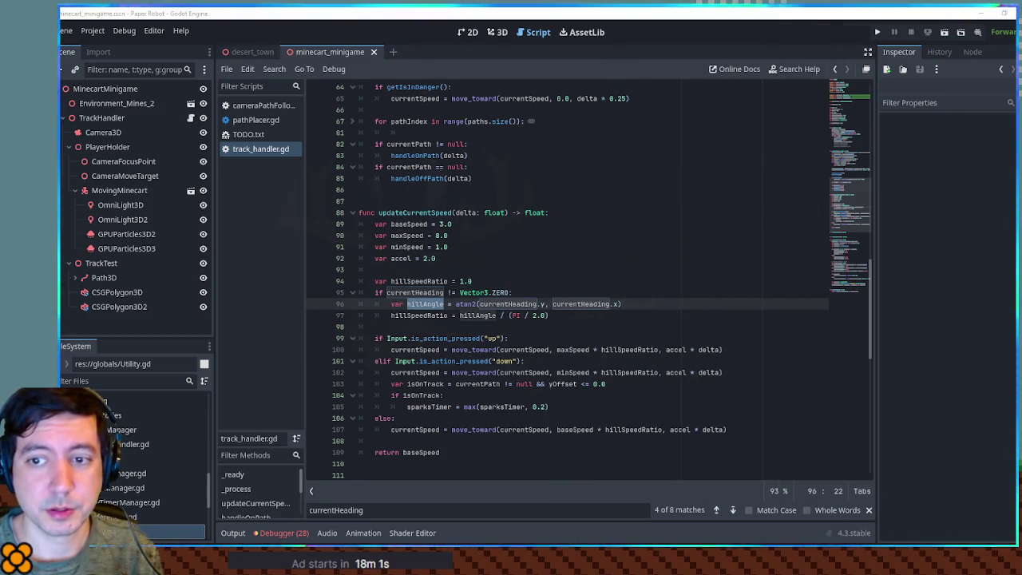
Step: Retype hillAngle as line 97's divisor and open a parenthesis before it
{"action": "left_click", "coordinate": [549, 316]}
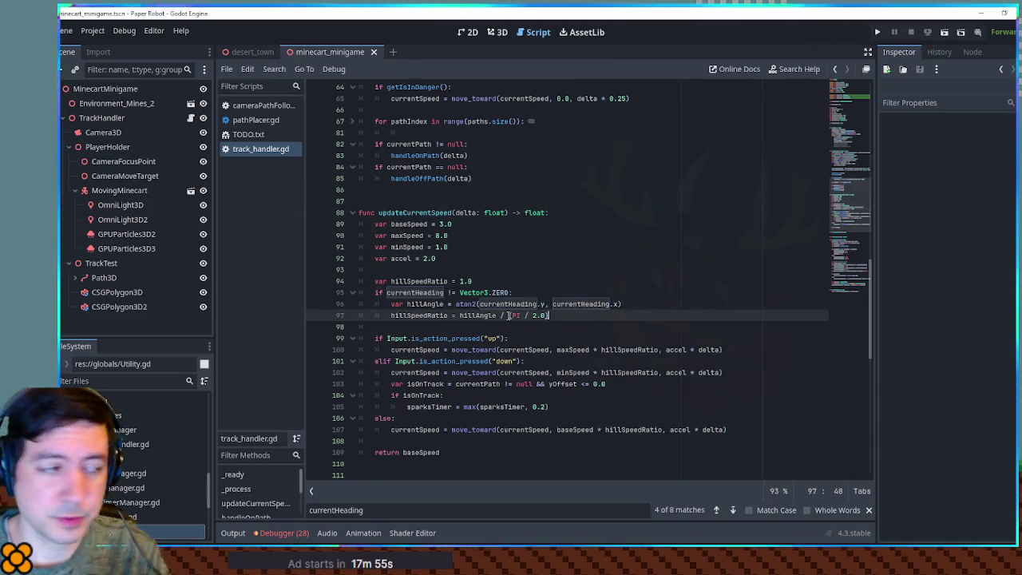
{"action": "double_click", "coordinate": [484, 316]}
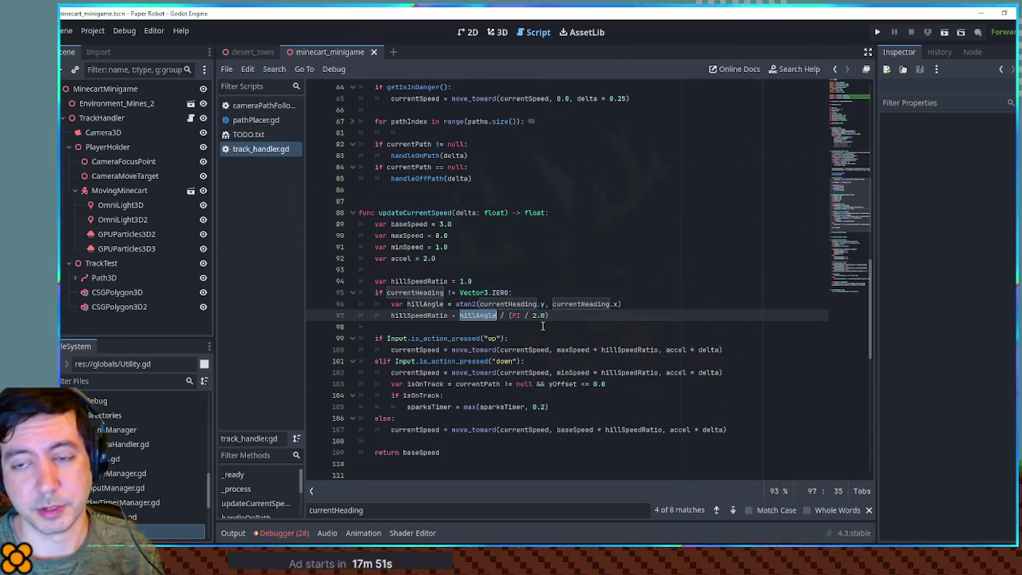
{"action": "key", "text": "BackSpace"}
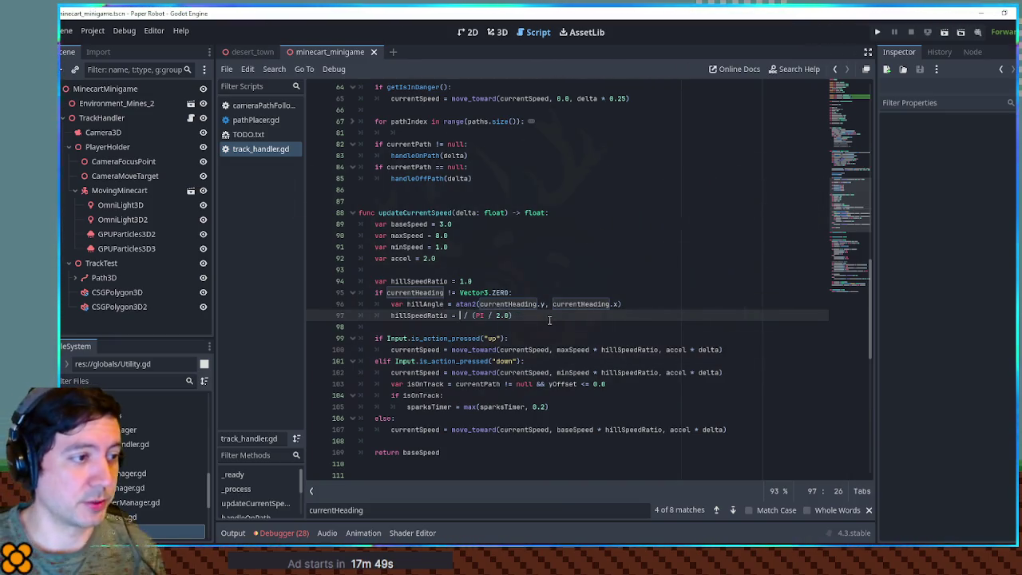
{"action": "key", "text": "Delete"}
{"action": "key", "text": "Delete"}
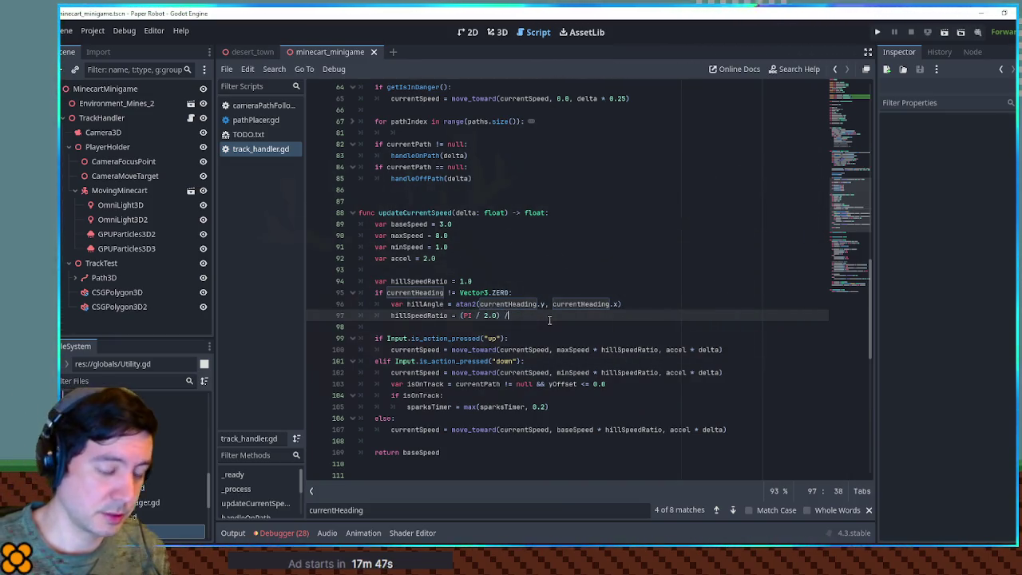
{"action": "type", "text": " hillAngle"}
{"action": "key", "text": "Escape"}
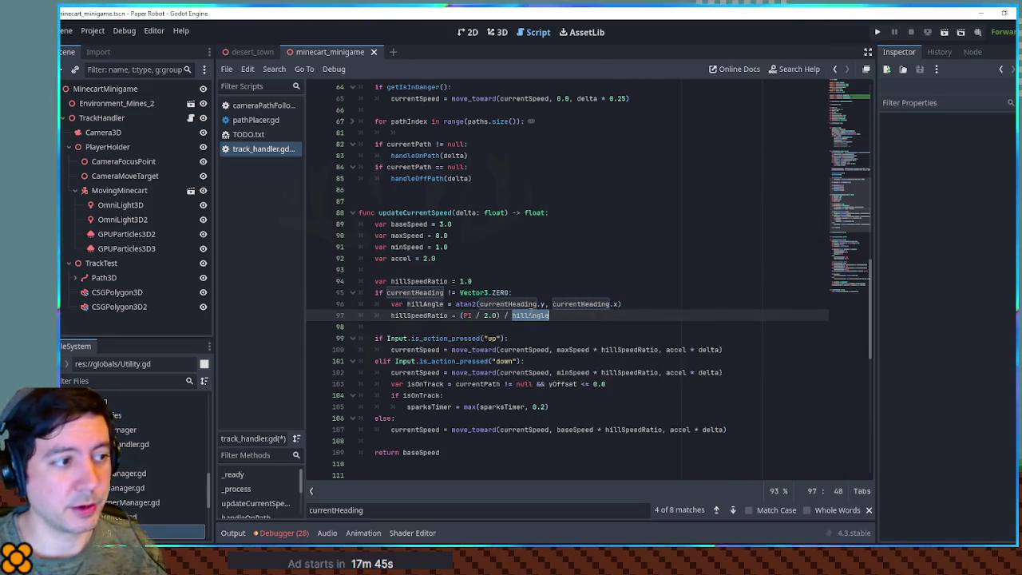
{"action": "key", "text": "ctrl+Left"}
{"action": "type", "text": "("}
Step: Set the numerator to - (PI / 2.0), save track_handler.gd and launch the game
{"action": "left_click_drag", "start_coordinate": [461, 314], "coordinate": [485, 316]}
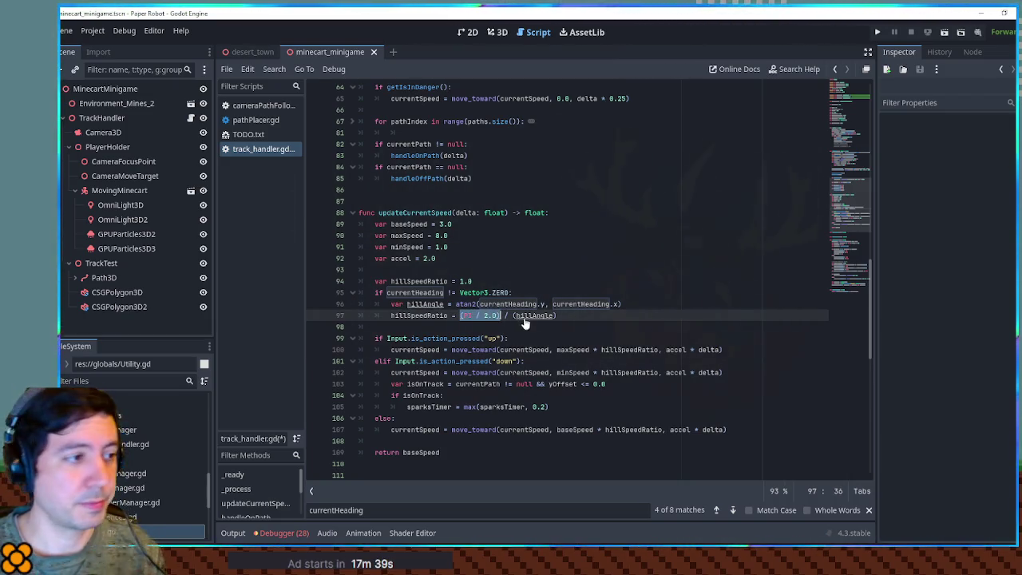
{"action": "type", "text": "1"}
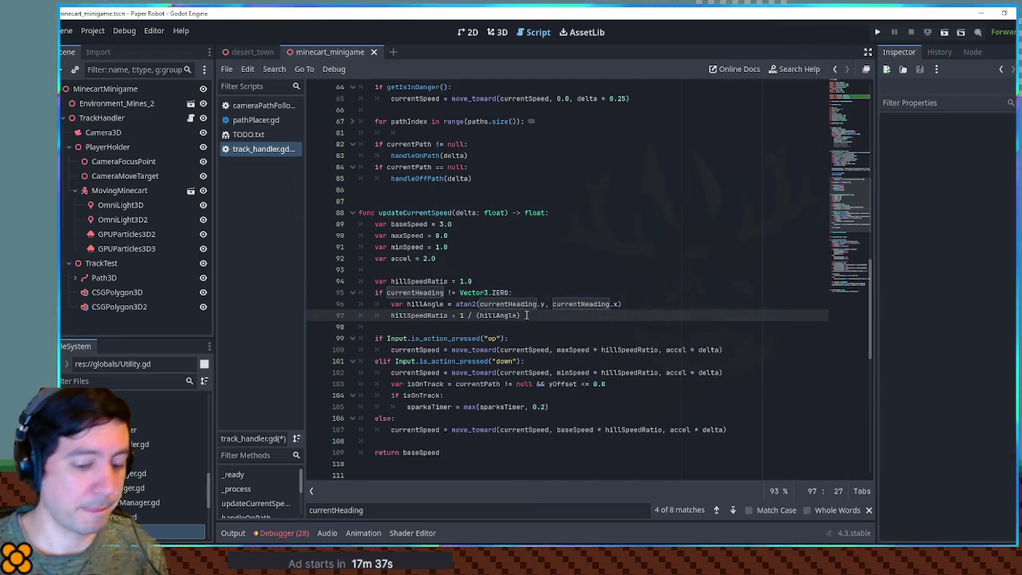
{"action": "type", "text": ".0"}
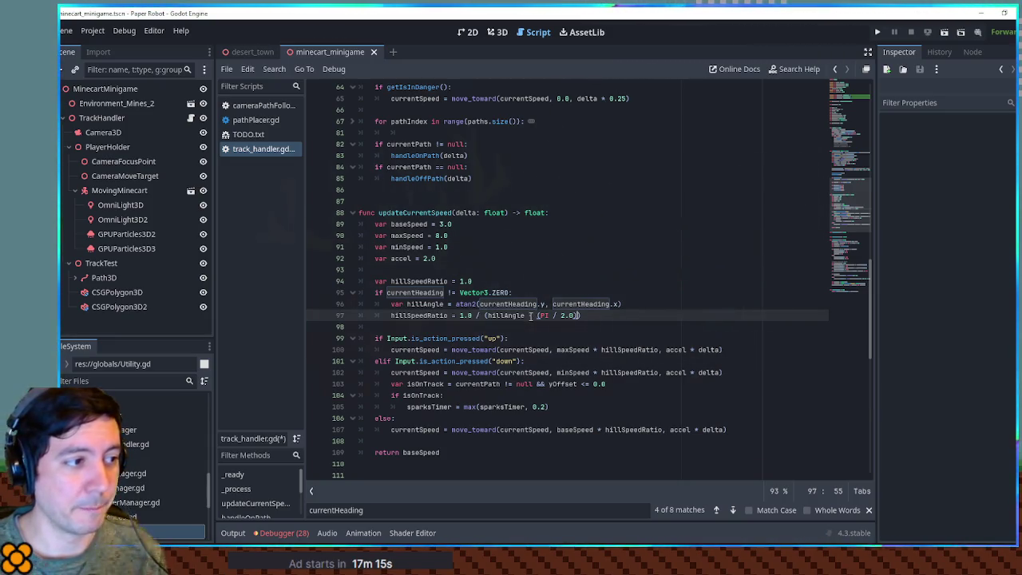
{"action": "left_click_drag", "start_coordinate": [539, 317], "coordinate": [573, 320]}
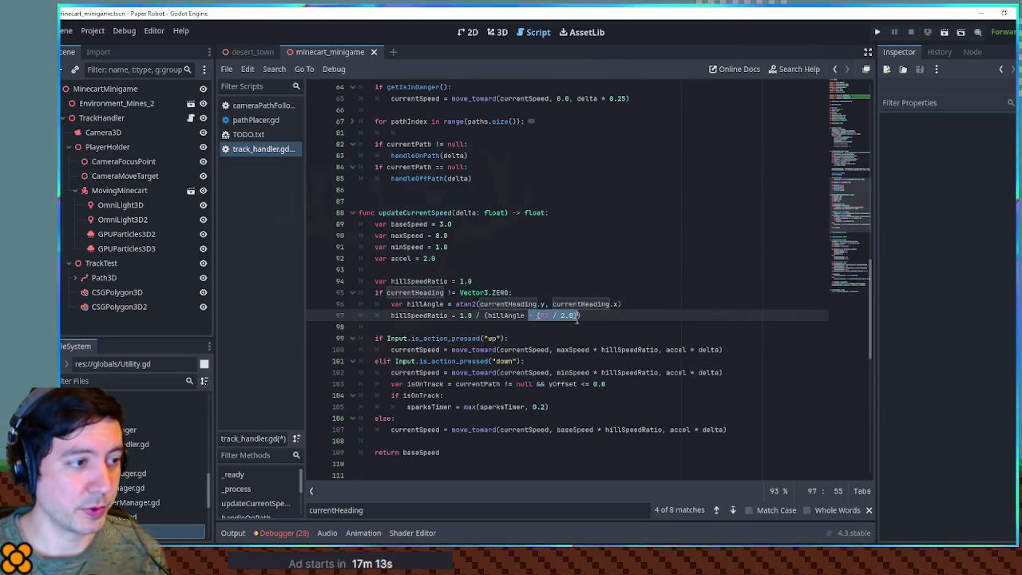
{"action": "double_click", "coordinate": [465, 316]}
{"action": "type", "text": "- (PI / 2.0)"}
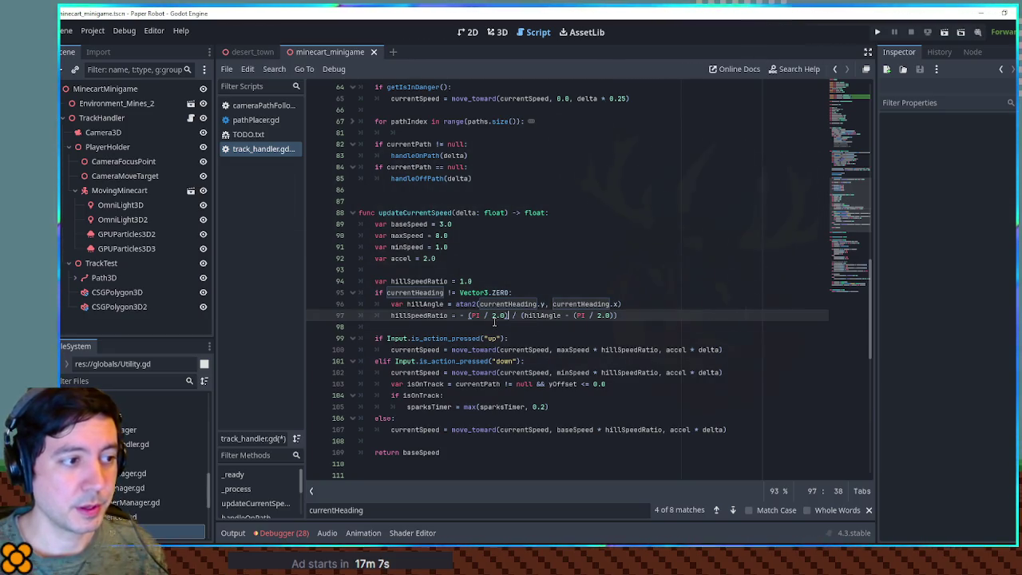
{"action": "key", "text": "ctrl+s"}
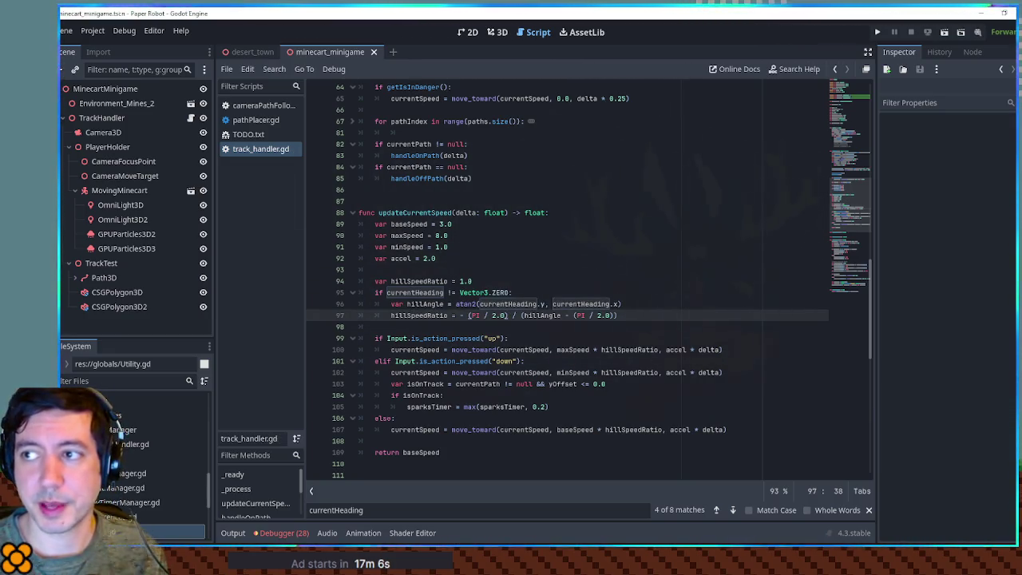
{"action": "left_click", "coordinate": [558, 293]}
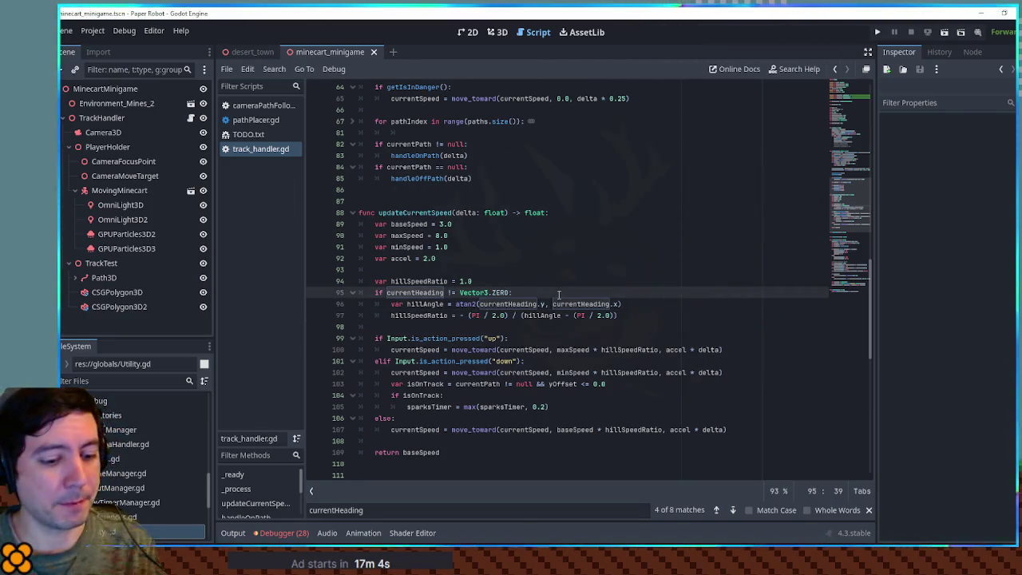
{"action": "key", "text": "F6"}
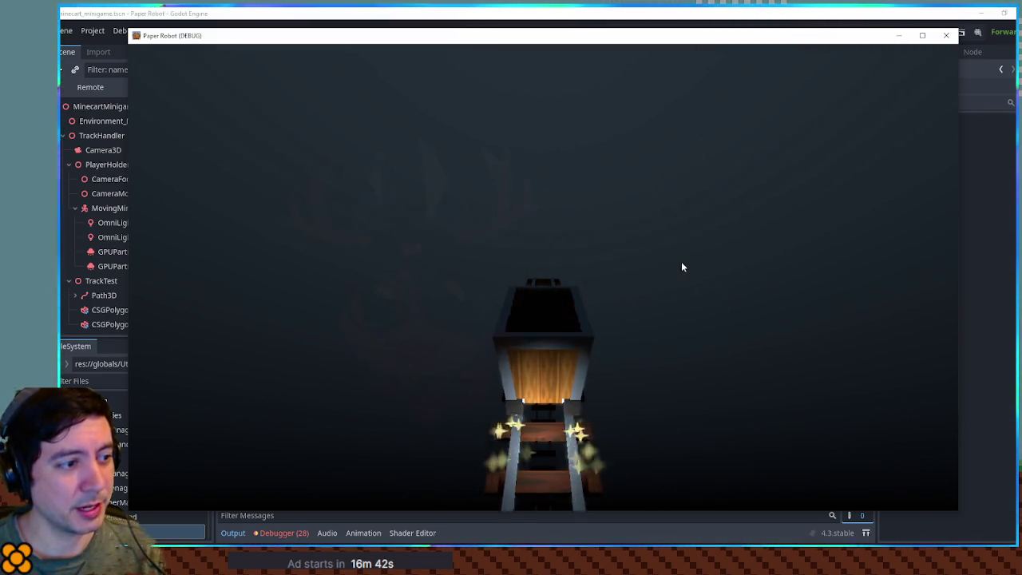
Step: Add print(hillSpeedRatio) below line 97 and run the game, revealing -inf in Output
{"action": "key", "text": "F8"}
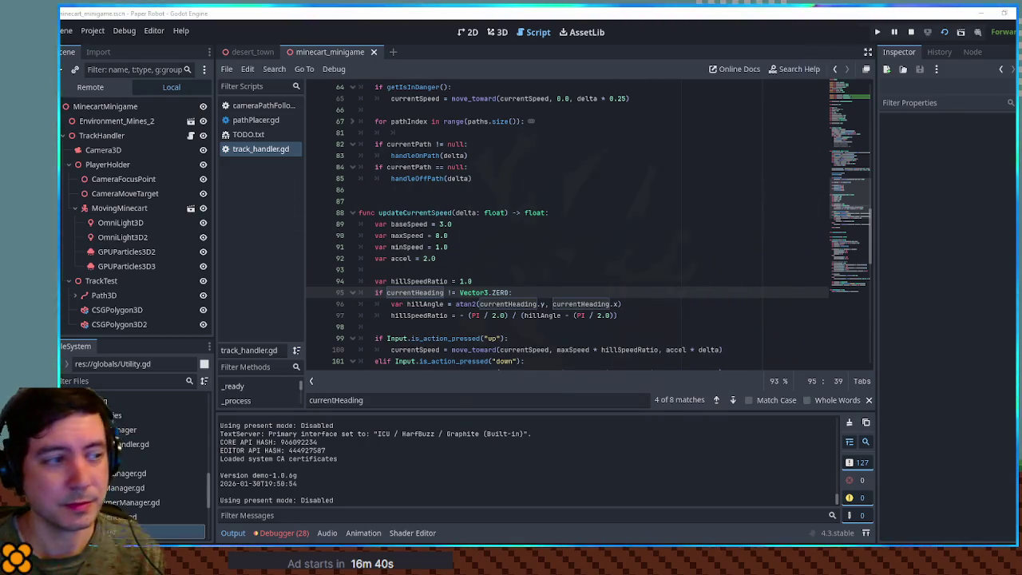
{"action": "left_click", "coordinate": [328, 321]}
{"action": "double_click", "coordinate": [417, 316]}
{"action": "left_click", "coordinate": [672, 317]}
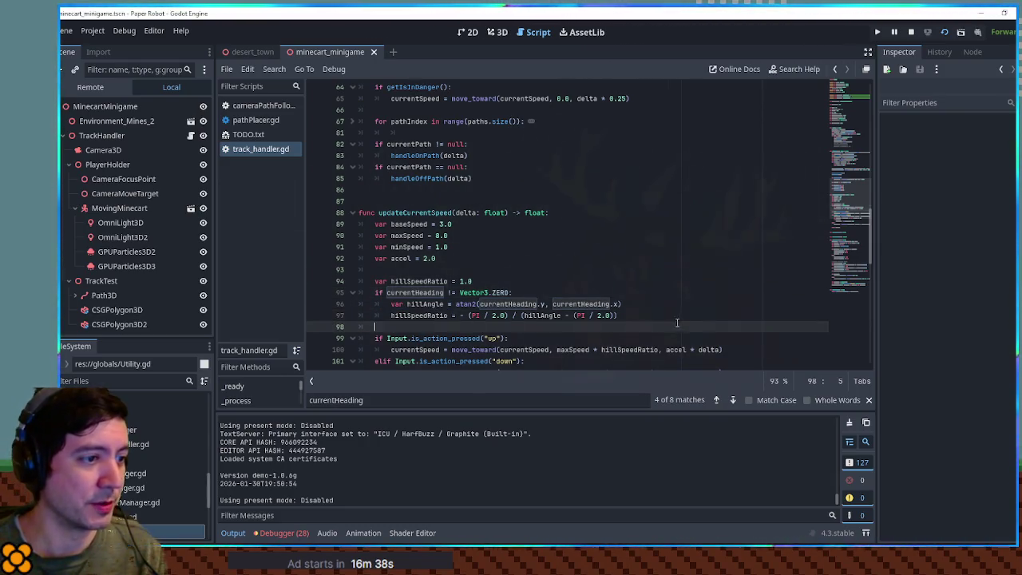
{"action": "key", "text": "Return"}
{"action": "type", "text": "print(hillSpeedRatio)"}
{"action": "key", "text": "F5"}
Step: Remove the temporary print line, save, and inspect currentHeading on lines 95–97
{"action": "key", "text": "ctrl+shift+k"}
{"action": "key", "text": "ctrl+s"}
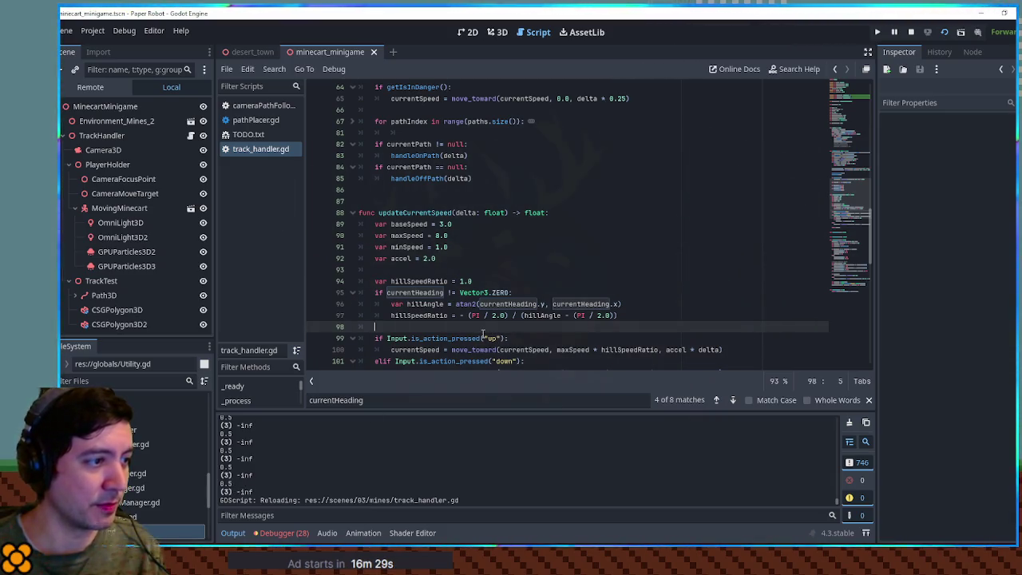
{"action": "double_click", "coordinate": [415, 292]}
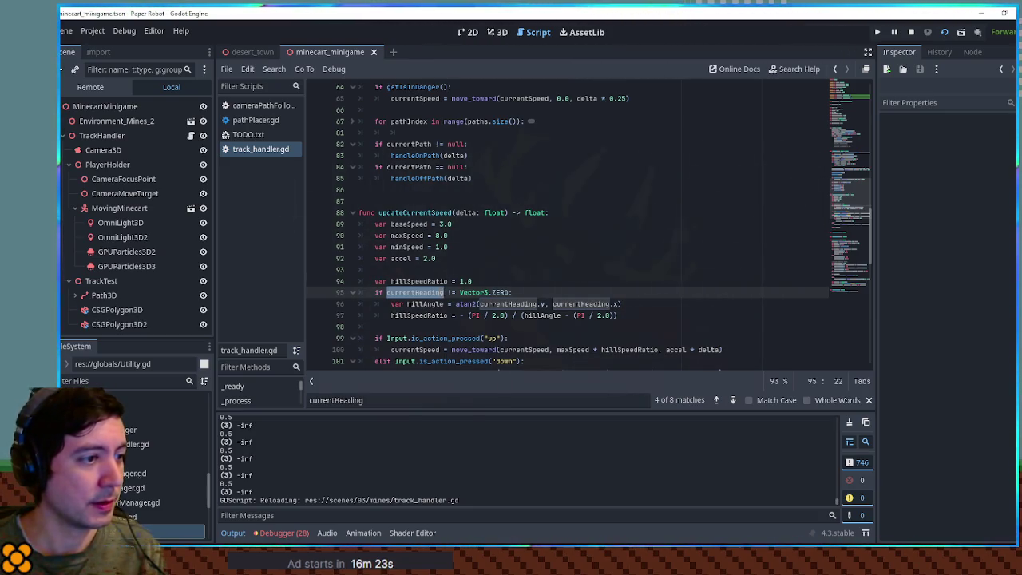
{"action": "double_click", "coordinate": [503, 308]}
{"action": "left_click", "coordinate": [615, 318]}
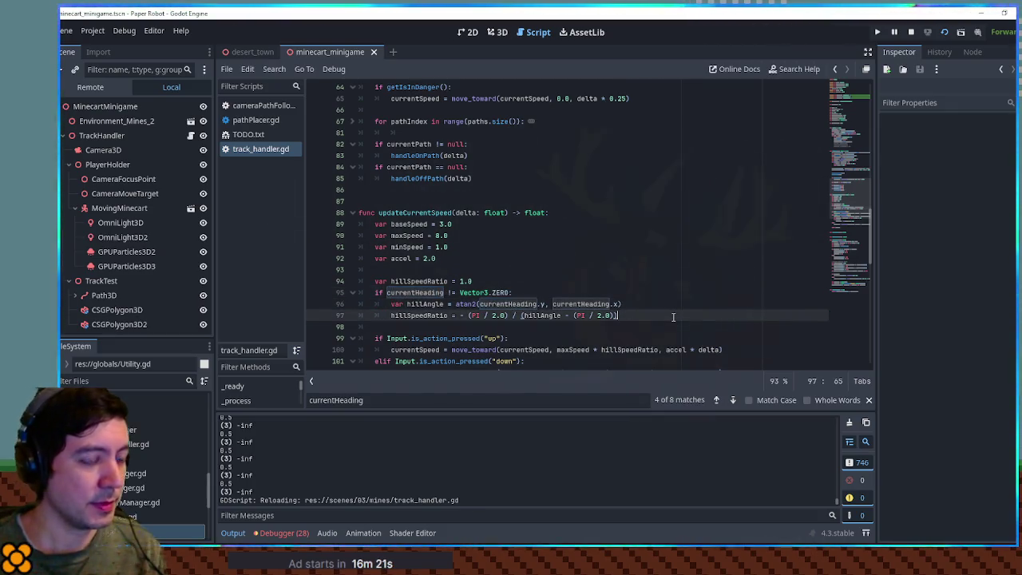
Step: Temporarily print currentHeading below line 97, then remove the print line
{"action": "key", "text": "Return"}
{"action": "type", "text": "print(currentHeading)"}
{"action": "key", "text": "ctrl+s"}
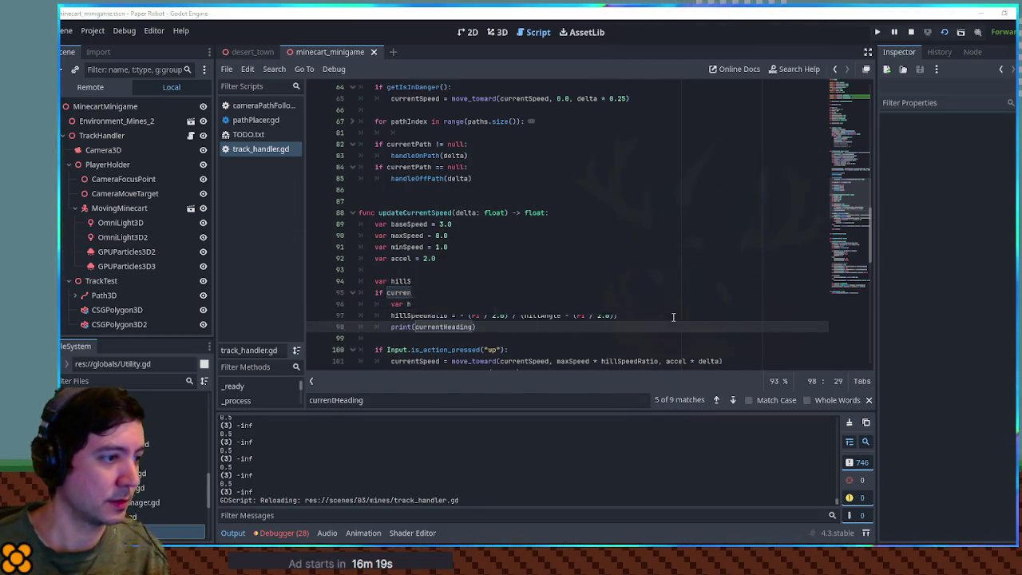
{"action": "key", "text": "ctrl+shift+k"}
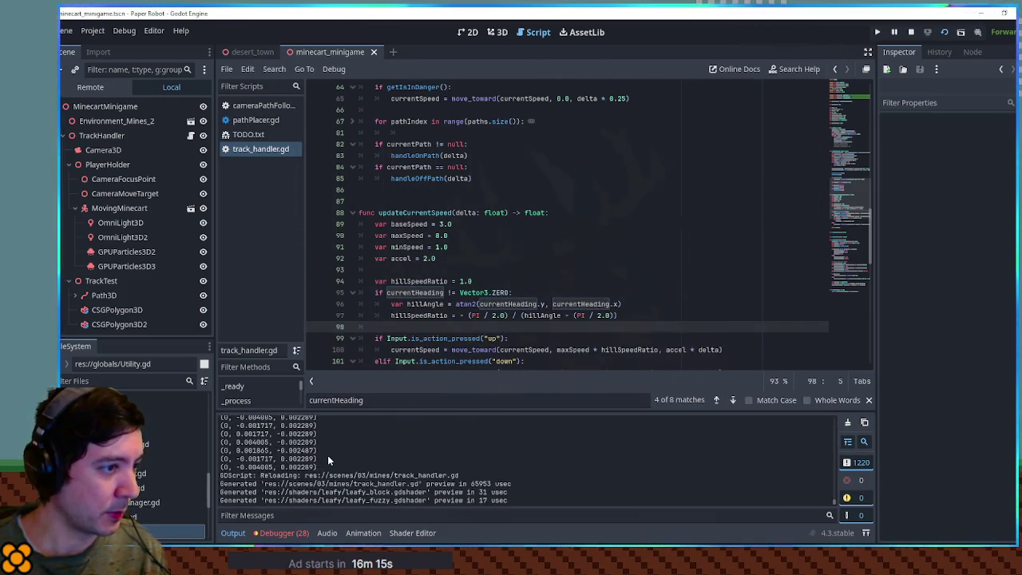
Step: Make line 95's guard call currentHeading.length_squared() via autocomplete
{"action": "left_click", "coordinate": [445, 293]}
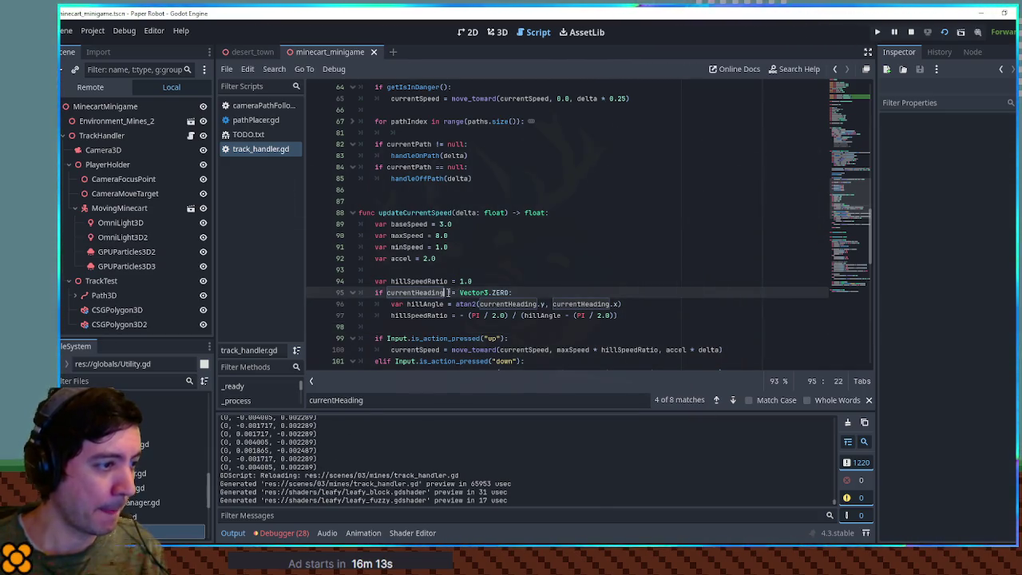
{"action": "type", "text": ".length"}
{"action": "key", "text": "Return"}
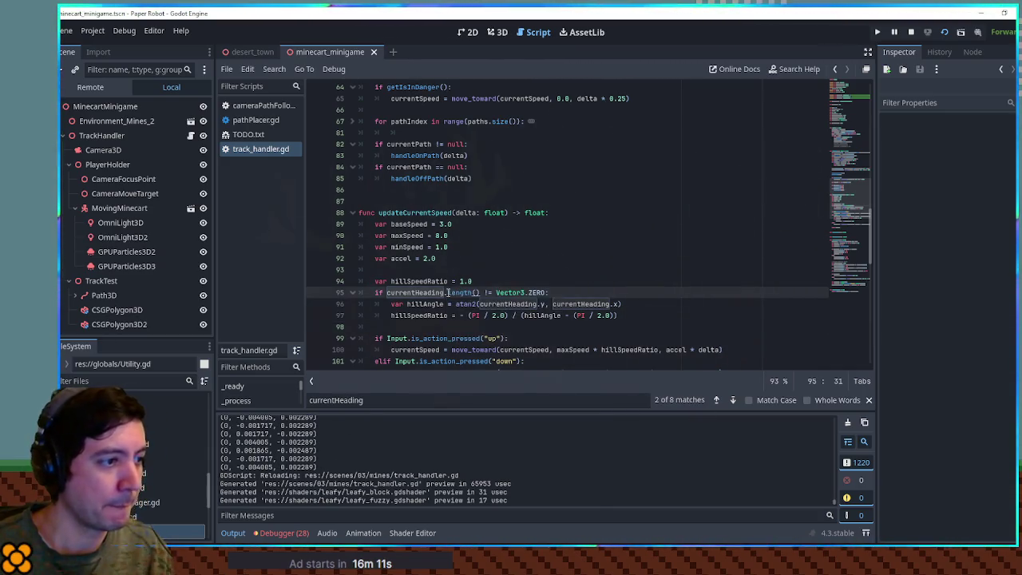
{"action": "key", "text": "BackSpace"}
{"action": "key", "text": "BackSpace"}
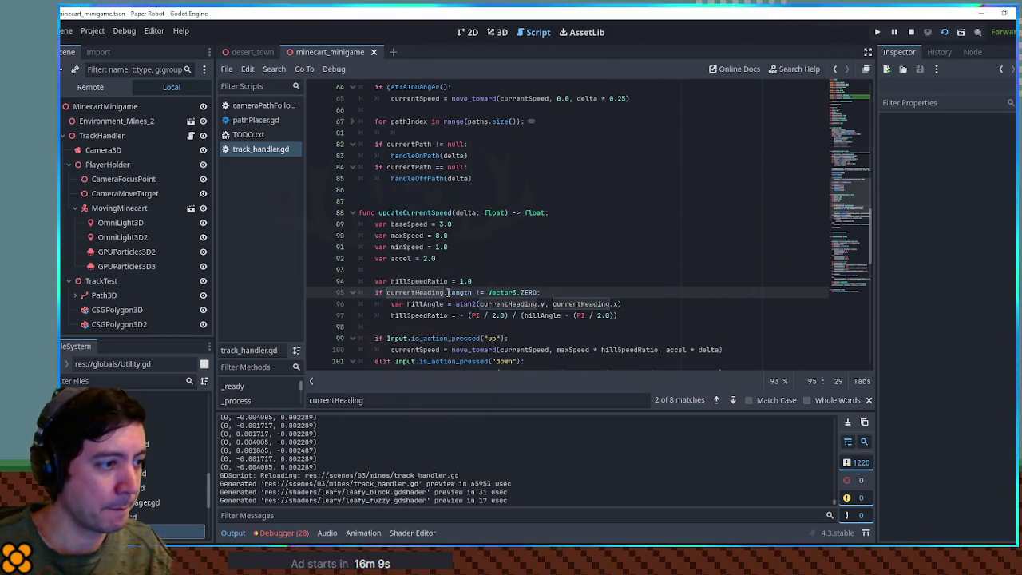
{"action": "key", "text": "Down"}
{"action": "key", "text": "Return"}
Step: Replace the != Vector3.ZERO check with > 0.001 and relaunch the game
{"action": "type", "text": ">"}
{"action": "type", "text": " 0.1"}
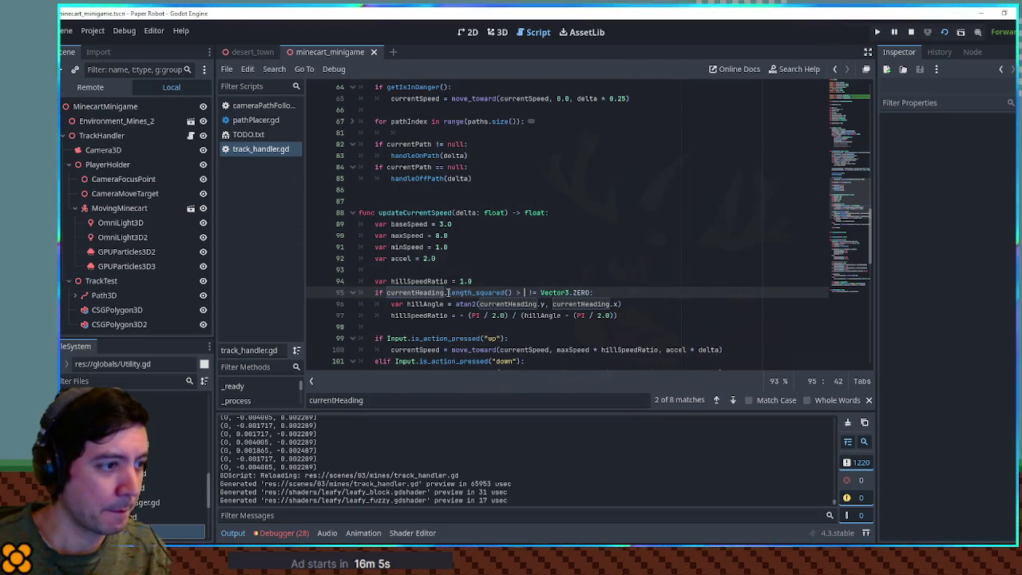
{"action": "key", "text": "shift+End"}
{"action": "key", "text": "shift+Left"}
{"action": "key", "text": "Delete"}
{"action": "key", "text": "Left"}
{"action": "type", "text": "0"}
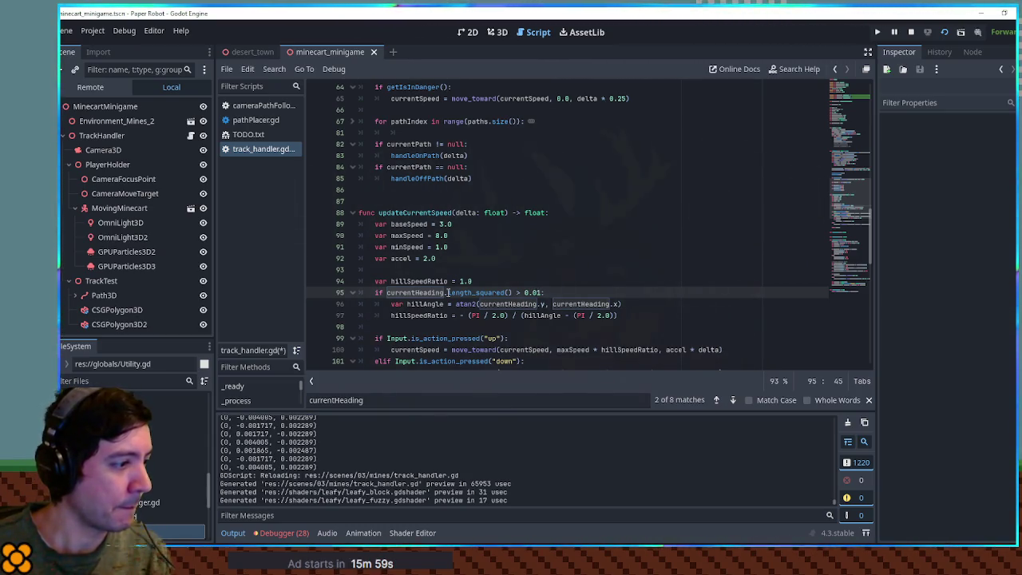
{"action": "type", "text": "0"}
{"action": "key", "text": "F6"}
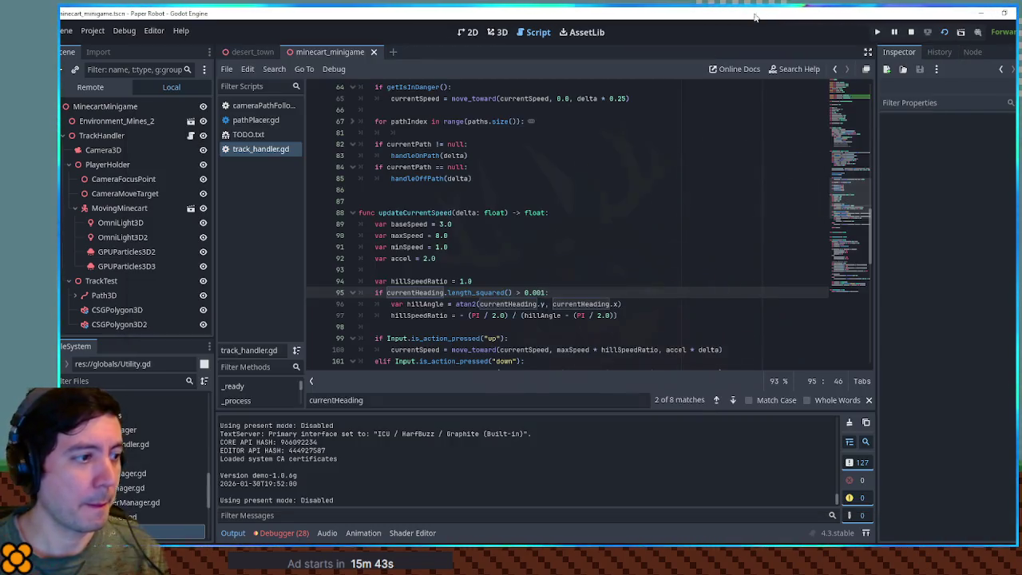
{"action": "double_click", "coordinate": [441, 293]}
{"action": "left_click", "coordinate": [627, 303]}
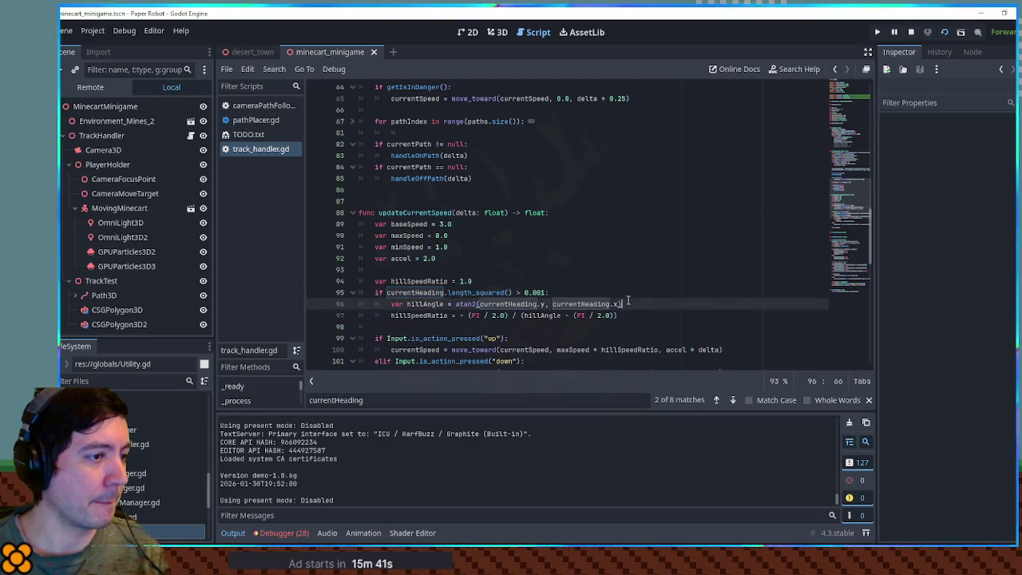
{"action": "key", "text": "Return"}
{"action": "type", "text": "p(currentHeading)"}
{"action": "key", "text": "ctrl+s"}
{"action": "key", "text": "ctrl+shift+k"}
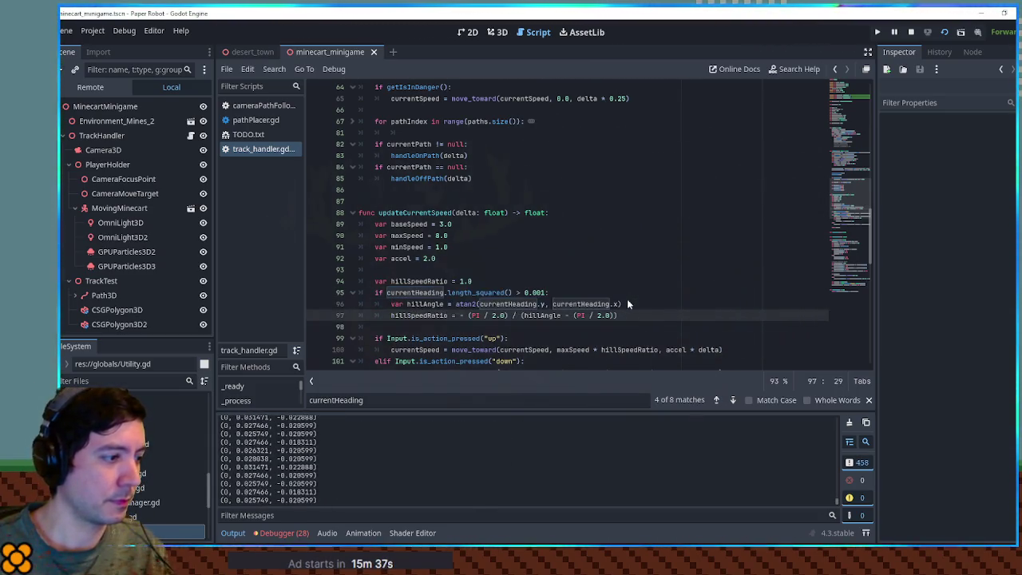
{"action": "key", "text": "ctrl+s"}
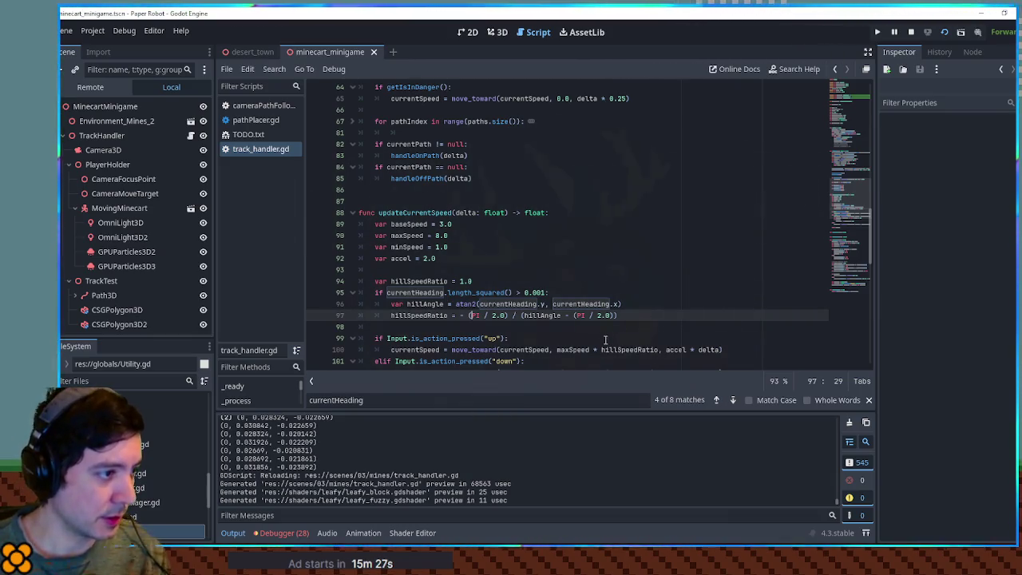
{"action": "left_click", "coordinate": [664, 306]}
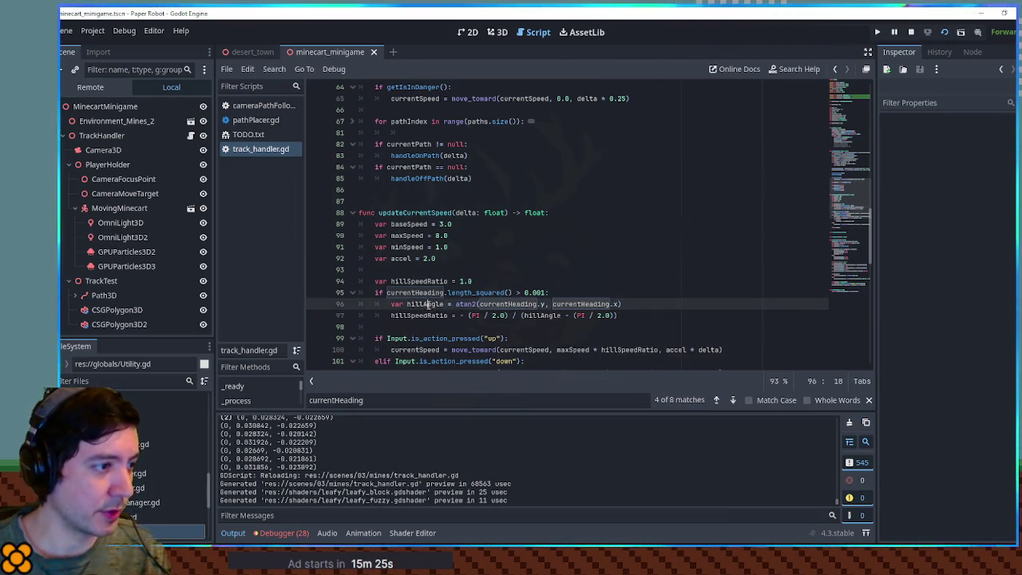
{"action": "key", "text": "Return"}
{"action": "type", "text": "print(hillAngle)"}
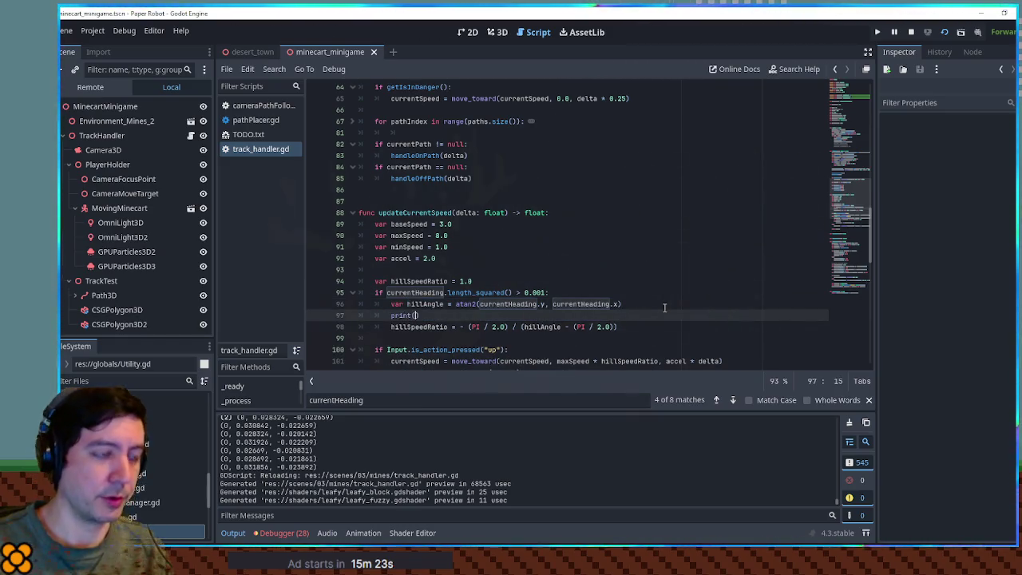
{"action": "key", "text": "ctrl+s"}
{"action": "key", "text": "ctrl+z"}
{"action": "key", "text": "ctrl+s"}
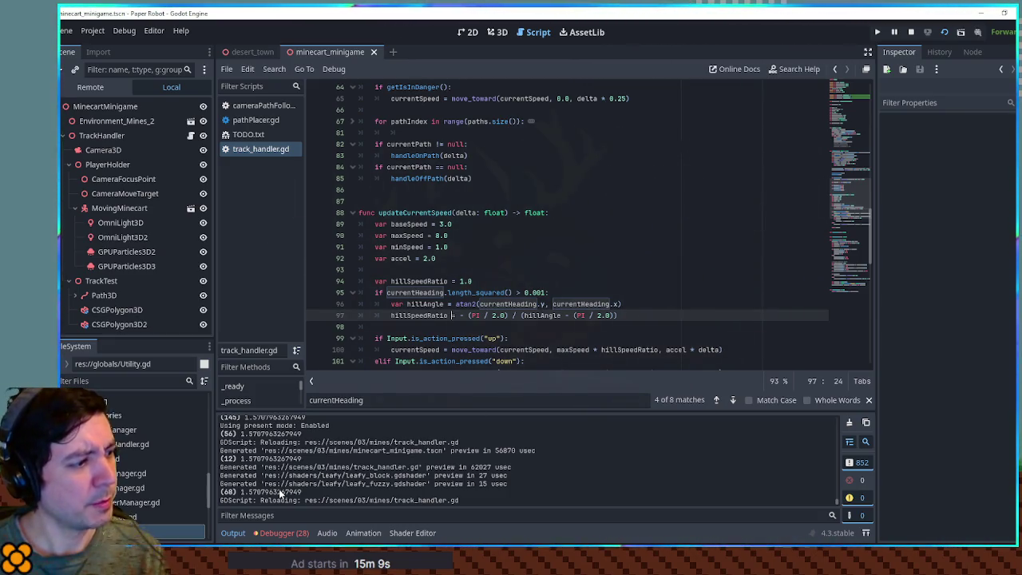
{"action": "scroll", "coordinate": [305, 483], "scroll_direction": "up", "scroll_amount": 4}
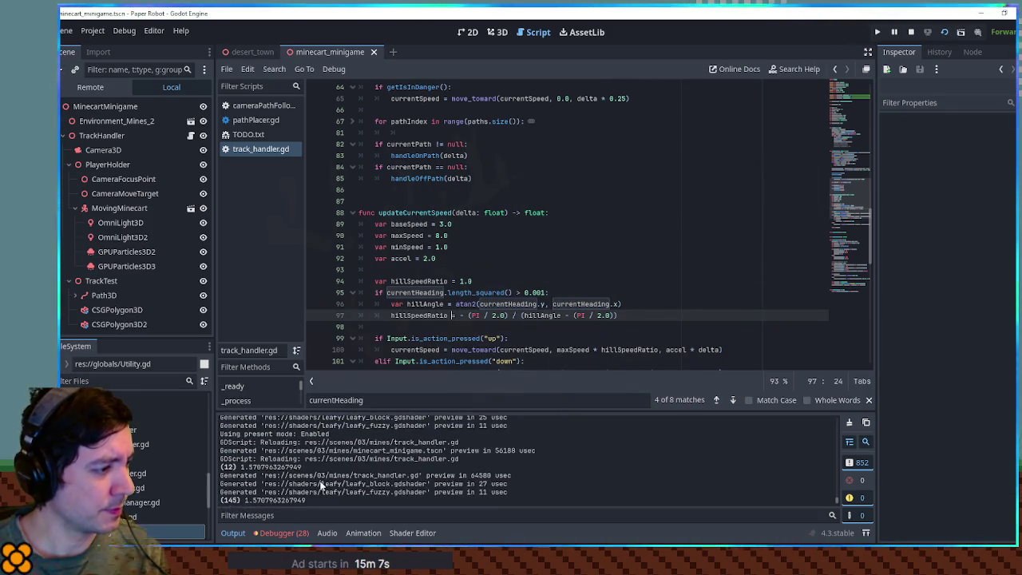
{"action": "scroll", "coordinate": [320, 485], "scroll_direction": "up", "scroll_amount": 2}
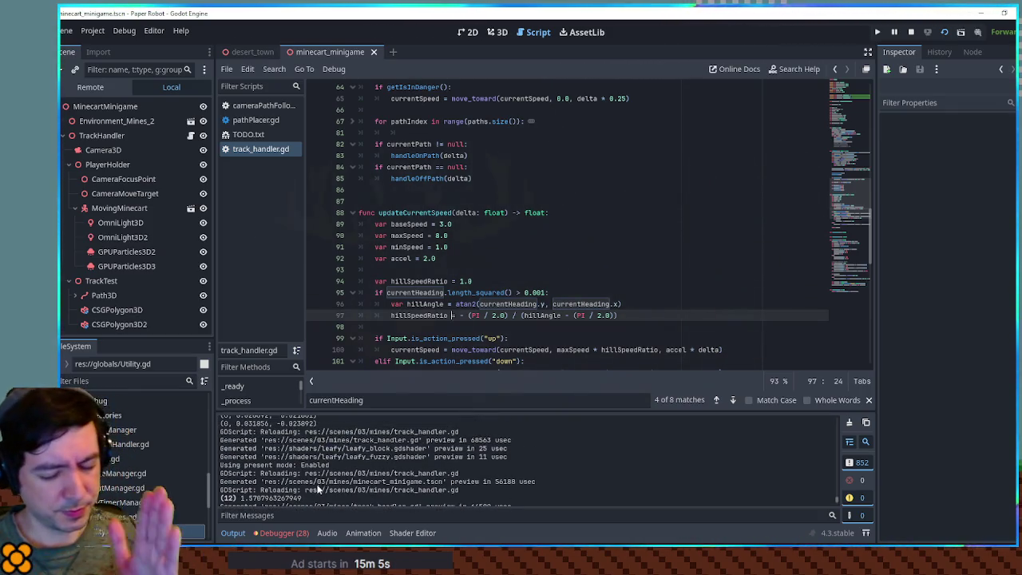
{"action": "scroll", "coordinate": [317, 485], "scroll_direction": "up", "scroll_amount": 3}
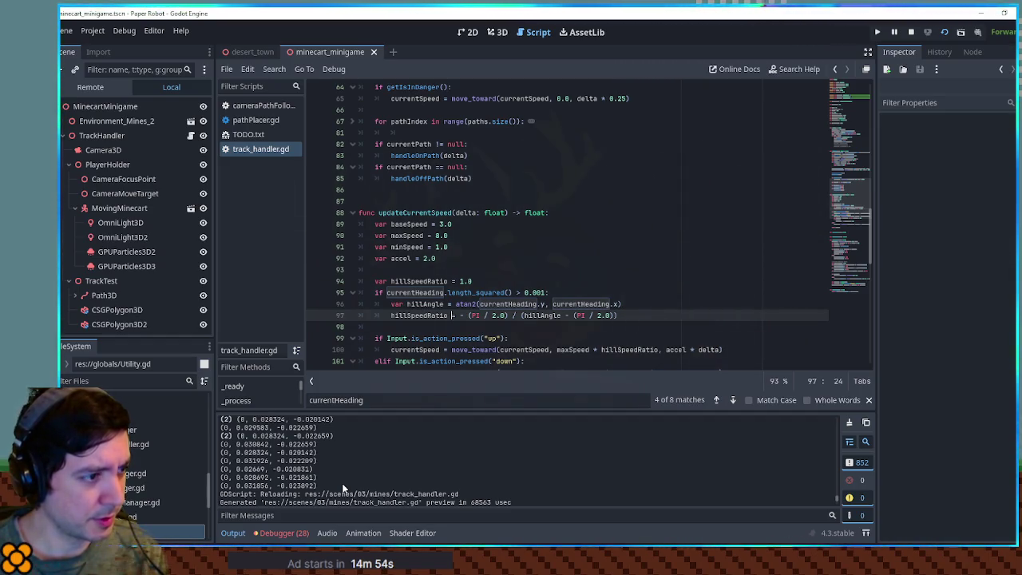
{"action": "left_click_drag", "start_coordinate": [236, 477], "coordinate": [317, 477]}
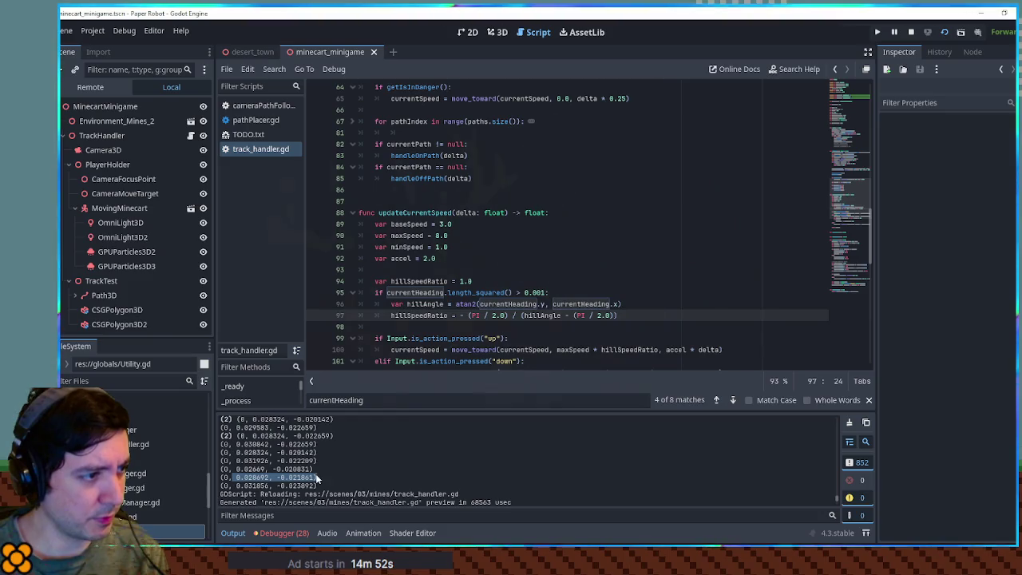
{"action": "left_click", "coordinate": [612, 295]}
{"action": "left_click", "coordinate": [613, 305]}
{"action": "left_click", "coordinate": [619, 305]}
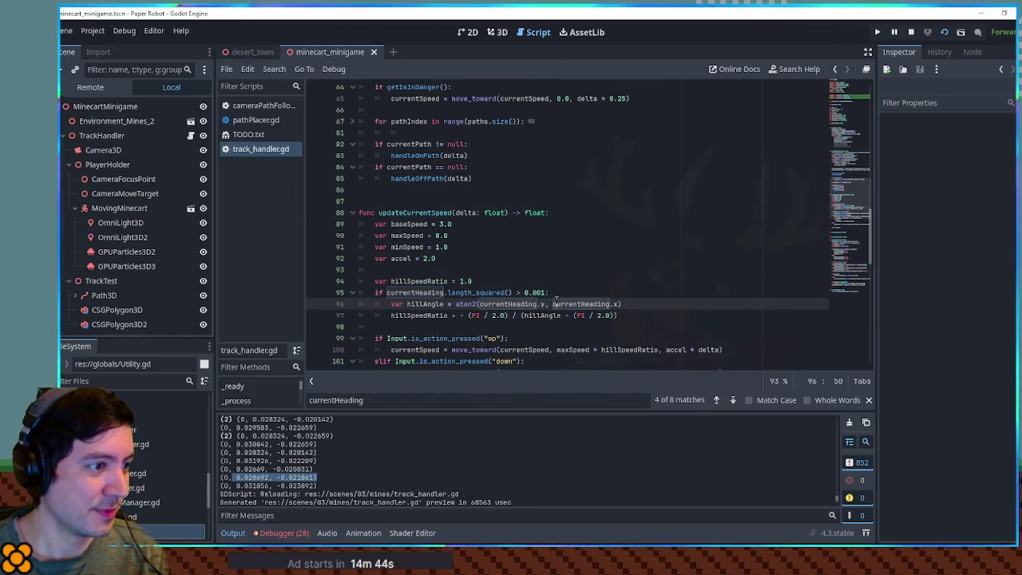
{"action": "left_click_drag", "start_coordinate": [606, 304], "coordinate": [618, 304]}
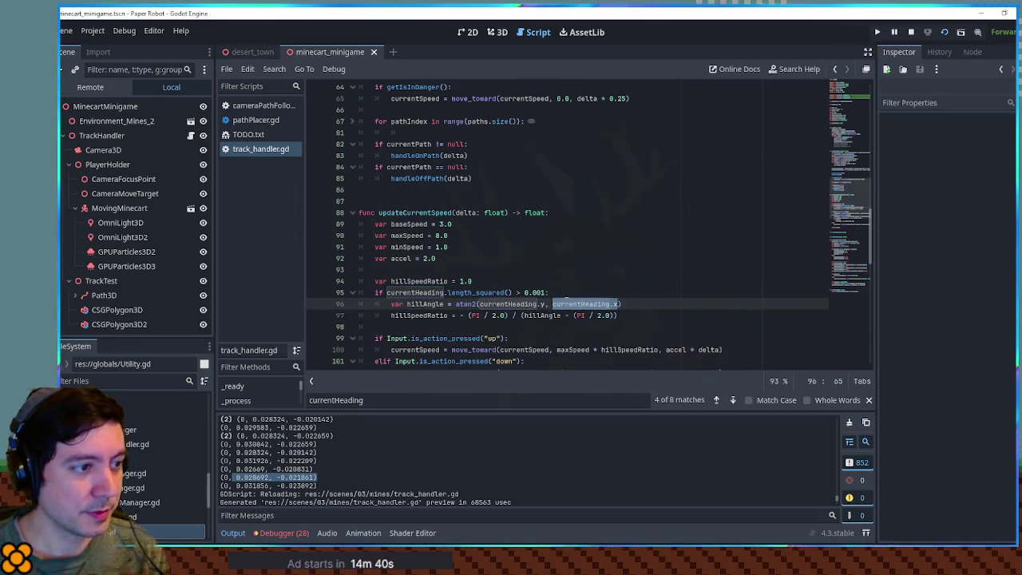
{"action": "left_click", "coordinate": [553, 304]}
{"action": "left_click_drag", "start_coordinate": [553, 303], "coordinate": [618, 304]}
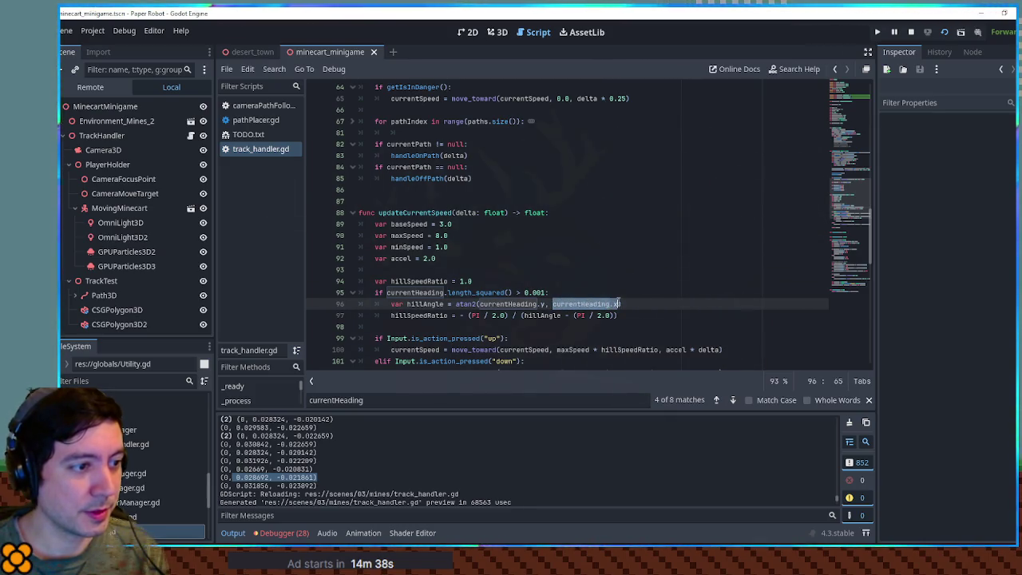
{"action": "left_click", "coordinate": [552, 304]}
{"action": "type", "text": "Vector"}
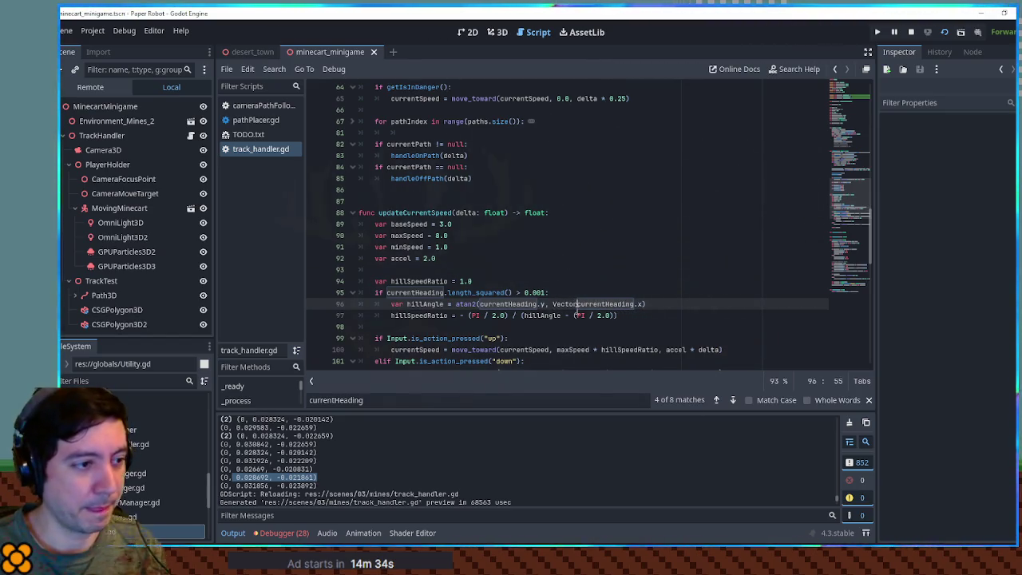
Step: Use Vector2(currentHeading.x, currentHeading.z).length() as hillAngle's horizontal term and run the game
{"action": "type", "text": "2"}
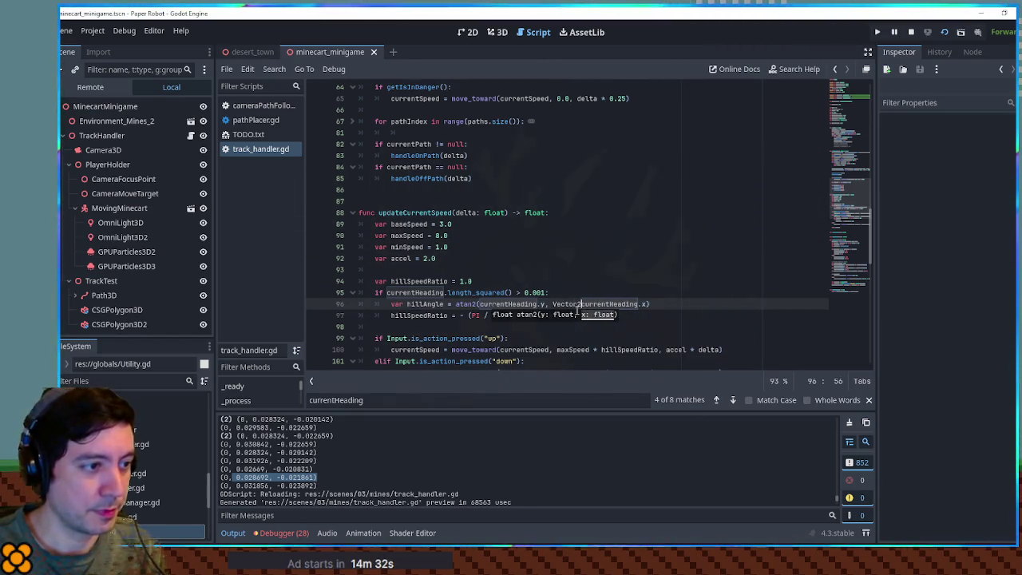
{"action": "type", "text": "("}
{"action": "key", "text": "End"}
{"action": "key", "text": "Left"}
{"action": "type", "text": ", cu"}
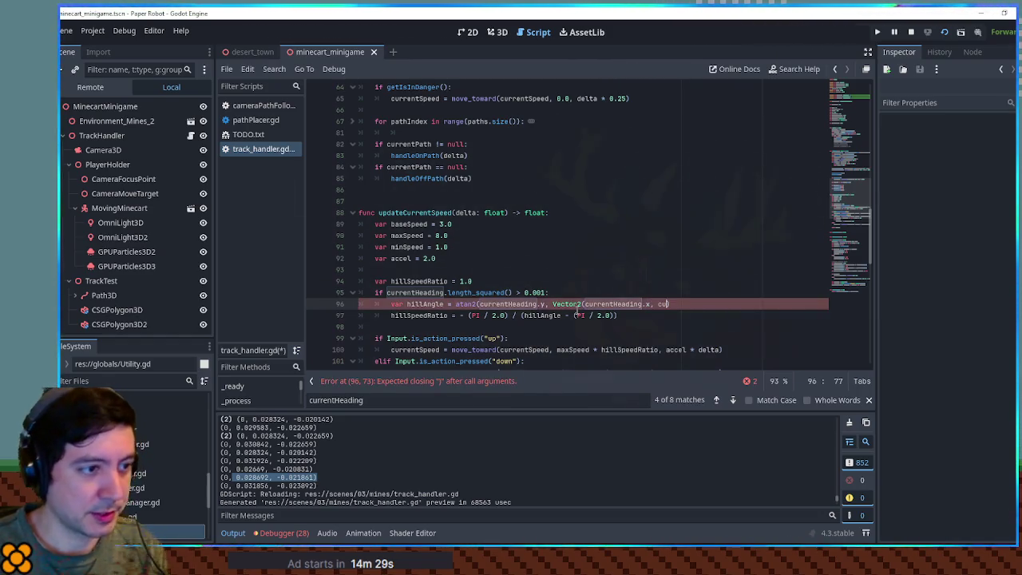
{"action": "type", "text": "rrentHeading.z"}
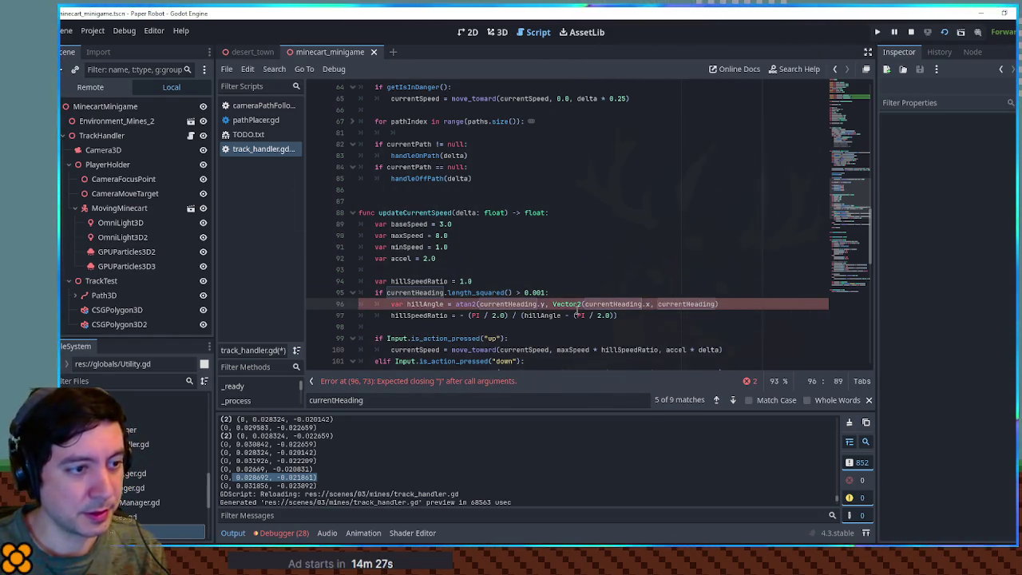
{"action": "type", "text": ").length()"}
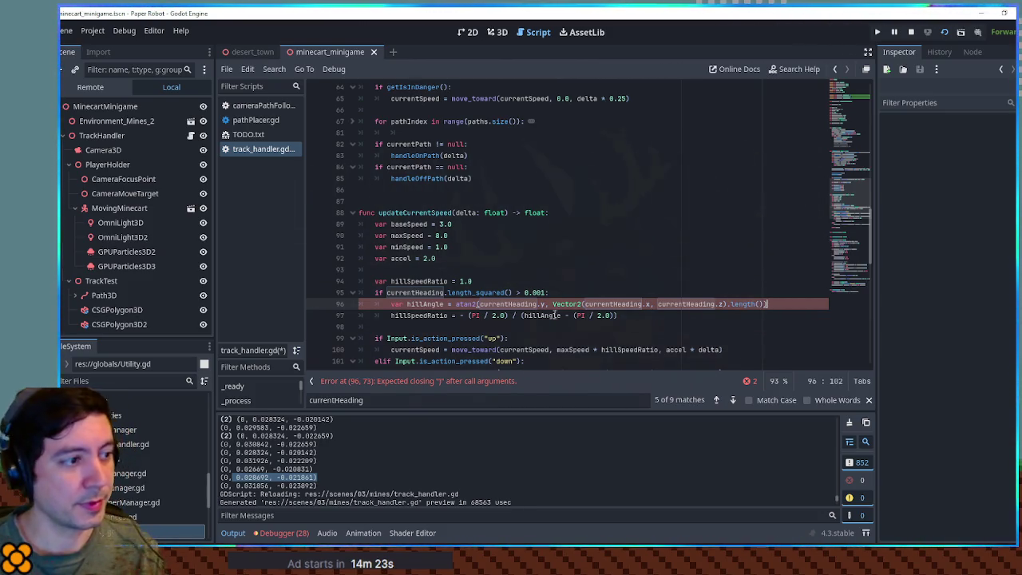
{"action": "type", "text": ")"}
{"action": "key", "text": "F6"}
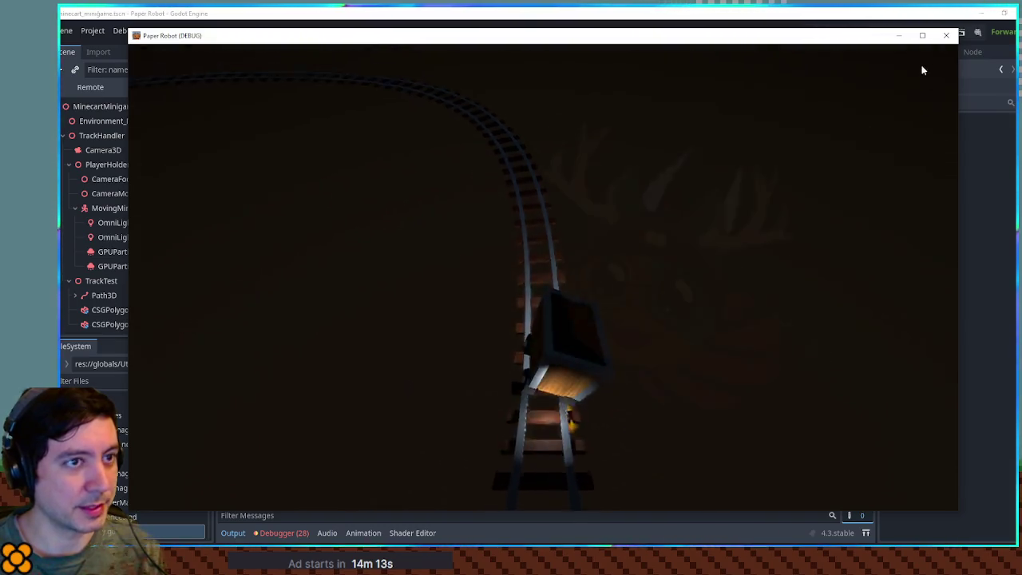
Step: Close the game, add print(hillAngle) on line 98, and run the project
{"action": "left_click", "coordinate": [945, 37]}
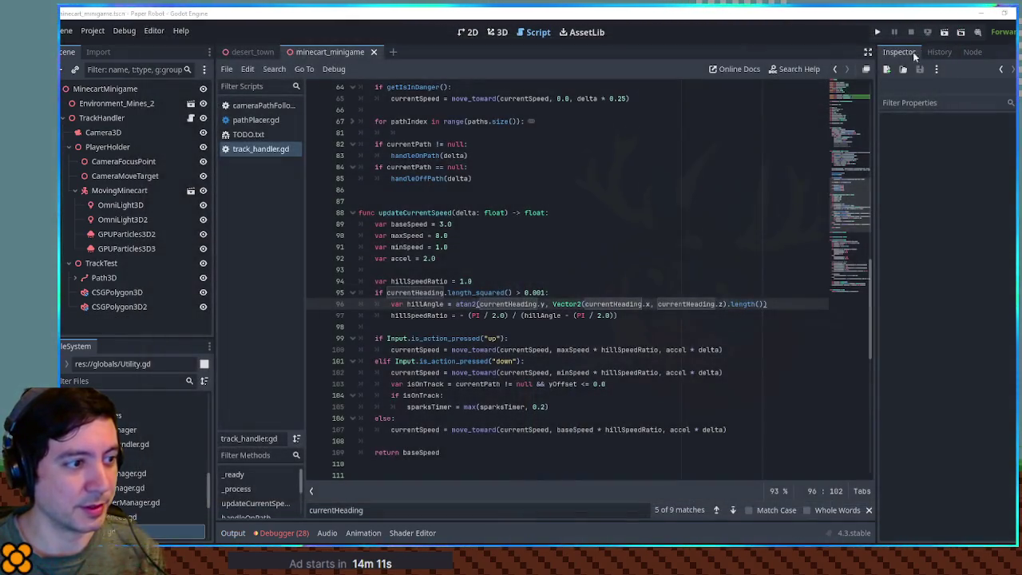
{"action": "key", "text": "Down"}
{"action": "key", "text": "Return"}
{"action": "type", "text": "print(hillAngle)"}
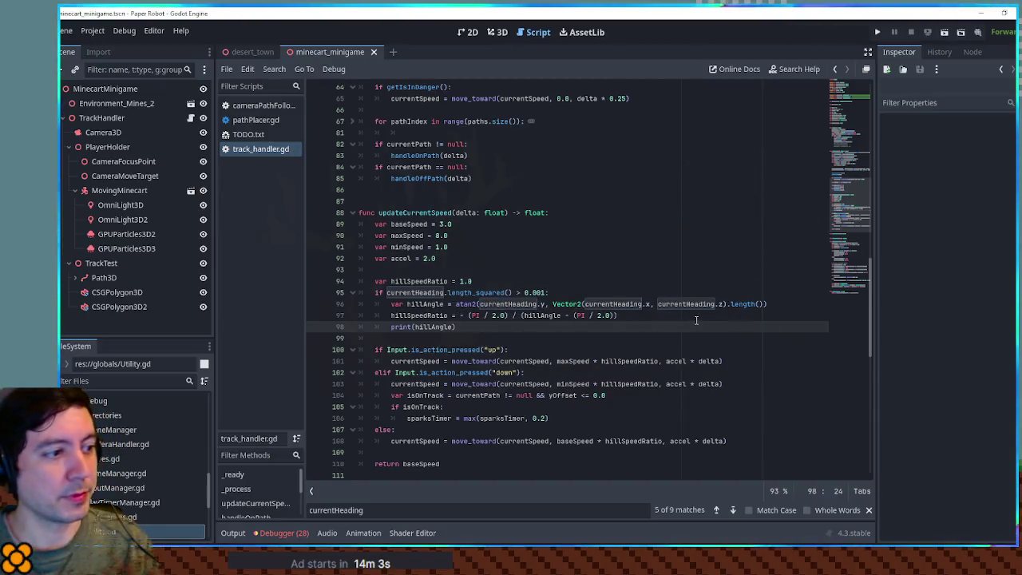
{"action": "key", "text": "F5"}
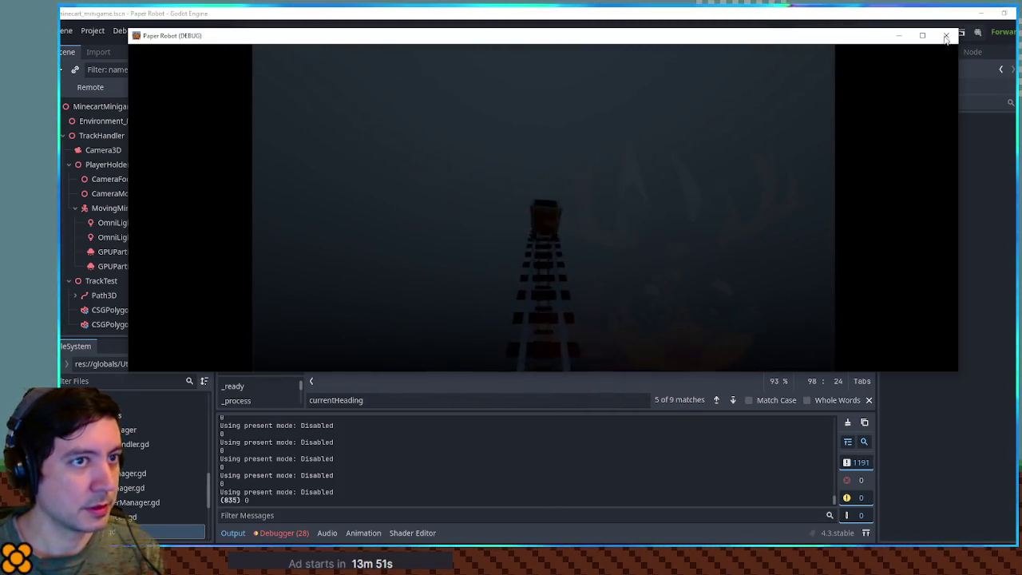
Step: Show the Output log of printed hillAngle values and relaunch the minecart scene
{"action": "left_click", "coordinate": [898, 35]}
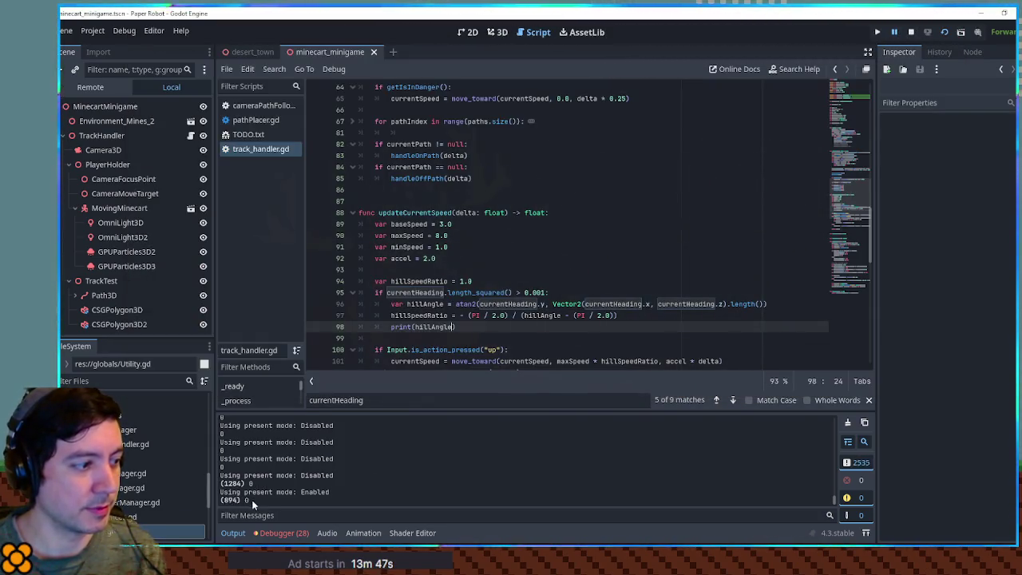
{"action": "key", "text": "alt+Tab"}
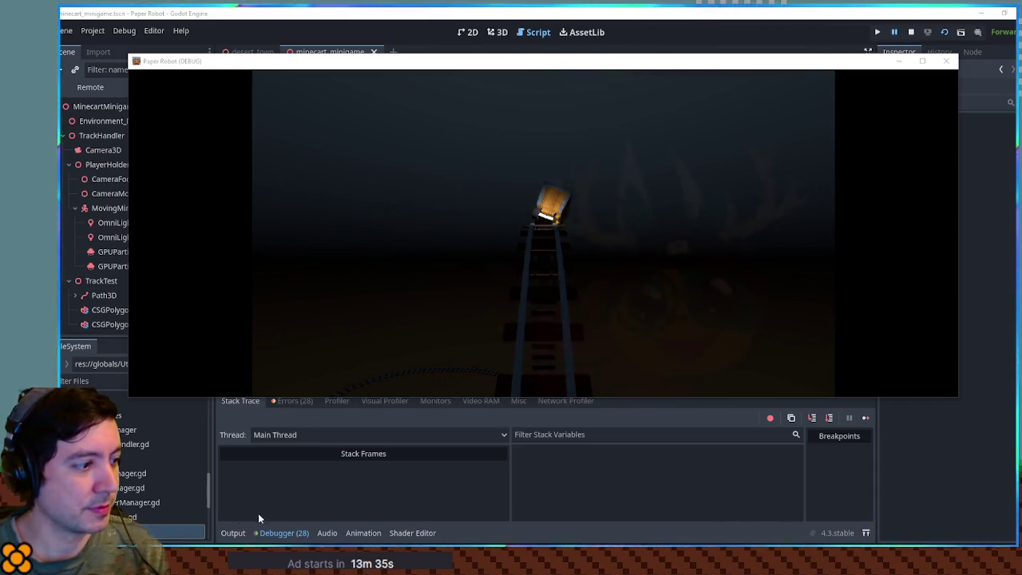
{"action": "left_click", "coordinate": [231, 533]}
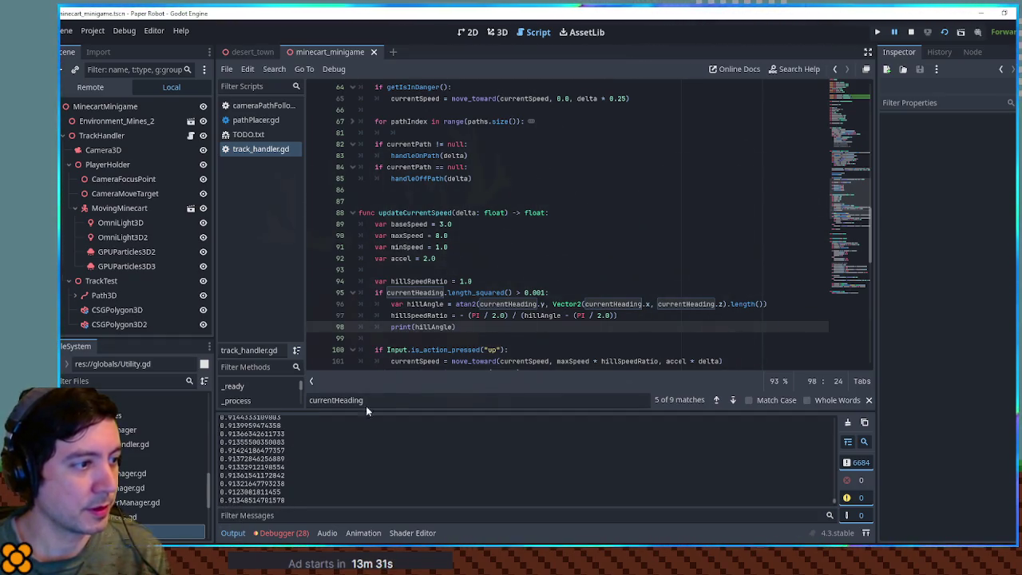
{"action": "double_click", "coordinate": [425, 304]}
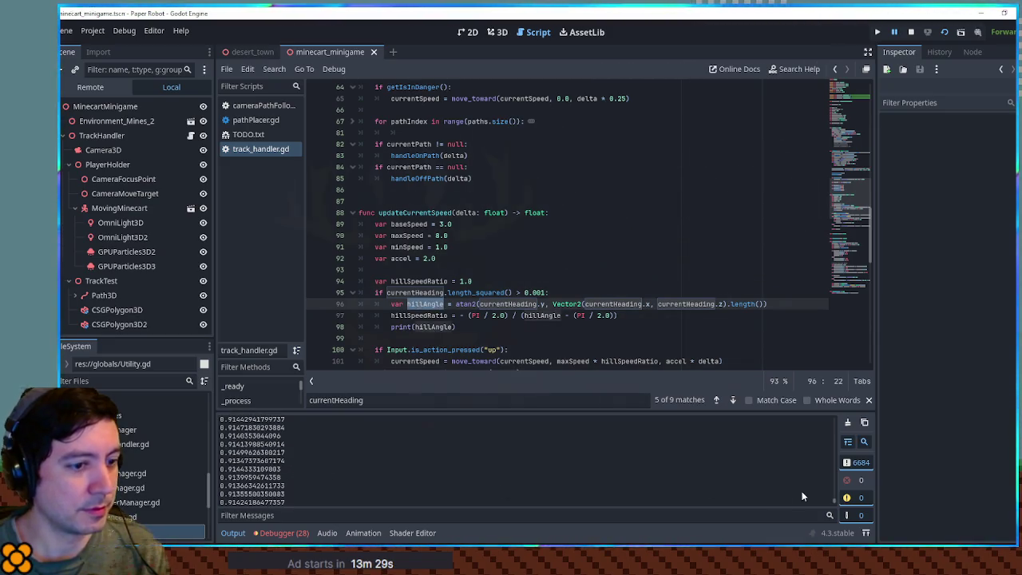
{"action": "key", "text": "F6"}
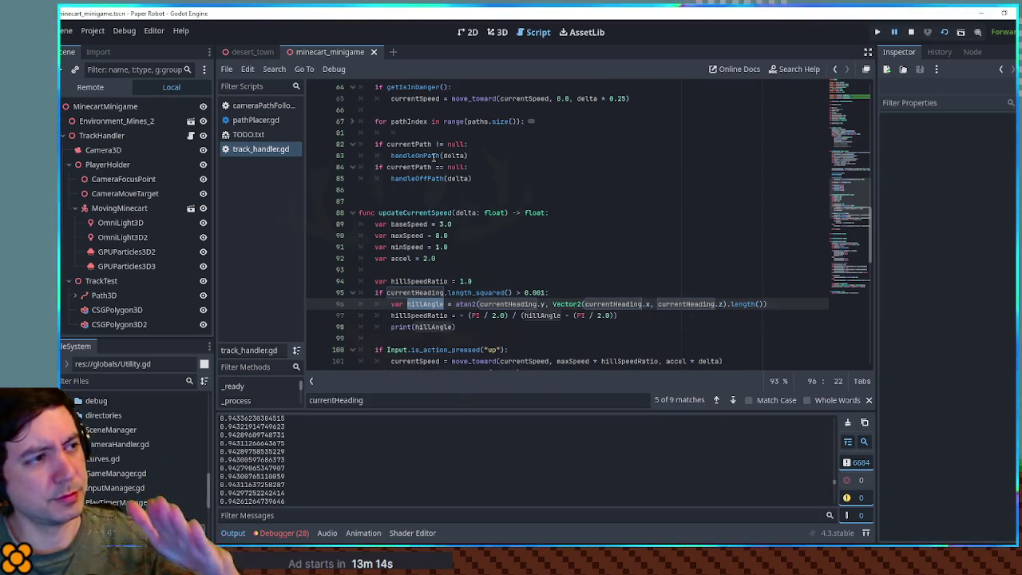
{"action": "left_click", "coordinate": [506, 34]}
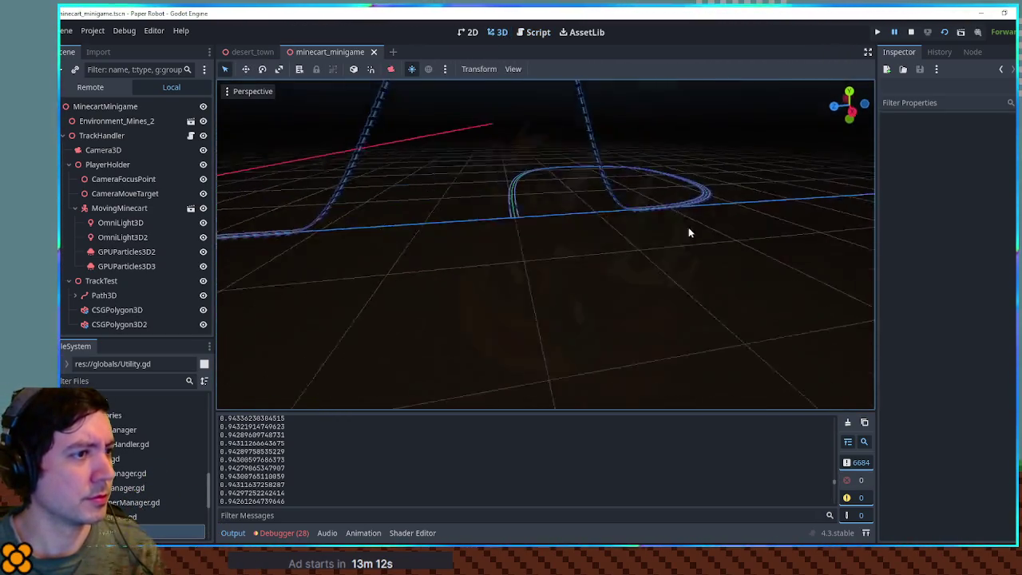
Step: Orbit, zoom and pan to a side orthographic view of the whole track hill
{"action": "mouse_move", "coordinate": [615, 257]}
{"action": "left_mouse_down"}
{"action": "mouse_move", "coordinate": [677, 212]}
{"action": "mouse_move", "coordinate": [565, 203]}
{"action": "left_mouse_up"}
{"action": "key", "text": "KP_1"}
{"action": "key", "text": "KP_3"}
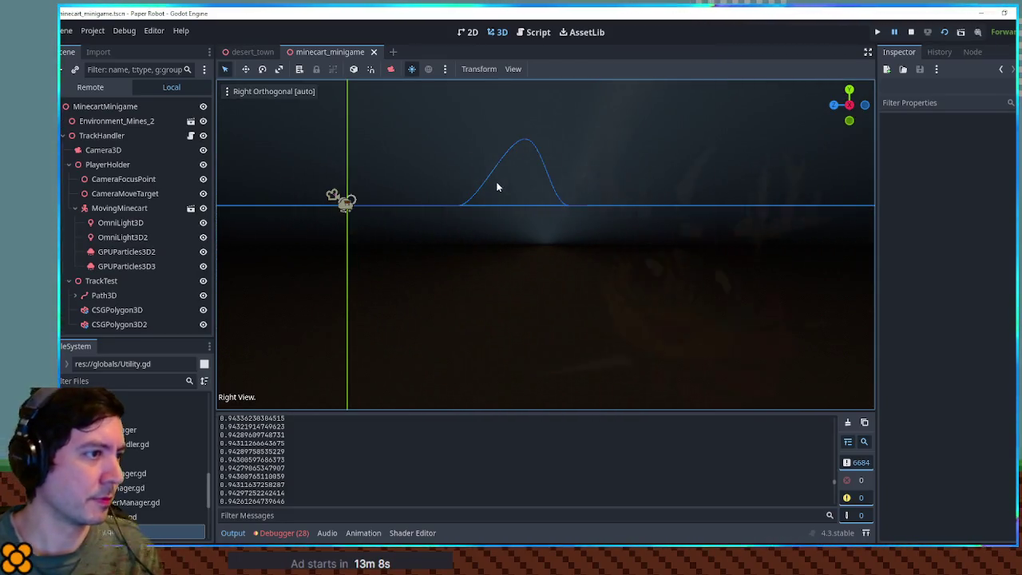
{"action": "scroll", "coordinate": [496, 181], "scroll_direction": "up", "scroll_amount": 5}
{"action": "left_click_drag", "start_coordinate": [459, 141], "coordinate": [570, 342]}
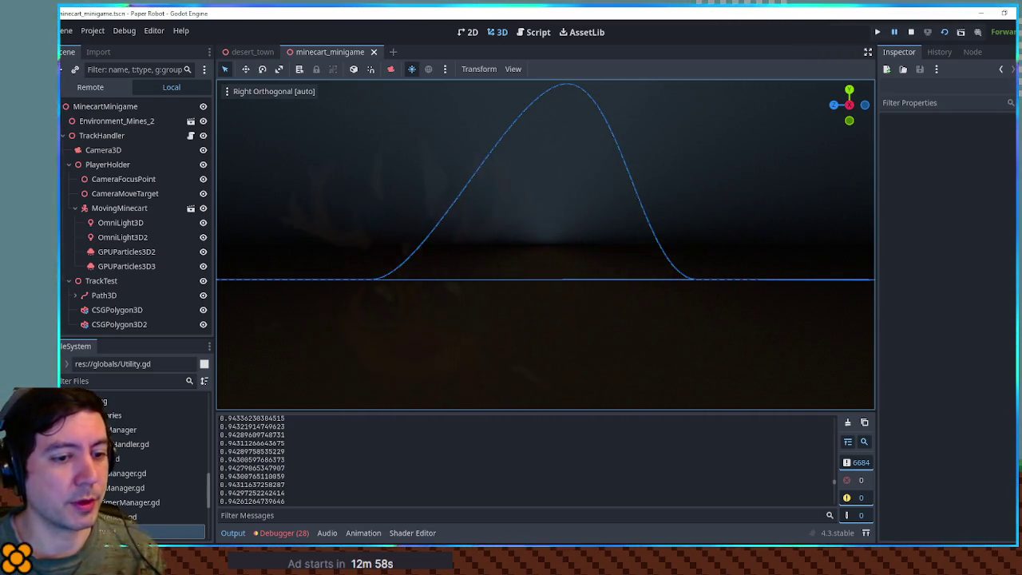
Step: Pause and resume the running game while checking new hillAngle values in the log
{"action": "left_click", "coordinate": [878, 32]}
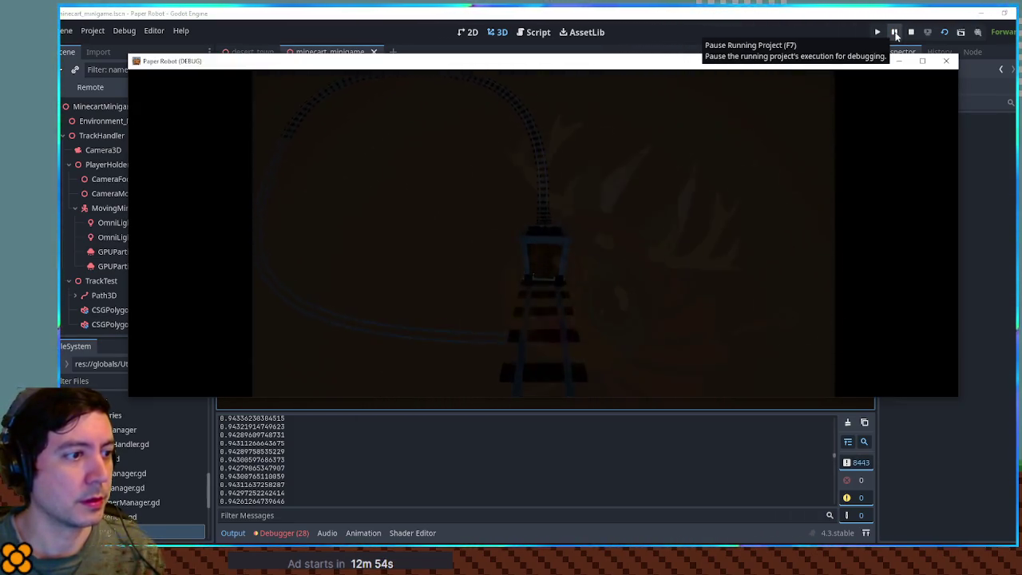
{"action": "left_click", "coordinate": [697, 495]}
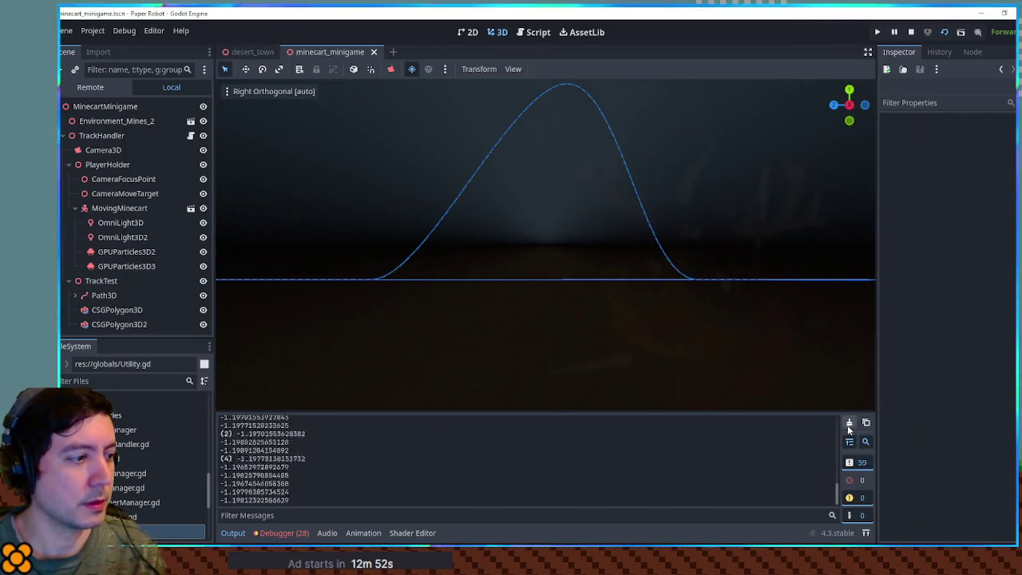
{"action": "key", "text": "F7"}
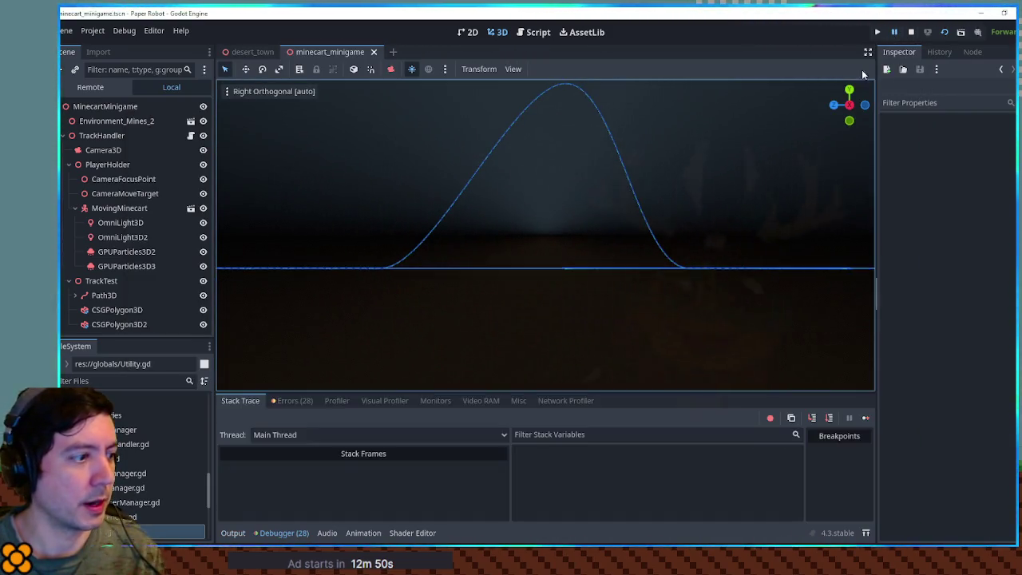
{"action": "key", "text": "F7"}
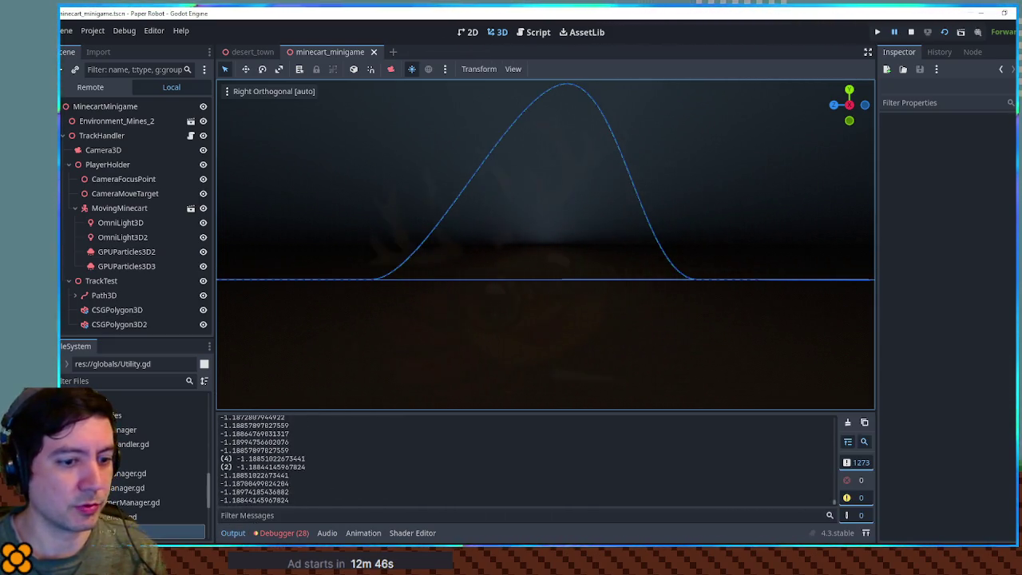
{"action": "key", "text": "alt+Tab"}
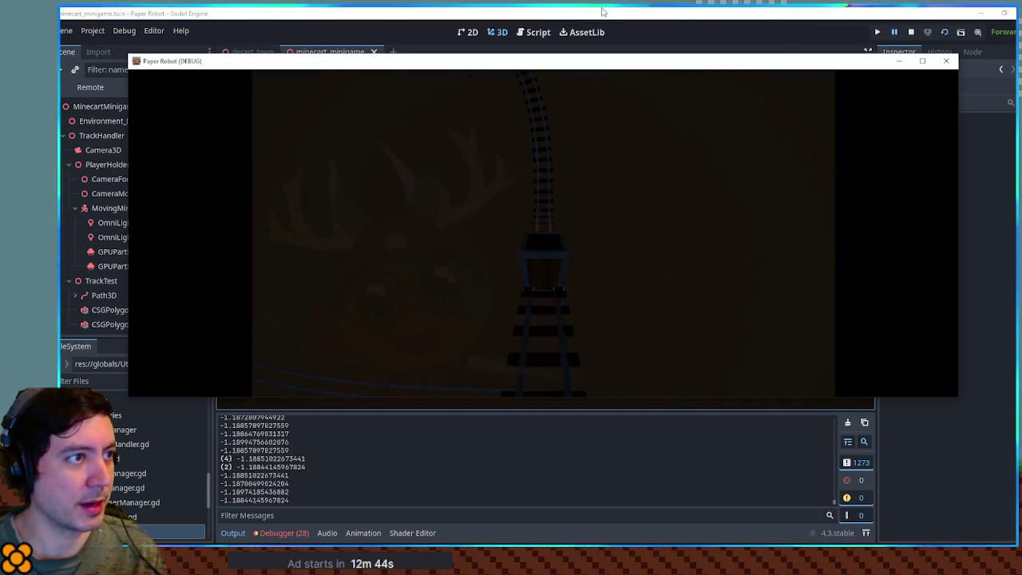
{"action": "key", "text": "alt+Tab"}
Step: In track_handler.gd, mark the latest printed hillAngle value near -1.188 and bring the game forward
{"action": "left_click", "coordinate": [533, 32]}
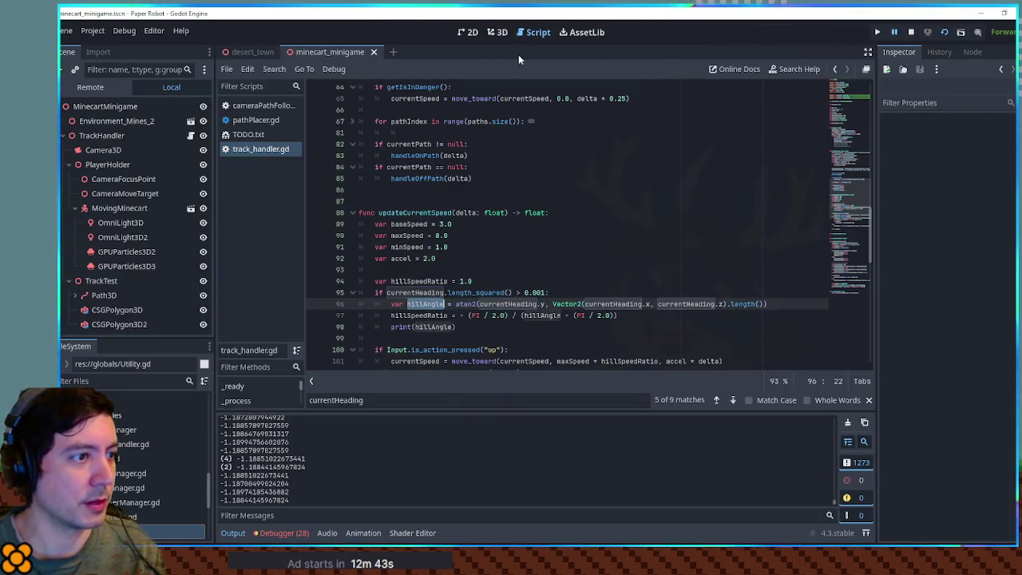
{"action": "double_click", "coordinate": [419, 326]}
{"action": "left_click_drag", "start_coordinate": [287, 500], "coordinate": [224, 501]}
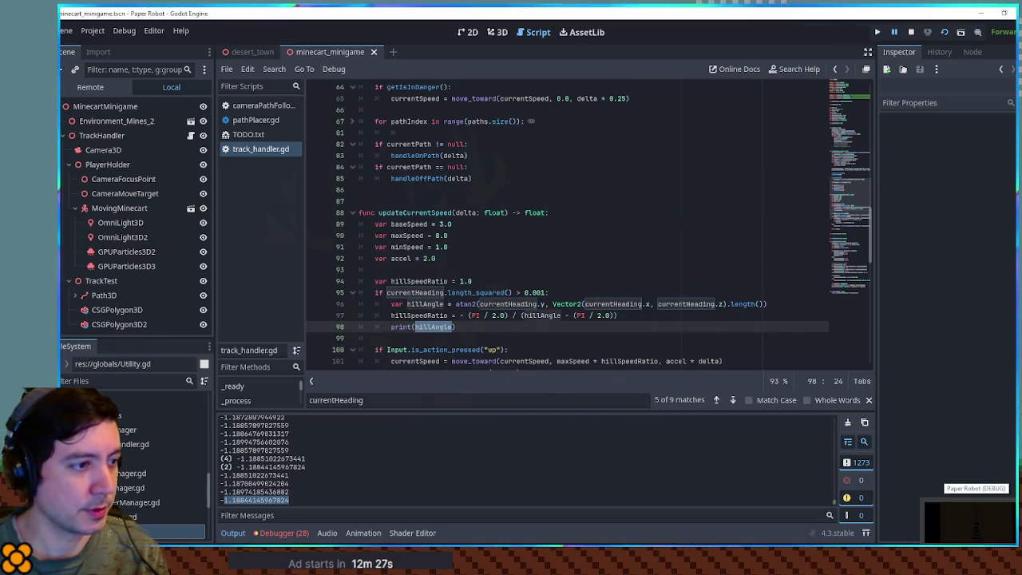
{"action": "left_click", "coordinate": [974, 519]}
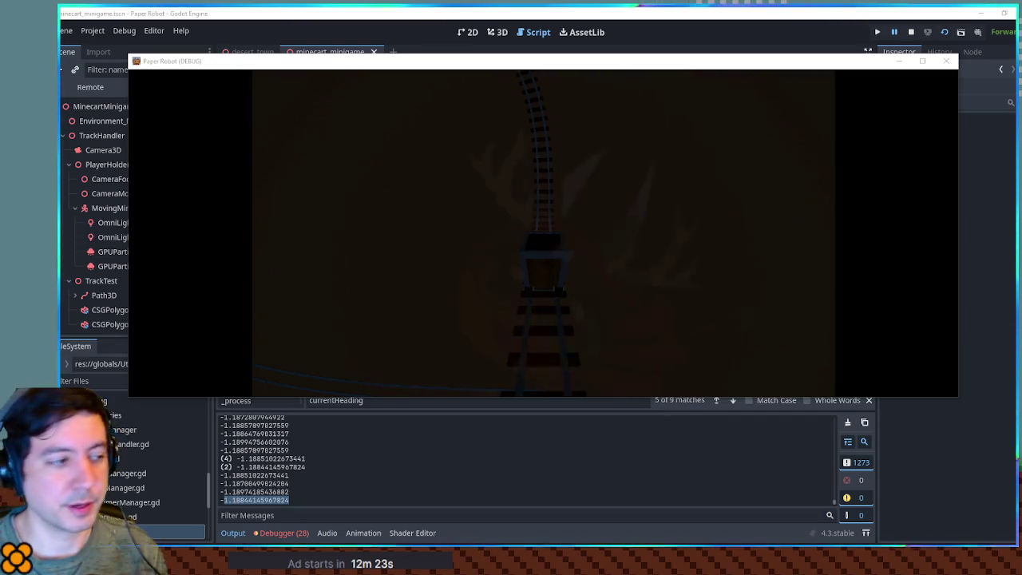
{"action": "key", "text": "XF86Calculator"}
{"action": "type", "text": "3.1"}
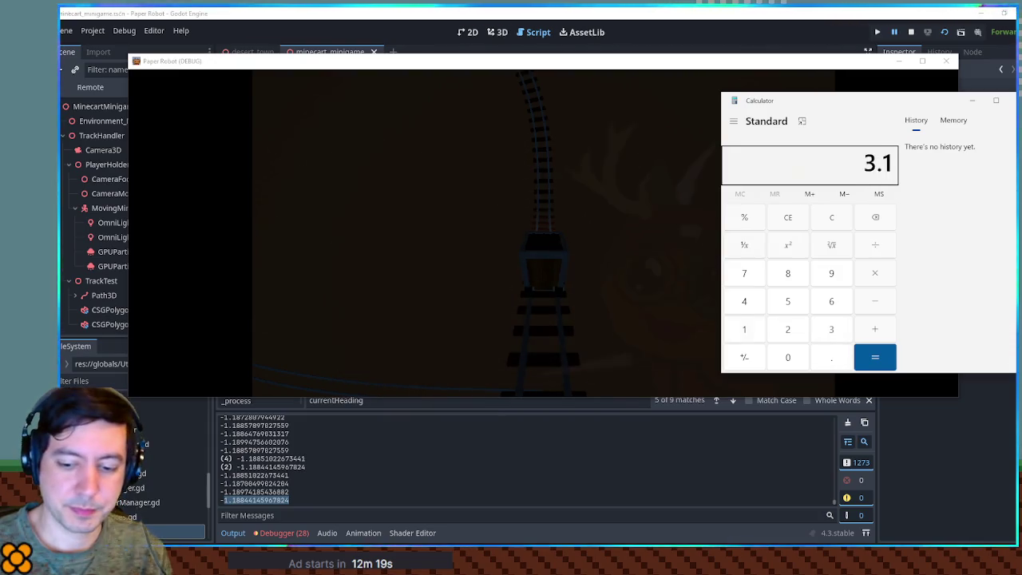
{"action": "type", "text": "/2"}
{"action": "key", "text": "Return"}
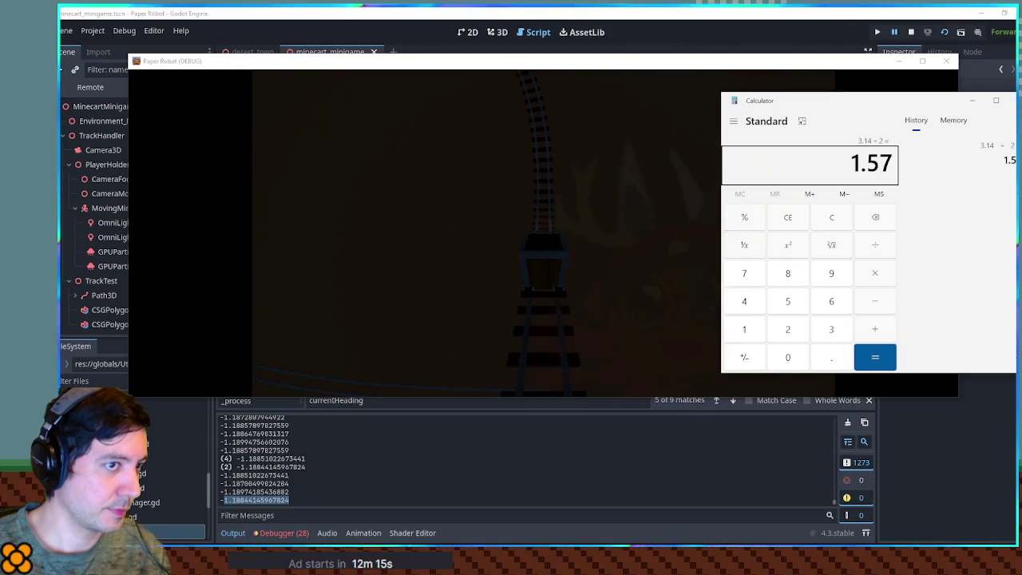
{"action": "type", "text": "18"}
{"action": "key", "text": "Return"}
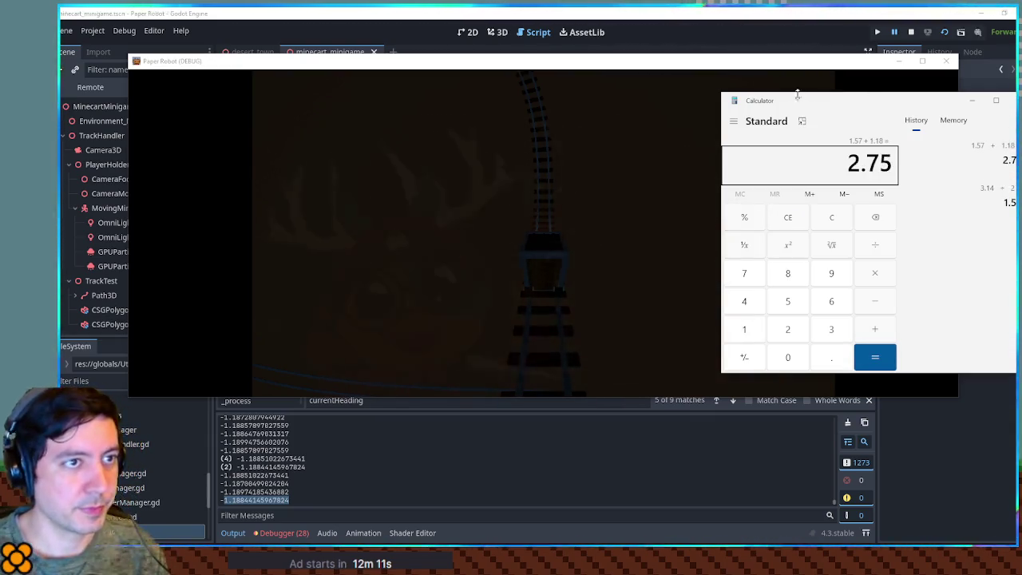
{"action": "key", "text": "alt+Tab"}
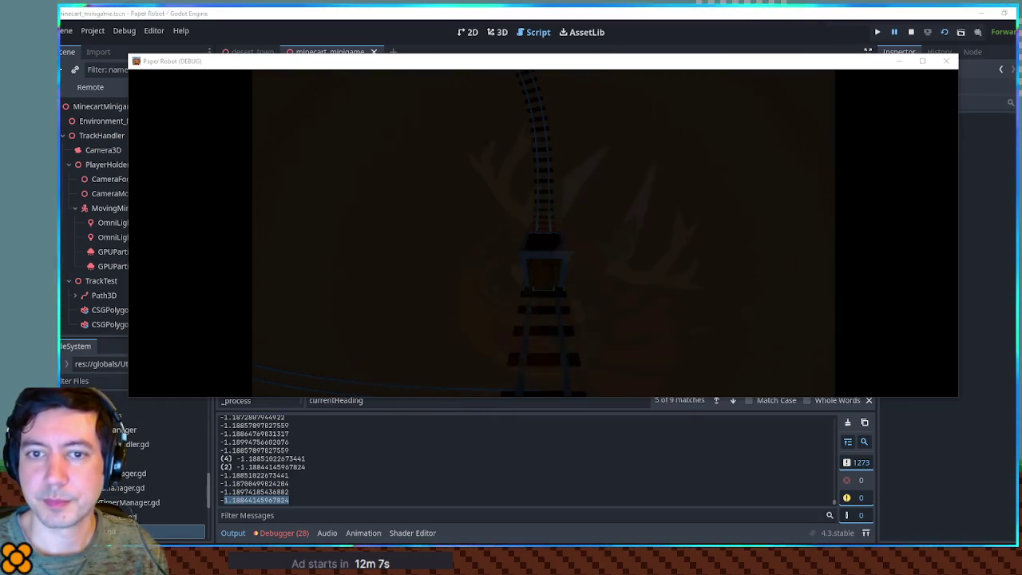
{"action": "left_click", "coordinate": [784, 11]}
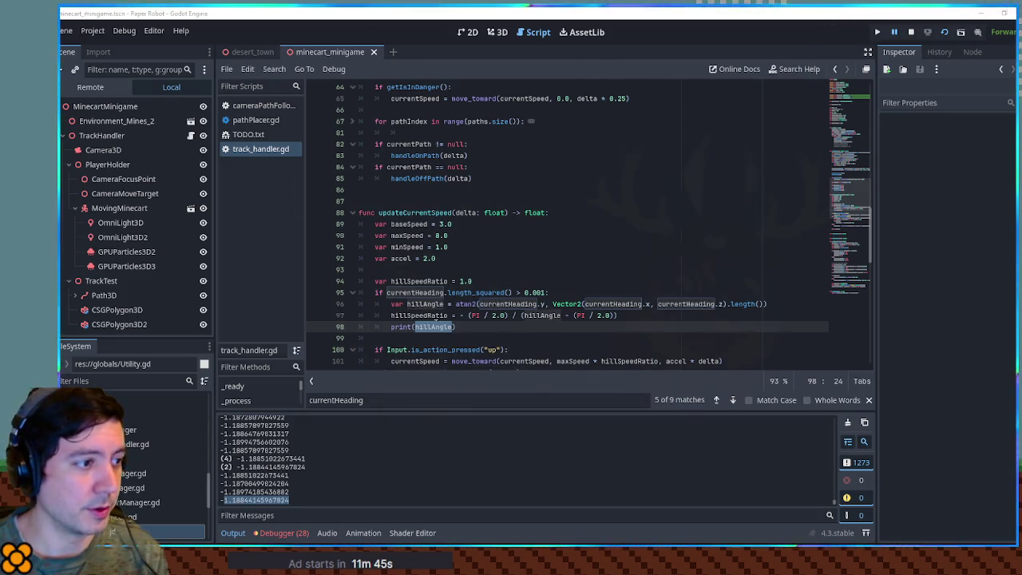
Step: Print hillSpeedRatio instead of hillAngle on line 98, save, and view ratios around 0.574
{"action": "type", "text": "hillSpeedRatio"}
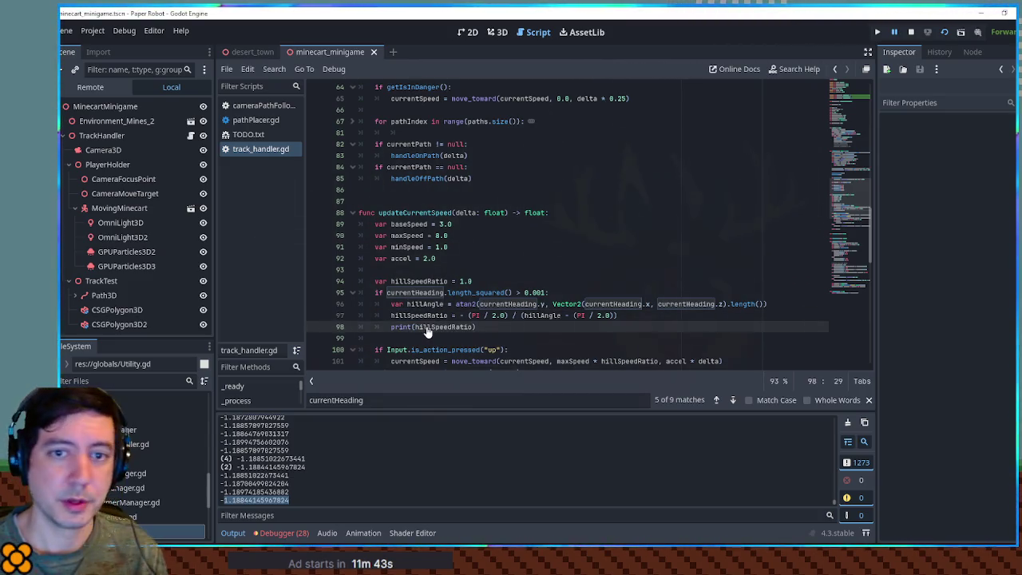
{"action": "key", "text": "ctrl+s"}
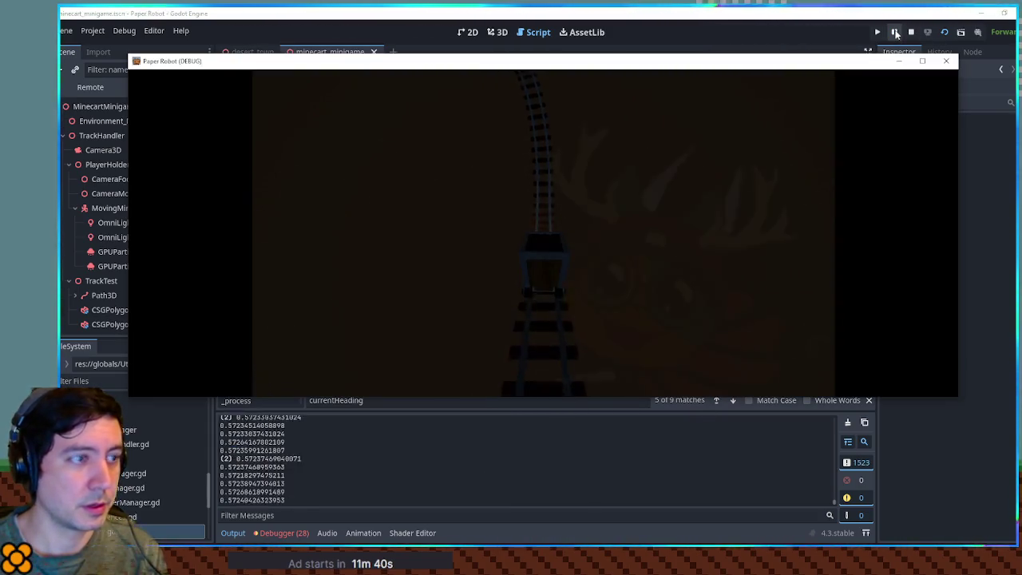
{"action": "left_click", "coordinate": [895, 32]}
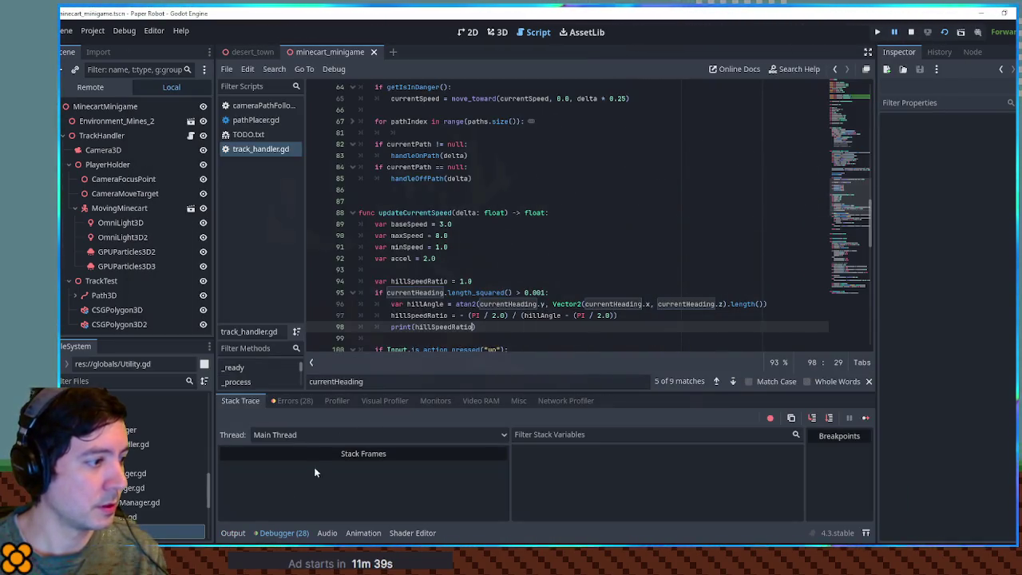
{"action": "left_click", "coordinate": [234, 532]}
Step: Inspect the hillSpeedRatio formula on line 97 and launch Calculator
{"action": "double_click", "coordinate": [438, 327]}
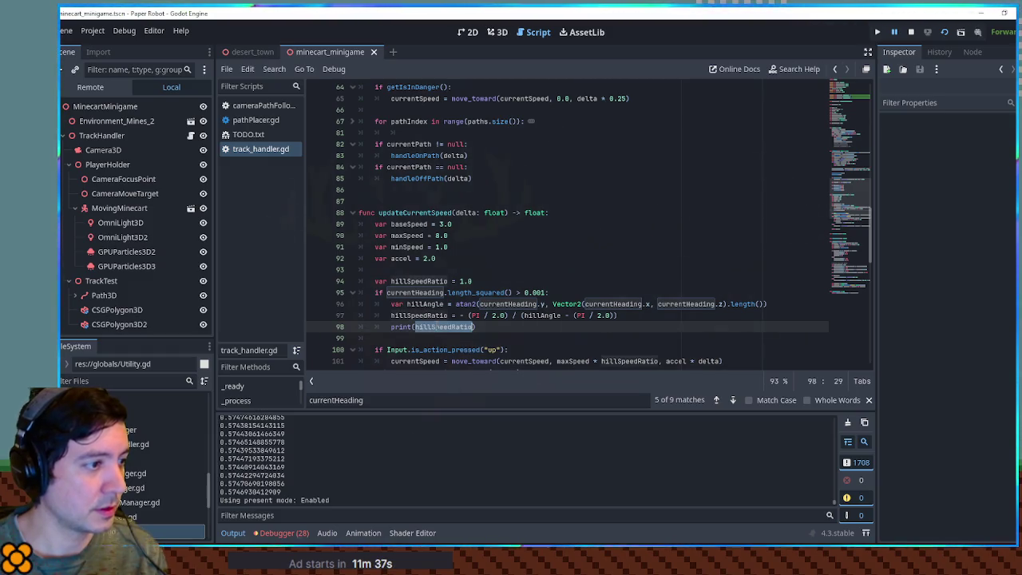
{"action": "scroll", "coordinate": [601, 315], "scroll_direction": "down", "scroll_amount": 2}
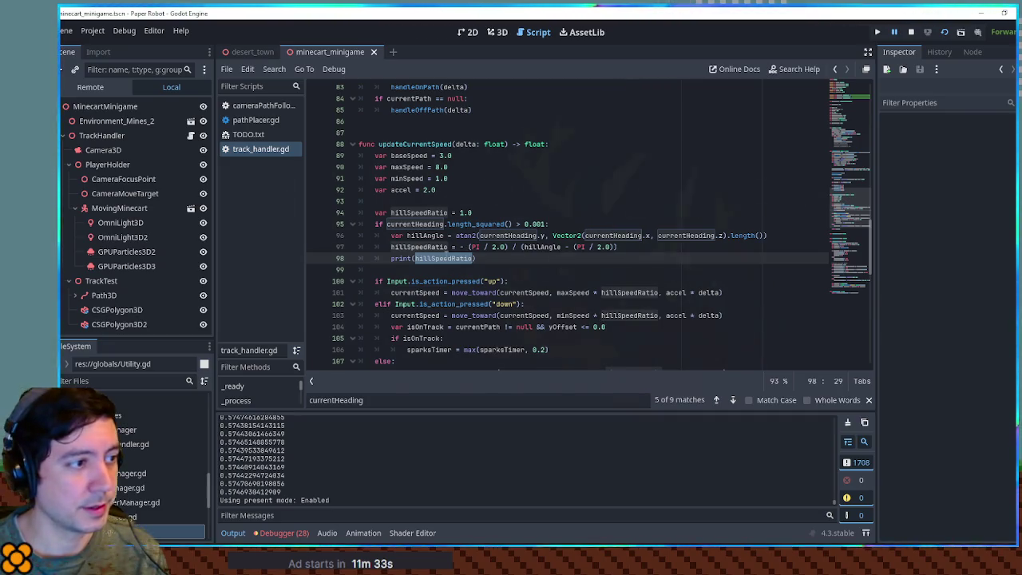
{"action": "left_click", "coordinate": [615, 247]}
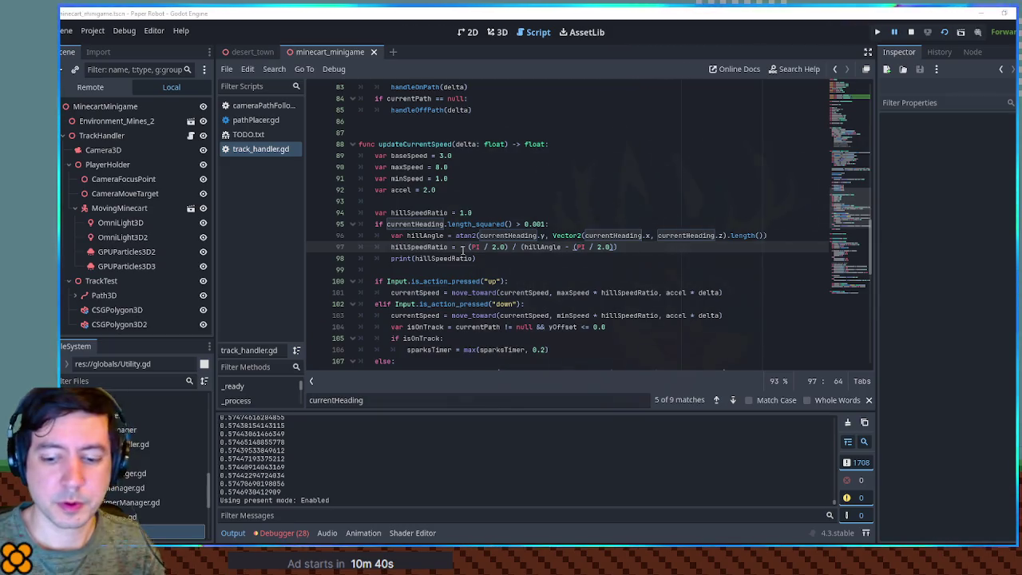
{"action": "key", "text": "XF86Calculator"}
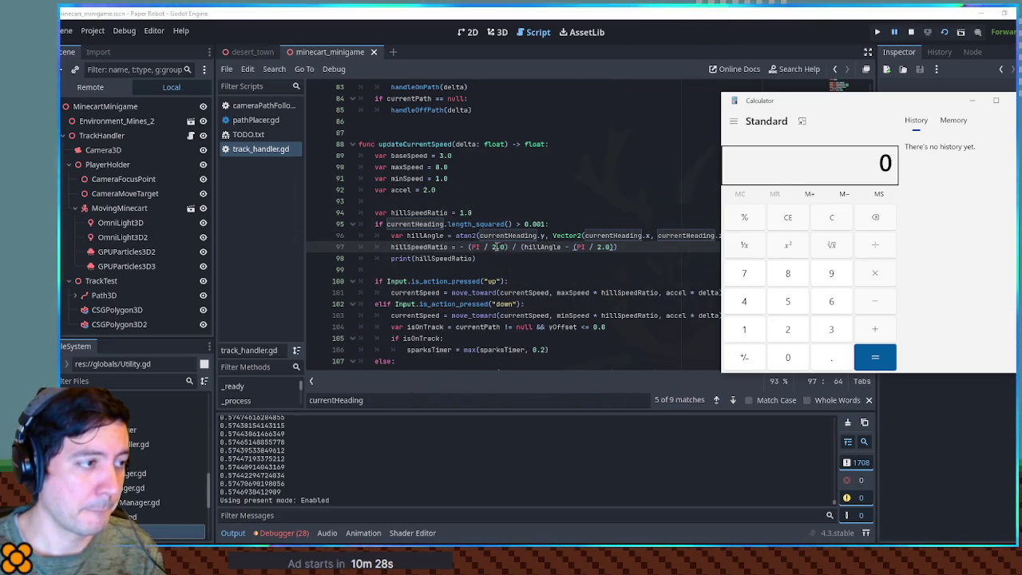
Step: Close the Calculator window with Alt+F4, returning to track_handler.gd
{"action": "key", "text": "alt+F4"}
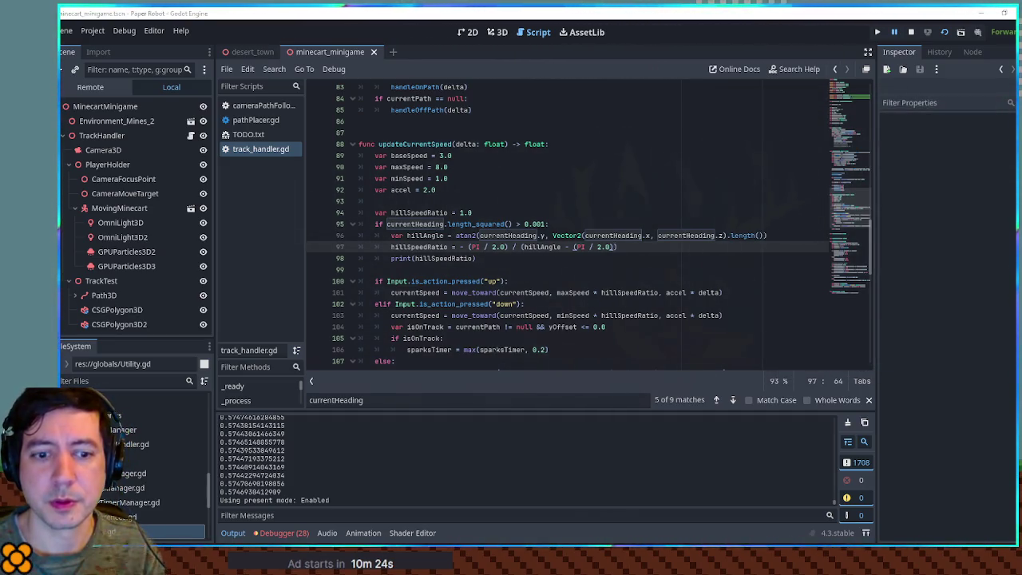
Step: Add the missing ')' to line 97's ratio formula and restart the minecart game
{"action": "type", "text": ")"}
{"action": "left_click", "coordinate": [393, 258]}
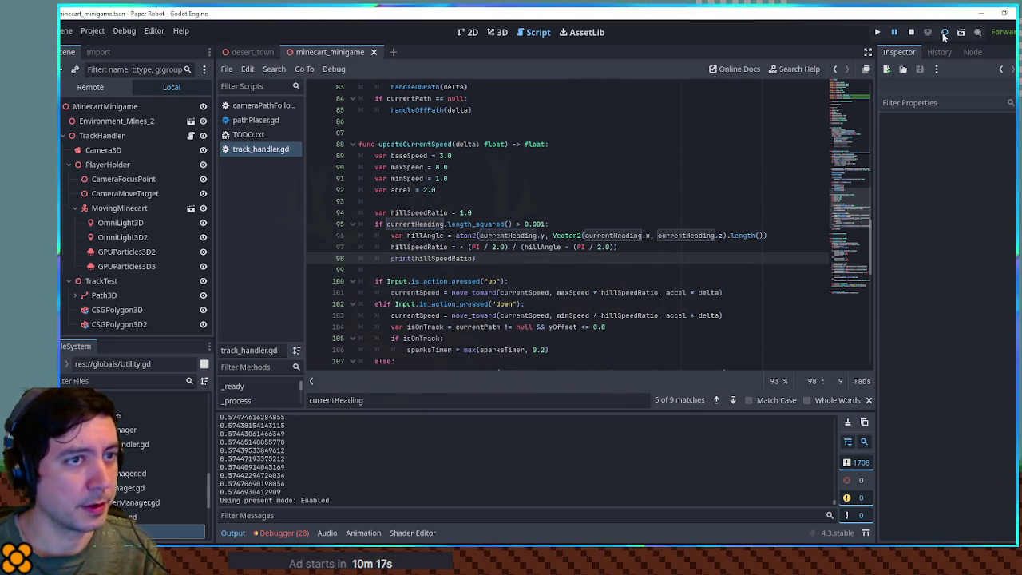
{"action": "left_click", "coordinate": [943, 32]}
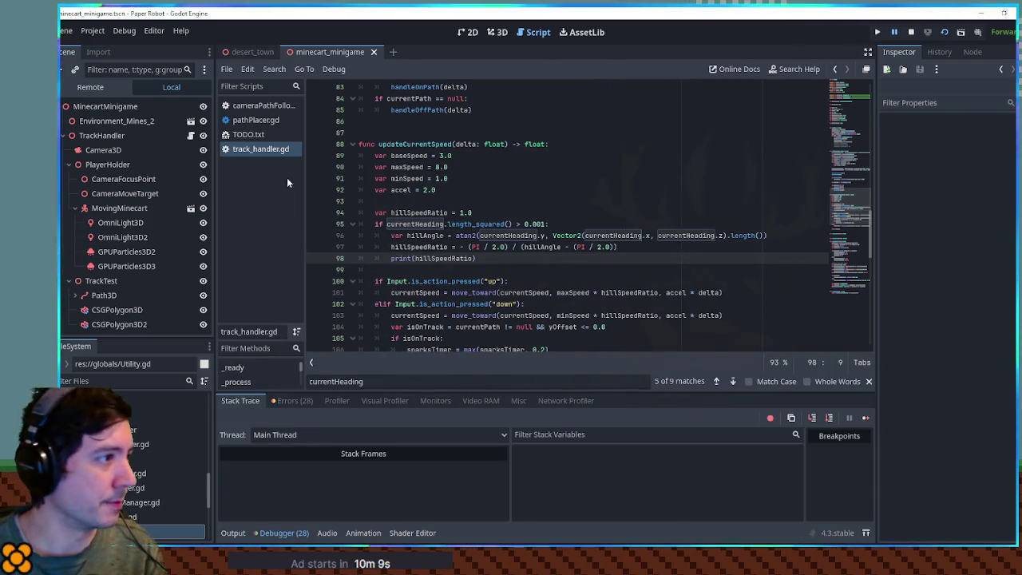
{"action": "left_click", "coordinate": [93, 108]}
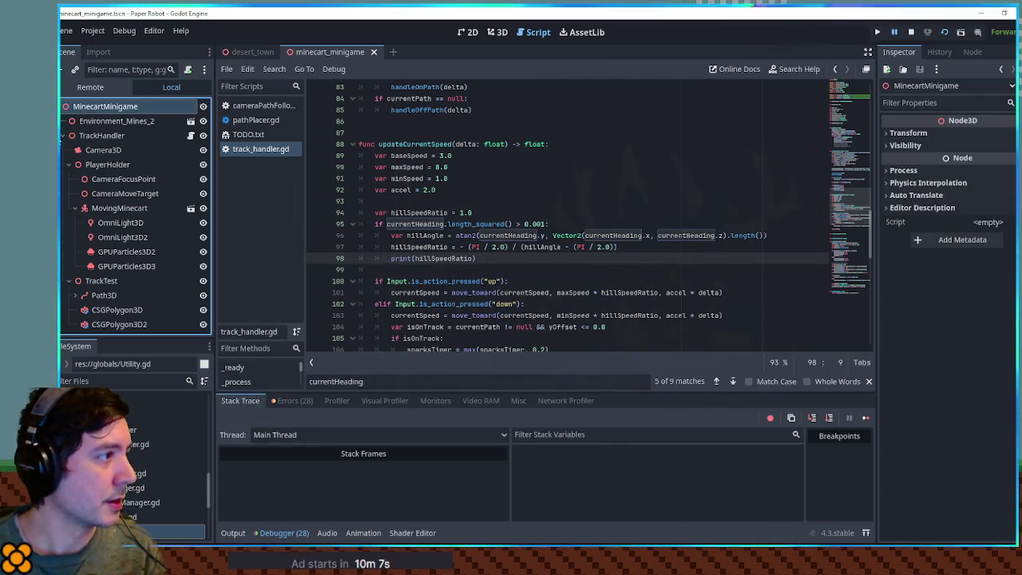
Step: Add a Label node under the scene root and drop its reference onto line 98
{"action": "left_click", "coordinate": [62, 135]}
{"action": "key", "text": "ctrl+a"}
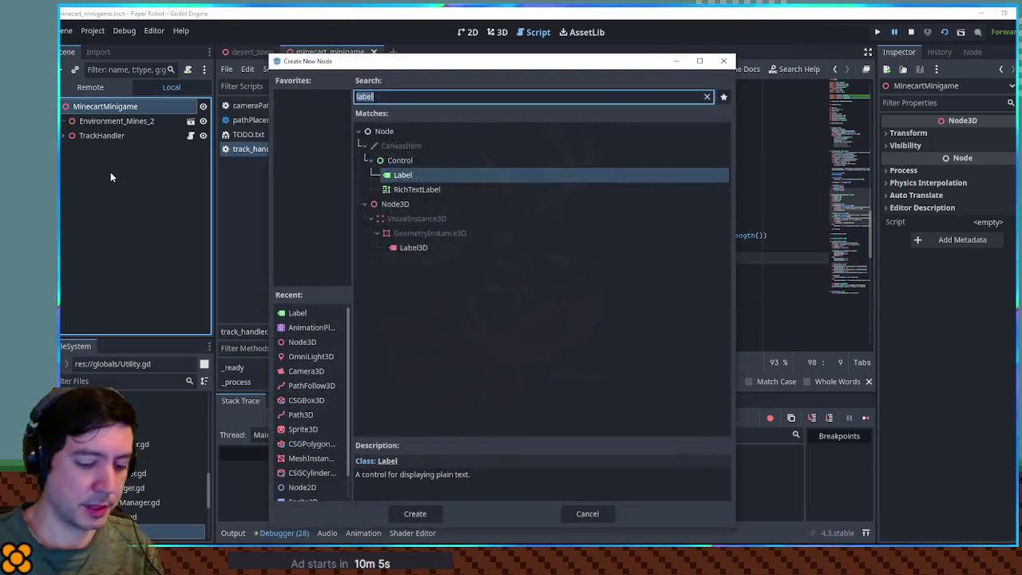
{"action": "key", "text": "Return"}
{"action": "mouse_move", "coordinate": [118, 157]}
{"action": "left_mouse_down"}
{"action": "mouse_move", "coordinate": [279, 224]}
{"action": "mouse_move", "coordinate": [507, 261]}
{"action": "left_mouse_up"}
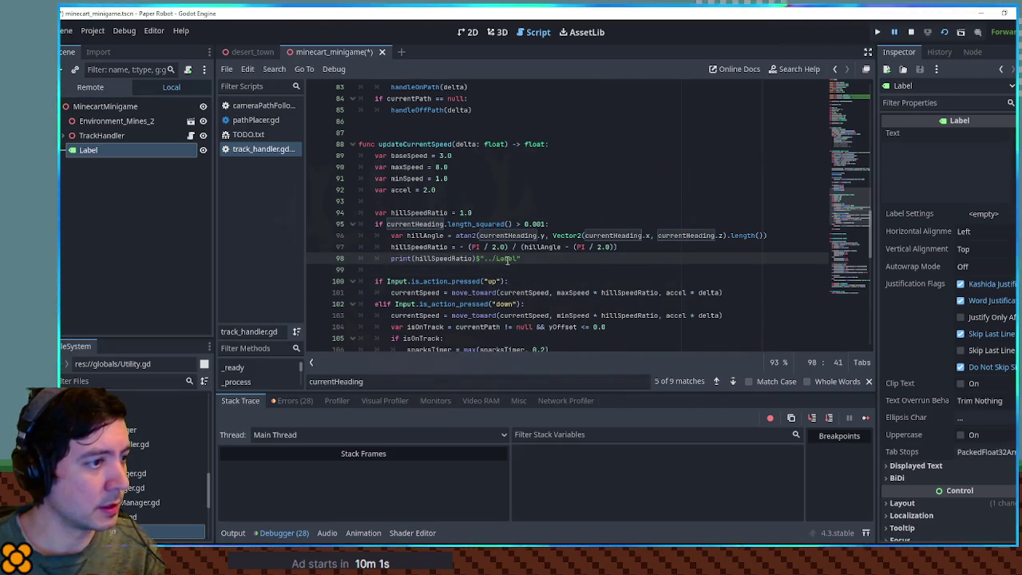
Step: Replace the print call on line 98 with $"../Label".text = str(hillSpeedRatio) and save
{"action": "key", "text": "Home"}
{"action": "key", "text": "ctrl+shift+Right"}
{"action": "key", "text": "ctrl+shift+Right"}
{"action": "key", "text": "ctrl+shift+Right"}
{"action": "key", "text": "Delete"}
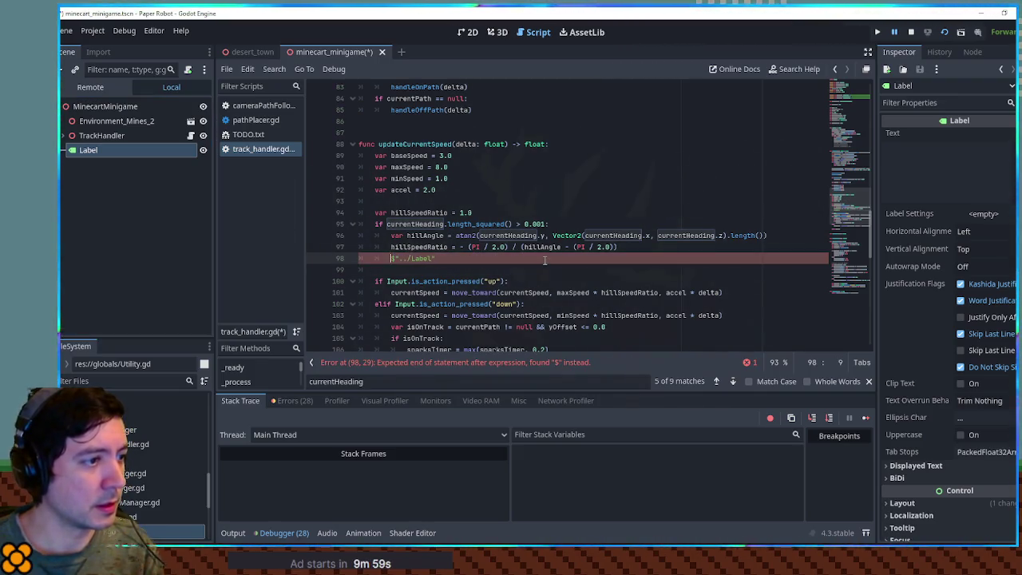
{"action": "key", "text": "End"}
{"action": "type", "text": ".text = str(print(hillSpeedRatio)"}
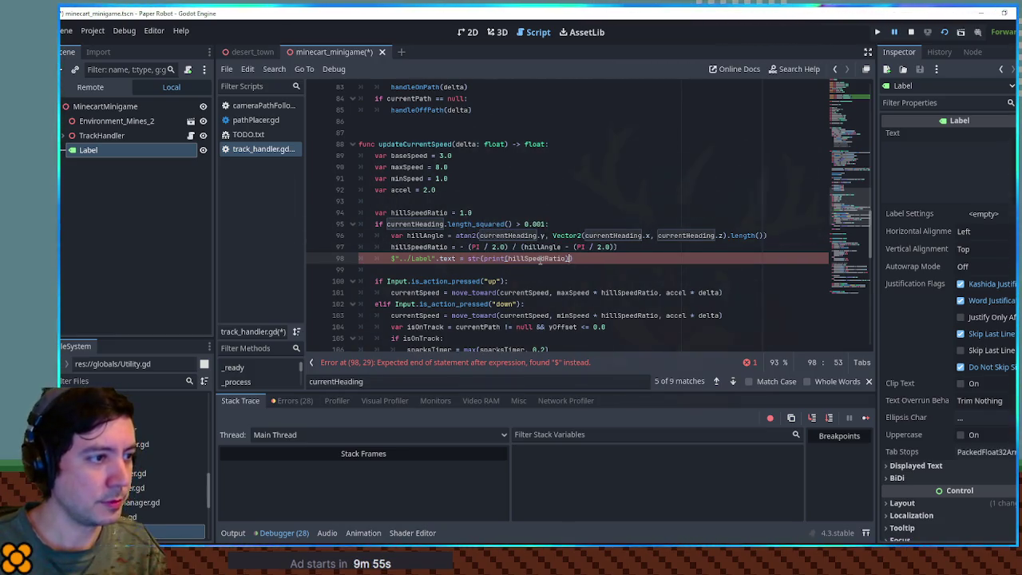
{"action": "key", "text": "ctrl+Left"}
{"action": "key", "text": "ctrl+Left"}
{"action": "key", "text": "BackSpace"}
{"action": "key", "text": "BackSpace"}
{"action": "key", "text": "BackSpace"}
{"action": "key", "text": "End"}
{"action": "key", "text": "BackSpace"}
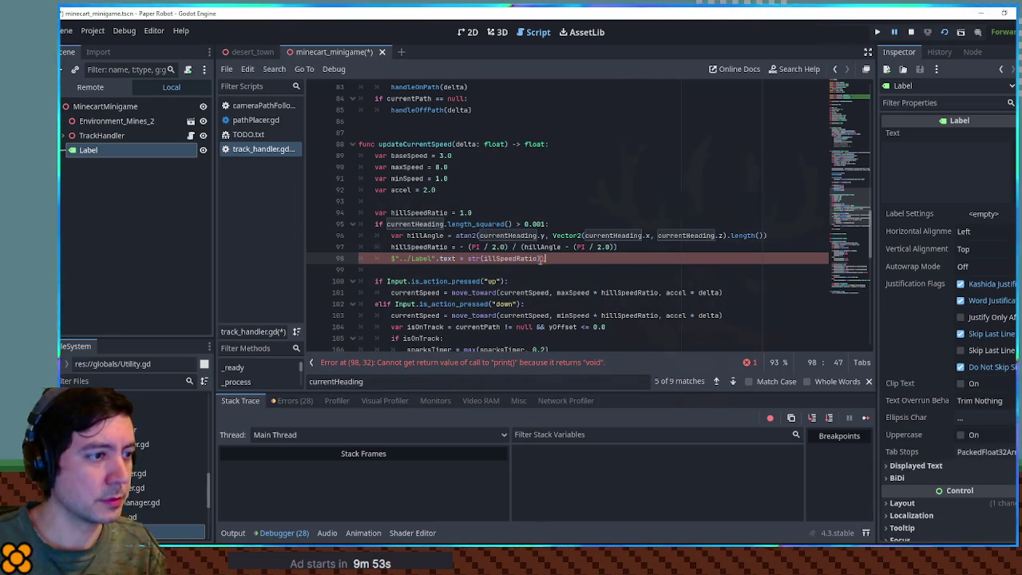
{"action": "key", "text": "ctrl+s"}
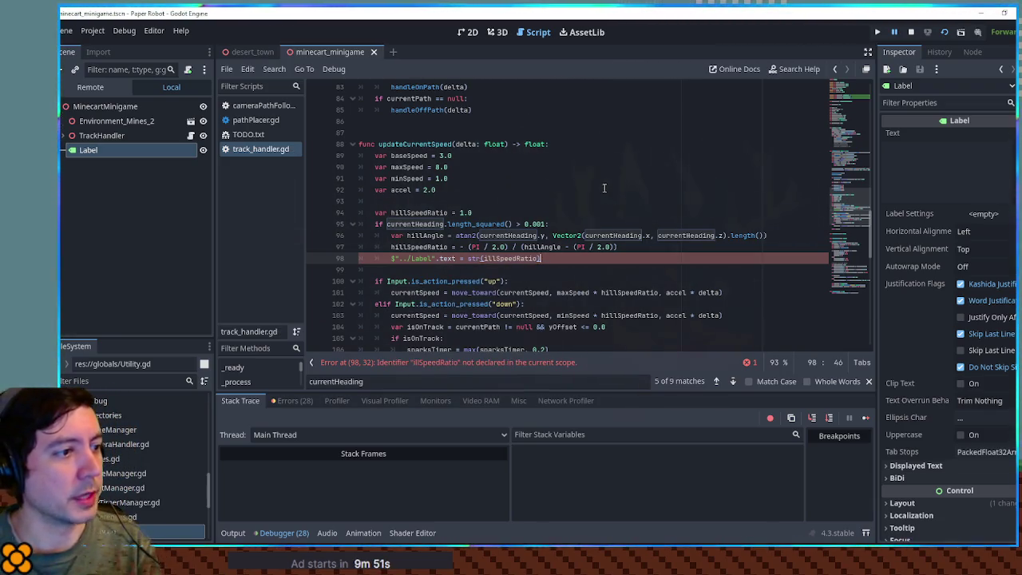
Step: Correct the misspelled illSpeedRatio on line 98 and relaunch the game to see the label
{"action": "double_click", "coordinate": [420, 247]}
{"action": "key", "text": "ctrl+c"}
{"action": "double_click", "coordinate": [511, 258]}
{"action": "key", "text": "ctrl+v"}
{"action": "key", "text": "F8"}
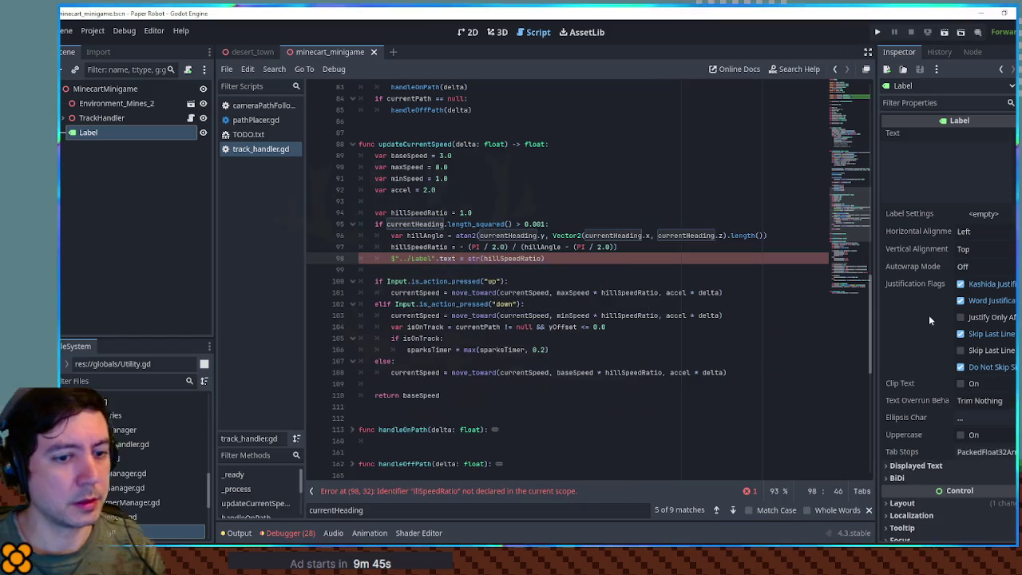
{"action": "key", "text": "F5"}
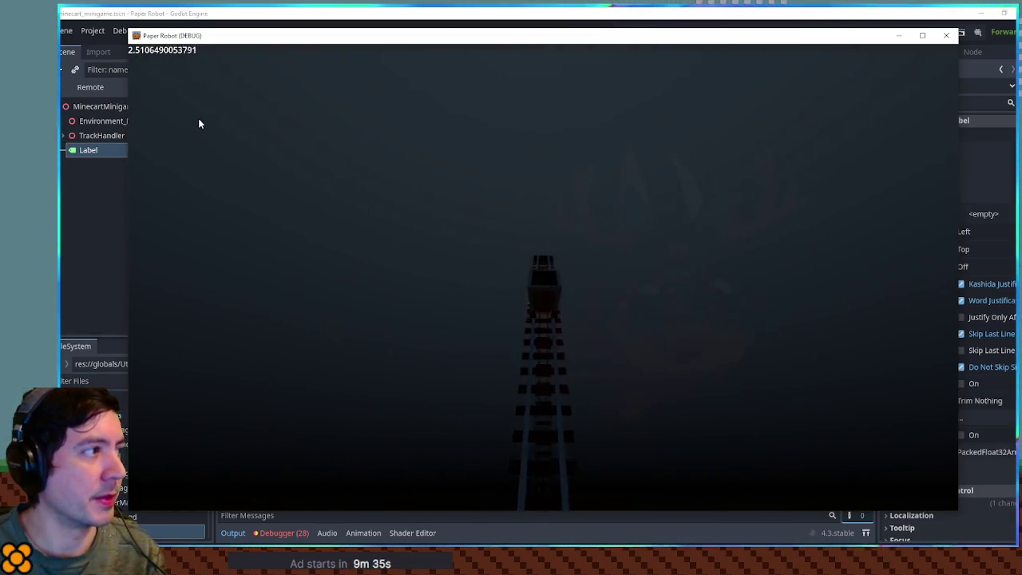
Step: Put a minus sign before hillAngle on line 97 and test-run the minecart game
{"action": "key", "text": "F8"}
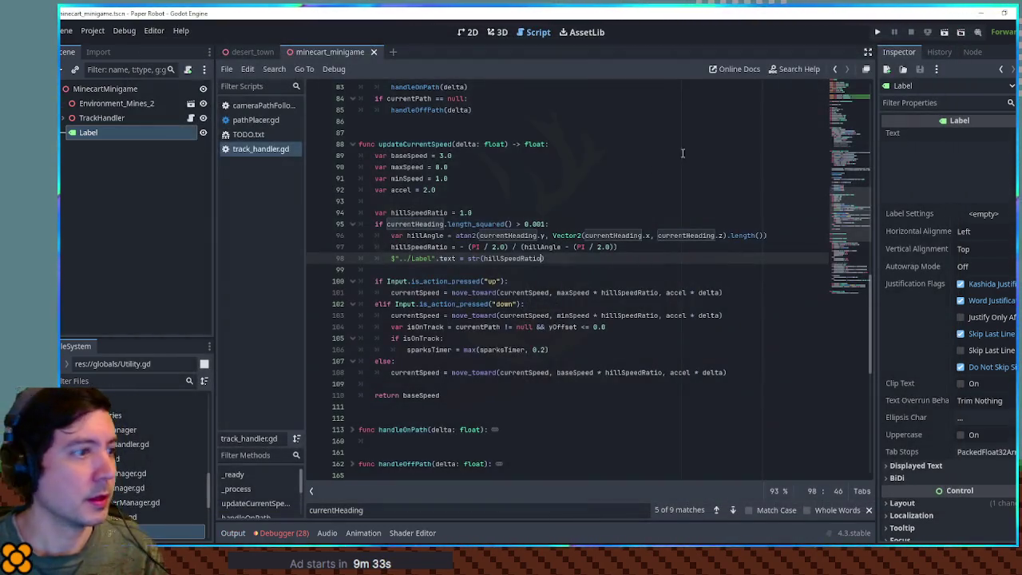
{"action": "left_click", "coordinate": [524, 247]}
{"action": "type", "text": "-"}
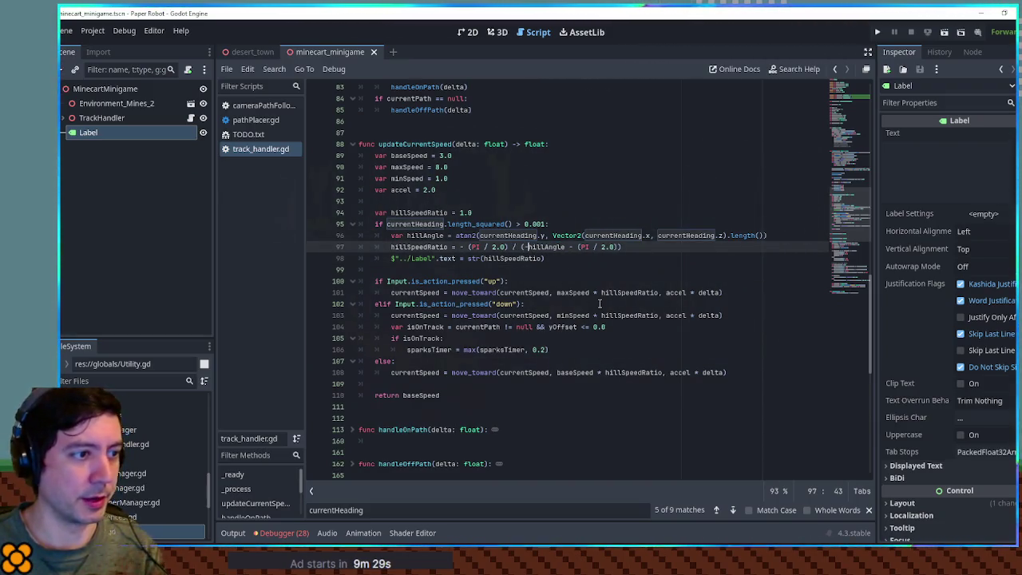
{"action": "key", "text": "F5"}
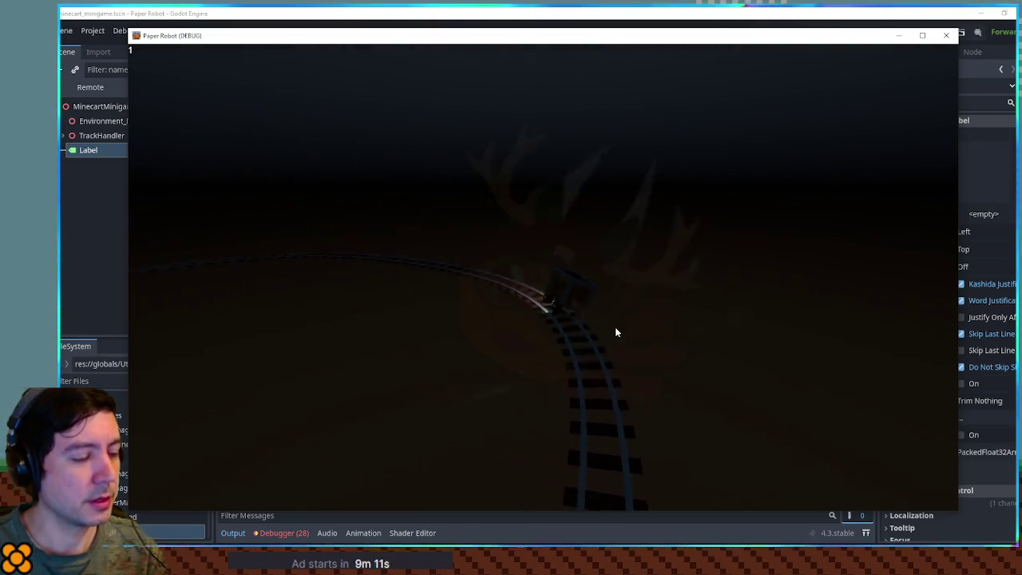
{"action": "left_click", "coordinate": [944, 35]}
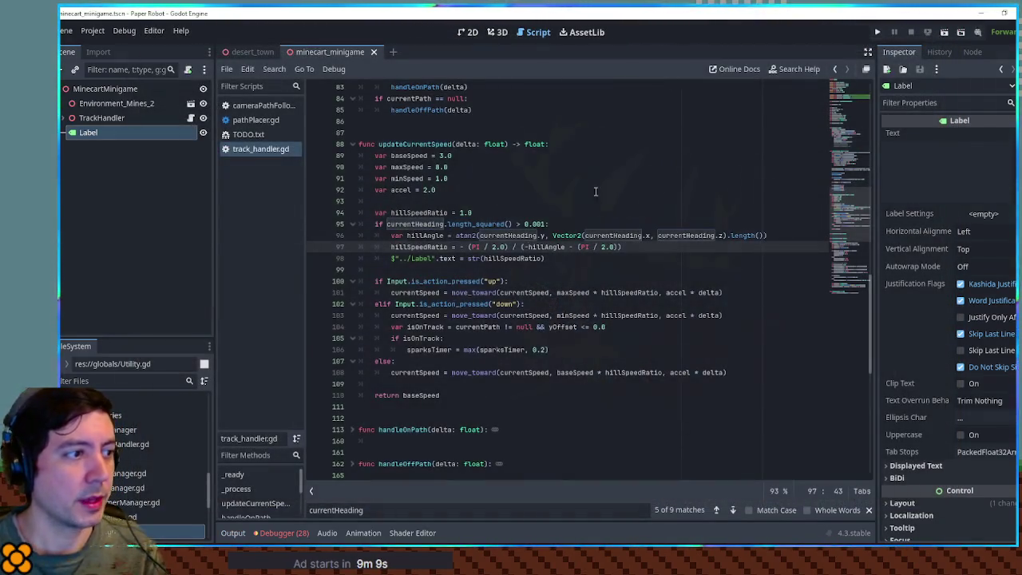
Step: Delete the Label node and its $"../Label".text debug line
{"action": "double_click", "coordinate": [436, 249]}
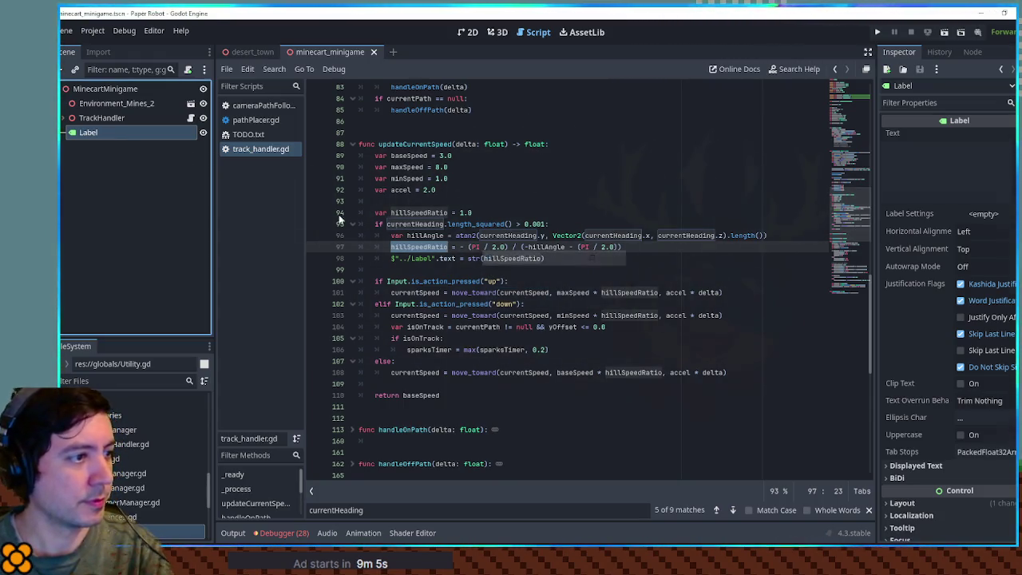
{"action": "key", "text": "Delete"}
{"action": "left_click", "coordinate": [428, 258]}
{"action": "key", "text": "ctrl+shift+k"}
Step: Declare var hillSpeedRatio = 1.0 on line 10, below the cartModel declaration
{"action": "double_click", "coordinate": [419, 246]}
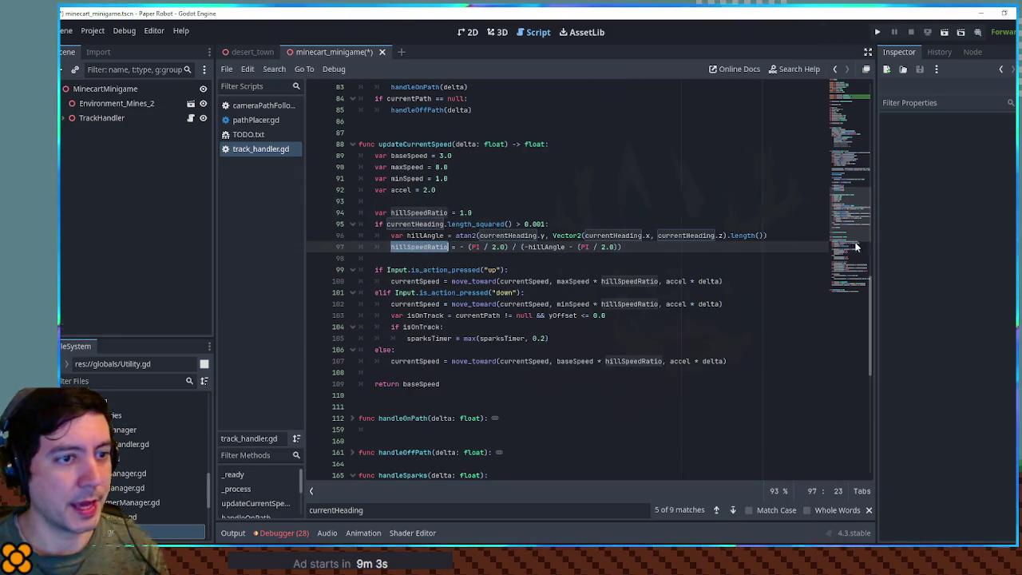
{"action": "left_click", "coordinate": [850, 97]}
{"action": "left_click", "coordinate": [490, 179]}
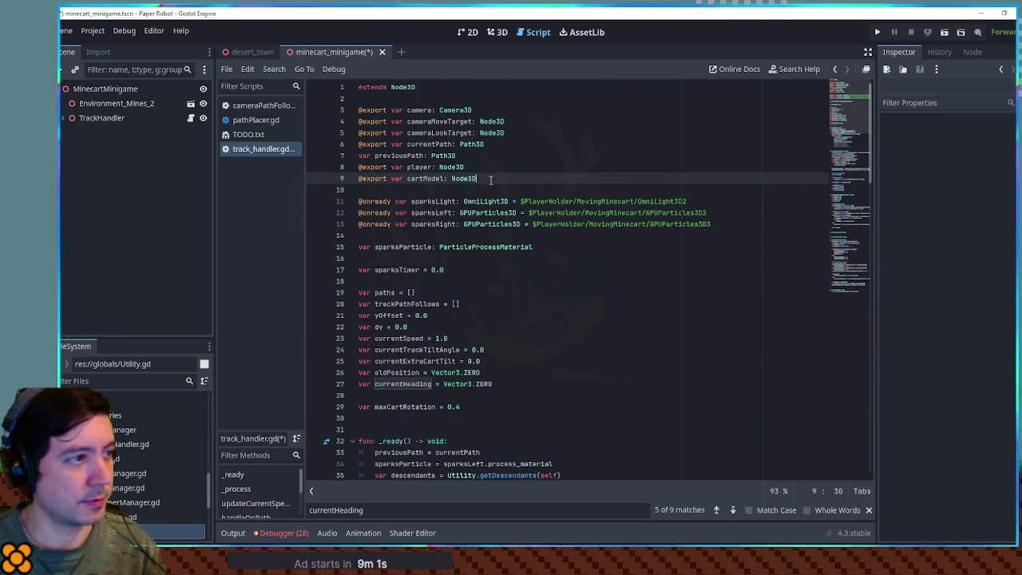
{"action": "key", "text": "Return"}
{"action": "type", "text": "var"}
{"action": "key", "text": "ctrl+v"}
{"action": "type", "text": "= 1.0"}
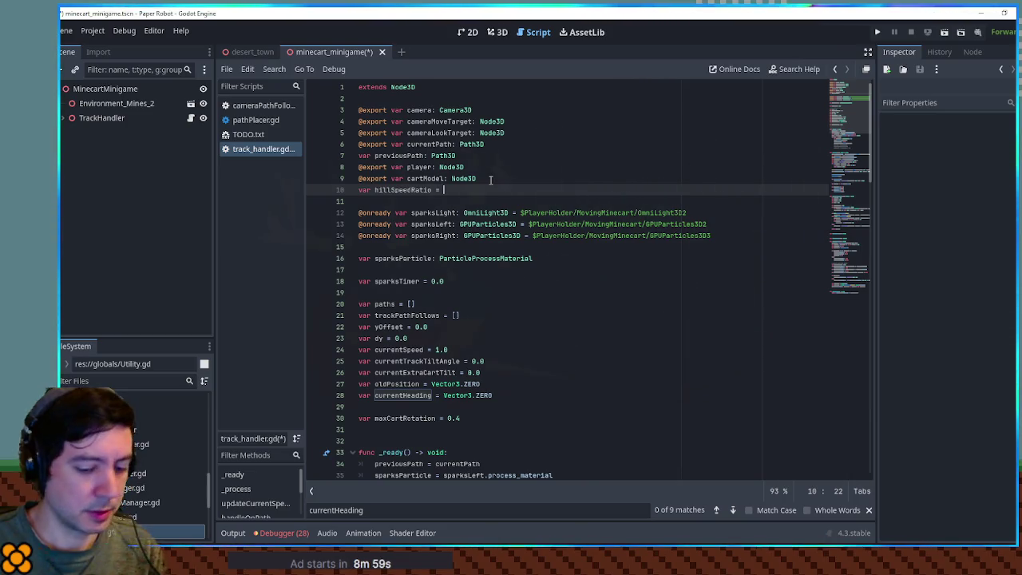
{"action": "double_click", "coordinate": [403, 190]}
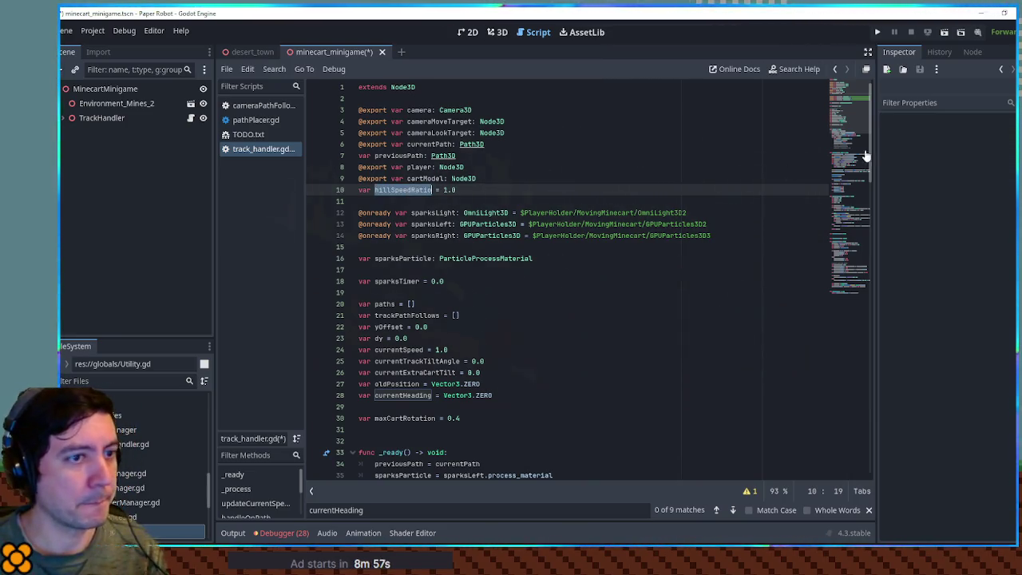
{"action": "left_click", "coordinate": [856, 192]}
{"action": "left_click_drag", "start_coordinate": [856, 170], "coordinate": [861, 223]}
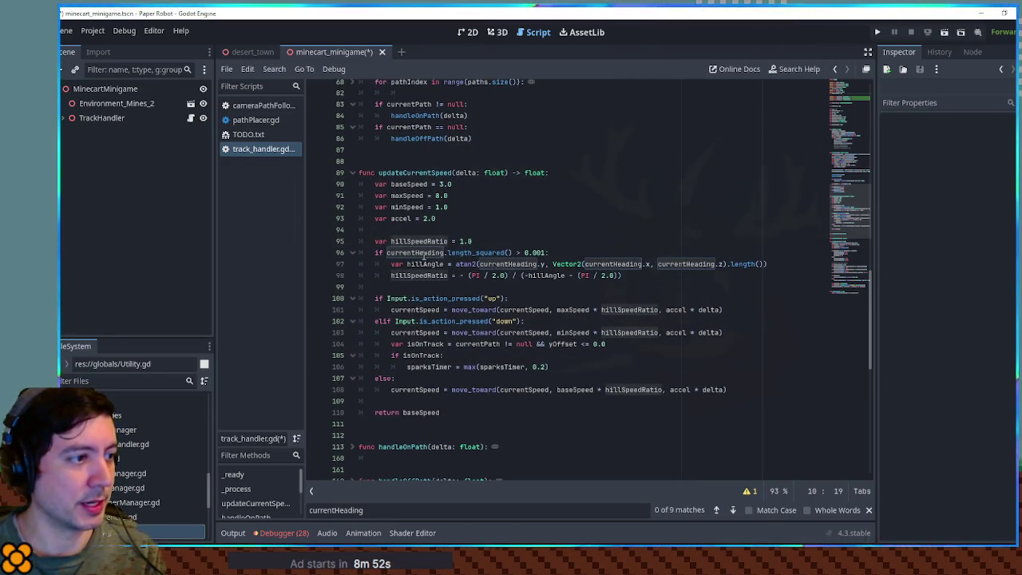
Step: Inspect the currentHeading, maxSpeed and hillSpeedRatio uses in updateCurrentSpeed
{"action": "double_click", "coordinate": [413, 254]}
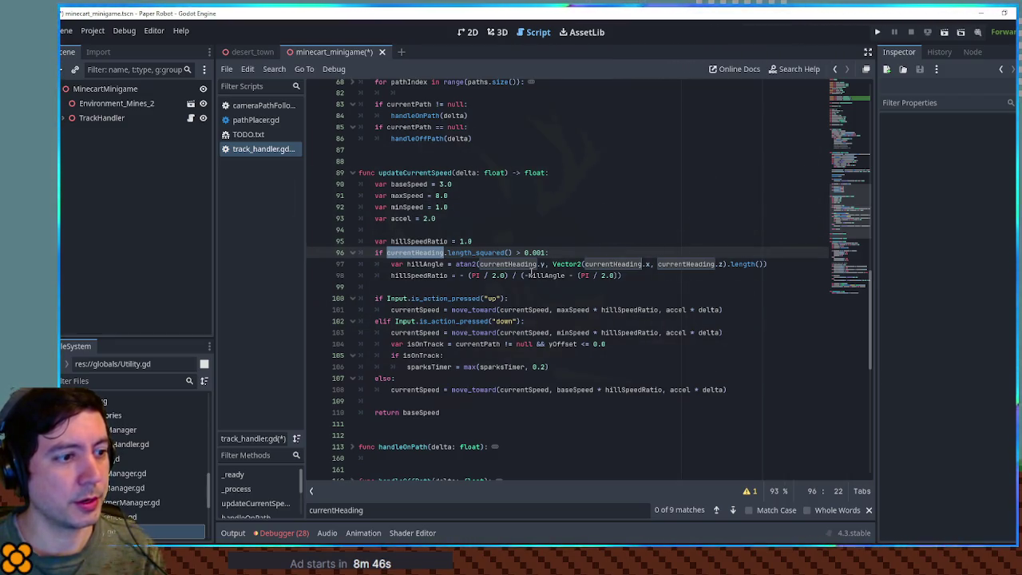
{"action": "double_click", "coordinate": [573, 310]}
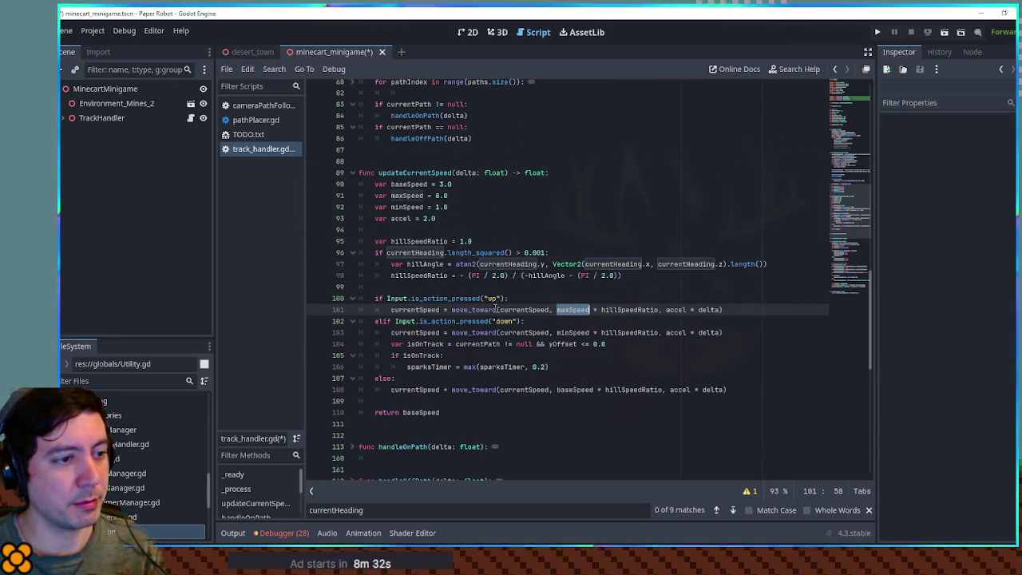
{"action": "left_click", "coordinate": [488, 298]}
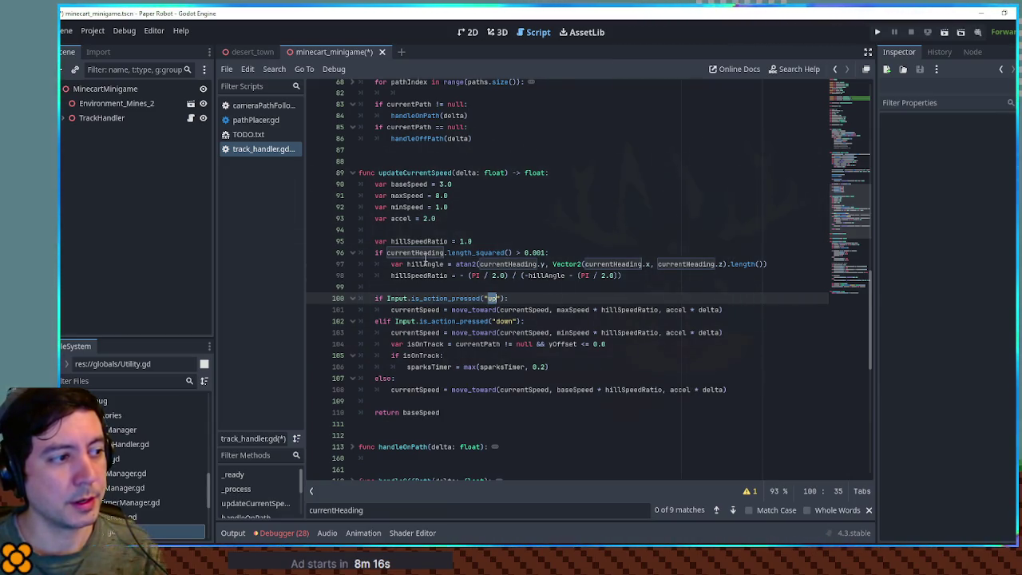
{"action": "left_click_drag", "start_coordinate": [424, 276], "coordinate": [391, 276]}
{"action": "double_click", "coordinate": [416, 275]}
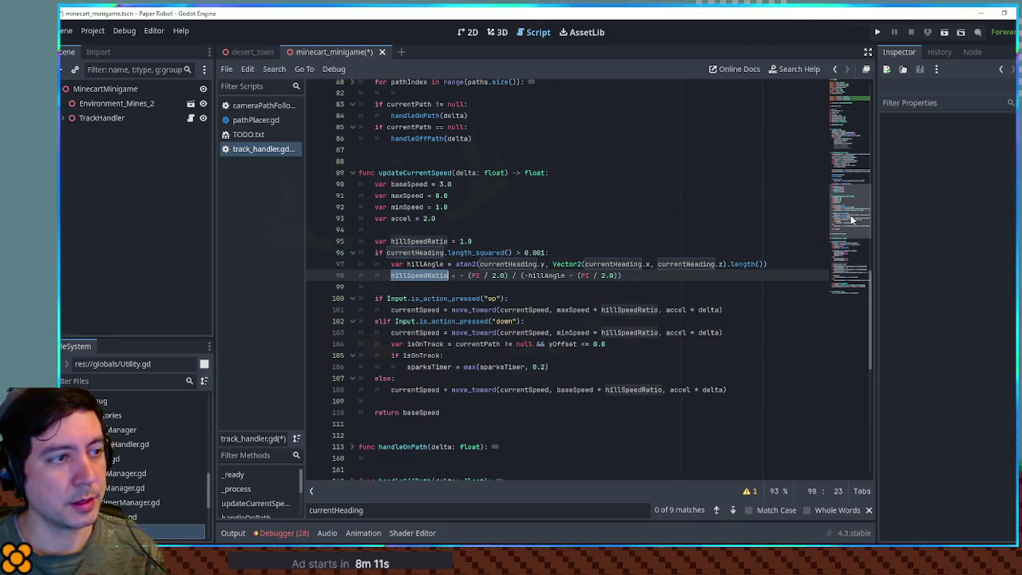
Step: Cut the script-level var hillSpeedRatio = 1.0 line 10 from the top of the script
{"action": "scroll", "coordinate": [854, 220], "scroll_direction": "up", "scroll_amount": 15}
{"action": "left_click", "coordinate": [472, 190]}
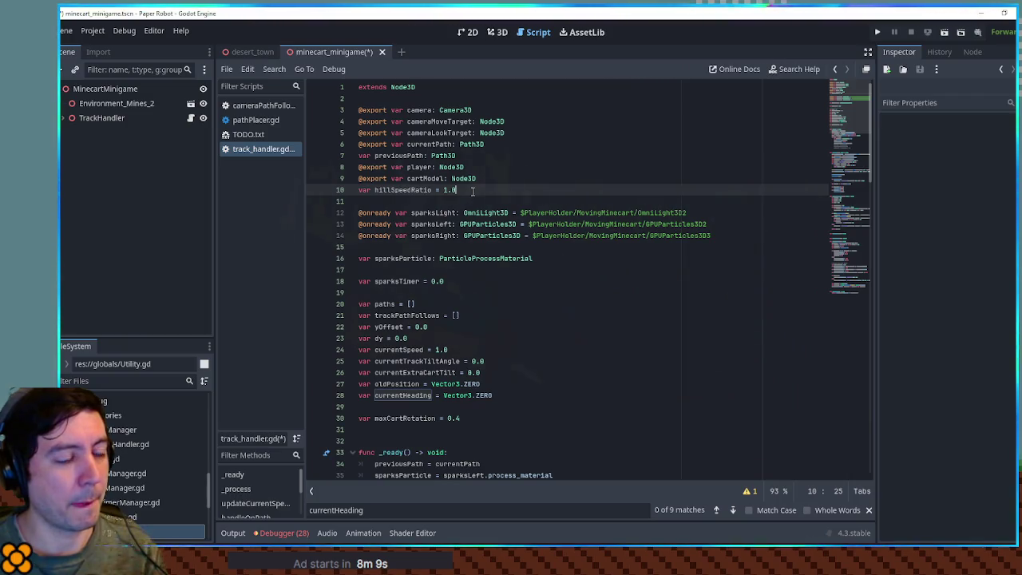
{"action": "key", "text": "ctrl+x"}
{"action": "scroll", "coordinate": [862, 219], "scroll_direction": "down", "scroll_amount": 15}
{"action": "scroll", "coordinate": [863, 219], "scroll_direction": "up", "scroll_amount": 1}
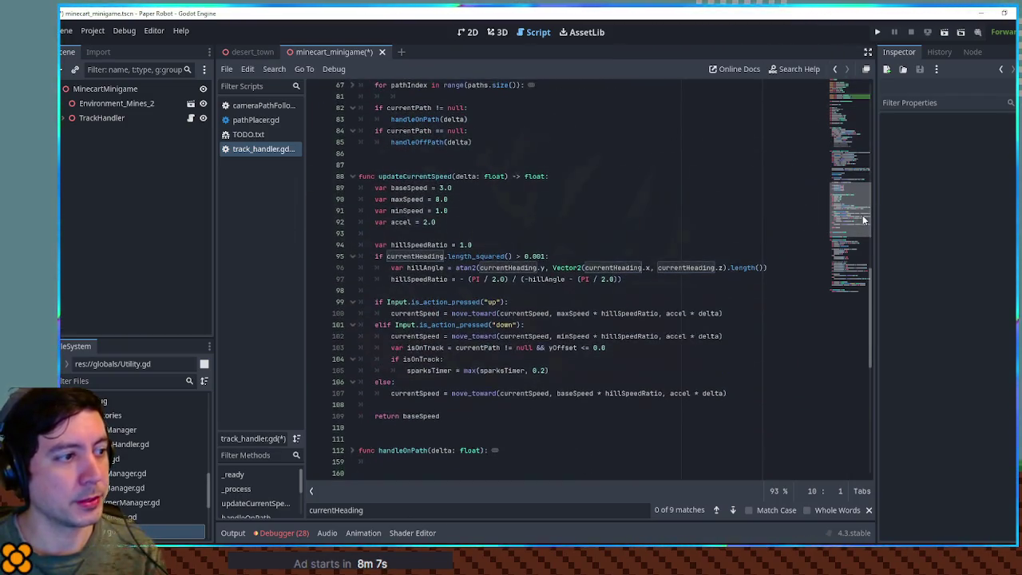
{"action": "double_click", "coordinate": [546, 283]}
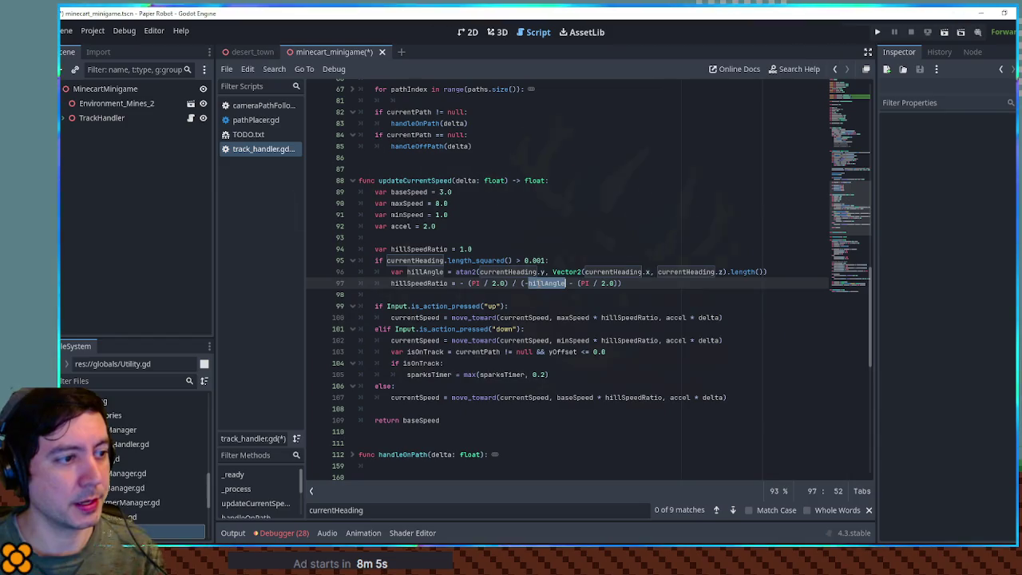
{"action": "double_click", "coordinate": [409, 204]}
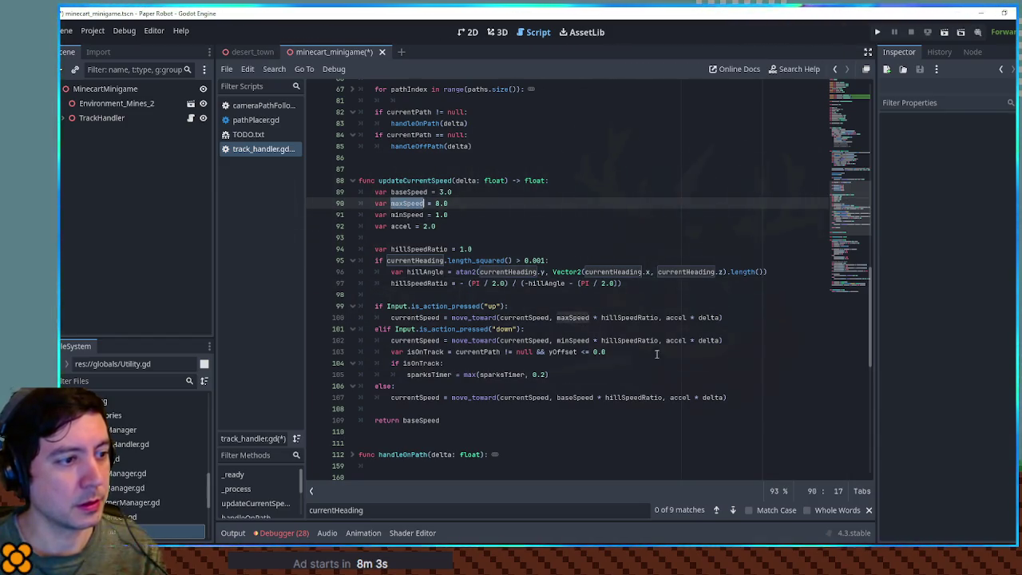
Step: Remove * hillSpeedRatio from the up and down targets and reapply it after maxSpeed on line 100
{"action": "double_click", "coordinate": [630, 317]}
{"action": "key", "text": "BackSpace"}
{"action": "key", "text": "BackSpace"}
{"action": "key", "text": "BackSpace"}
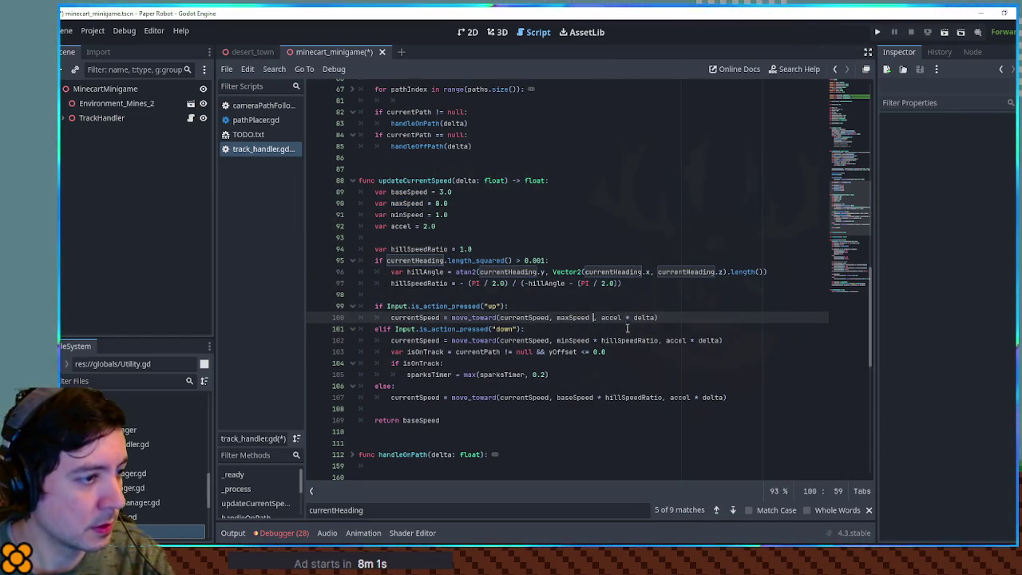
{"action": "double_click", "coordinate": [628, 340]}
{"action": "key", "text": "BackSpace"}
{"action": "key", "text": "BackSpace"}
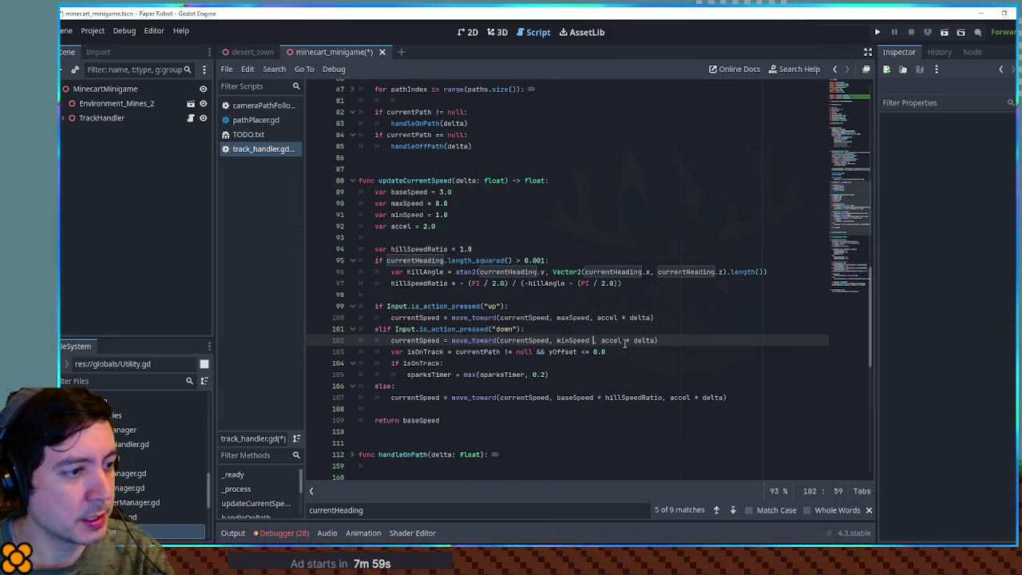
{"action": "double_click", "coordinate": [651, 398]}
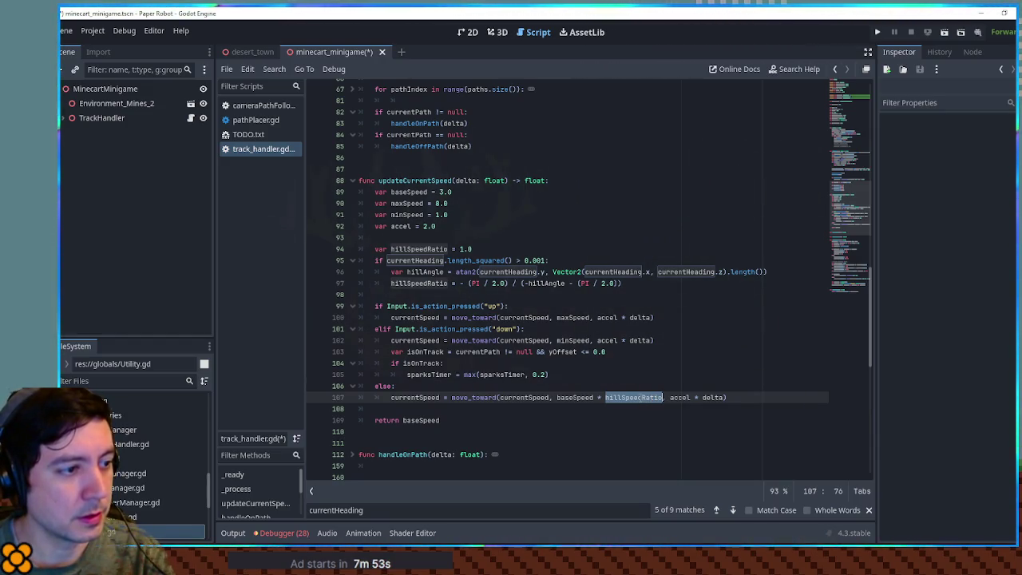
{"action": "left_click_drag", "start_coordinate": [594, 398], "coordinate": [663, 398]}
{"action": "left_click", "coordinate": [592, 318]}
{"action": "key", "text": "ctrl+v"}
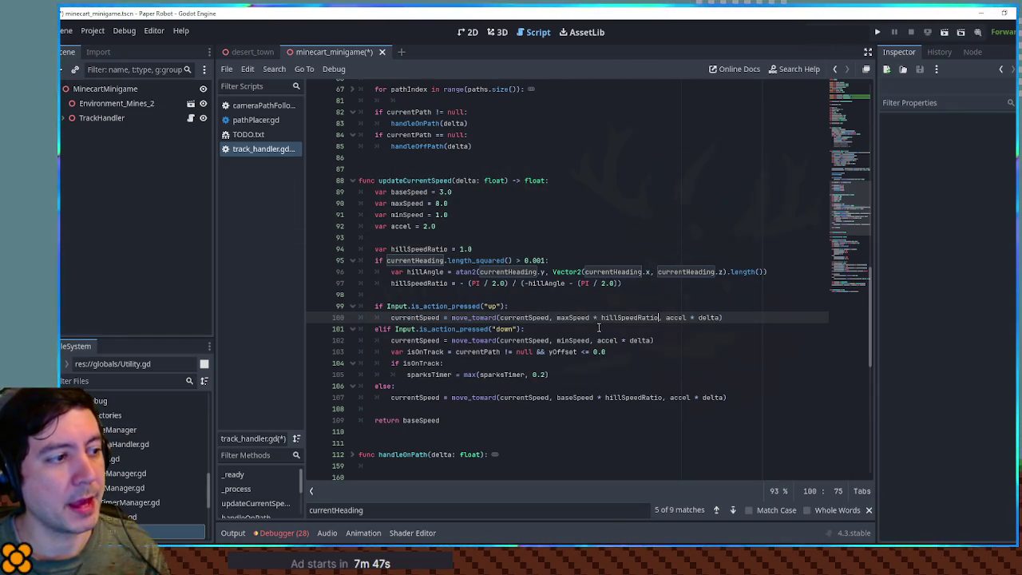
Step: Start a new 'if' line beneath the up-input check
{"action": "left_click", "coordinate": [583, 309]}
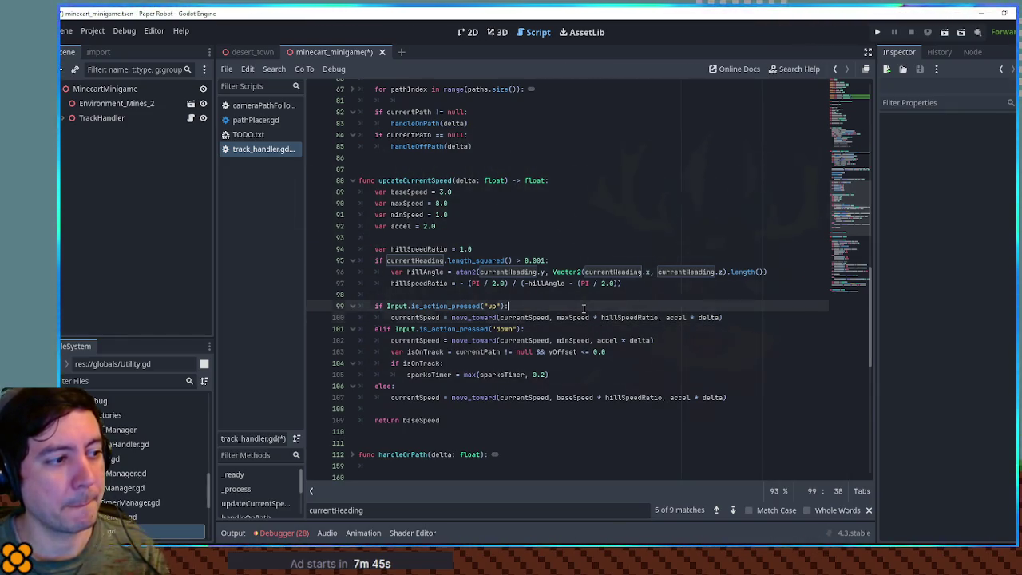
{"action": "key", "text": "Return"}
{"action": "type", "text": "i"}
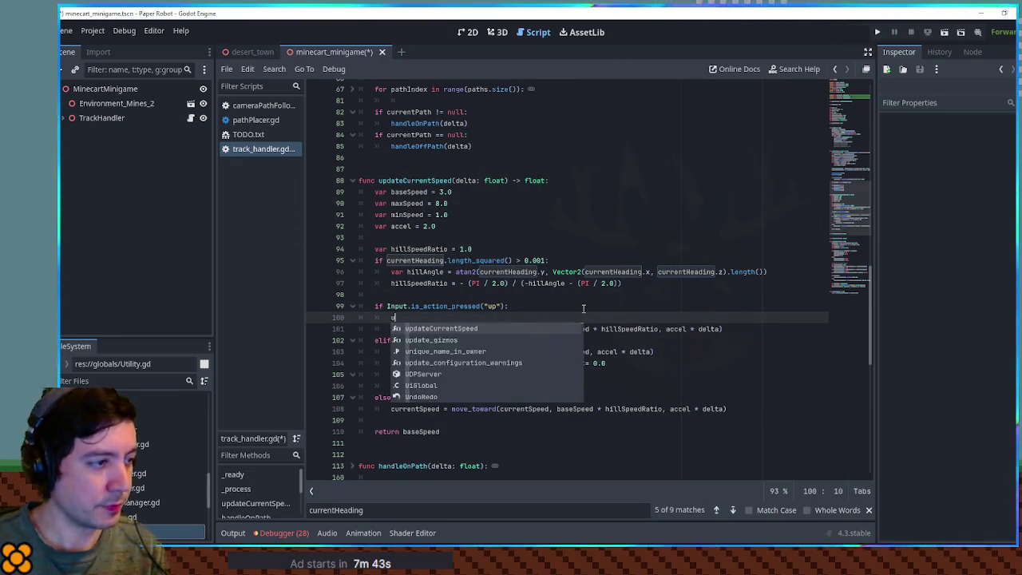
{"action": "key", "text": "Escape"}
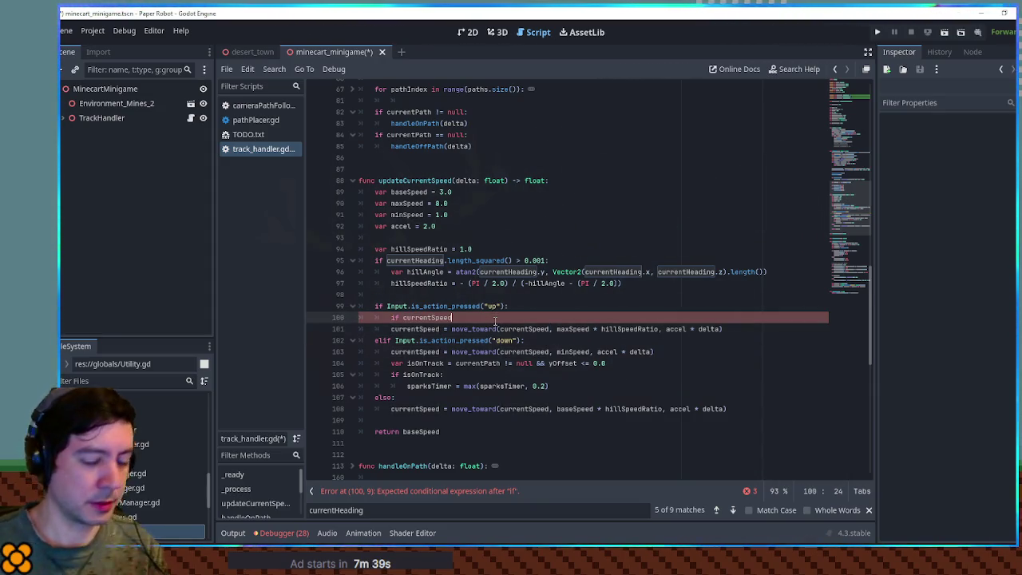
Step: Finish the new if check against maxSpeed and indent the up-branch speed line under it
{"action": "type", "text": " <= maxSpeed:"}
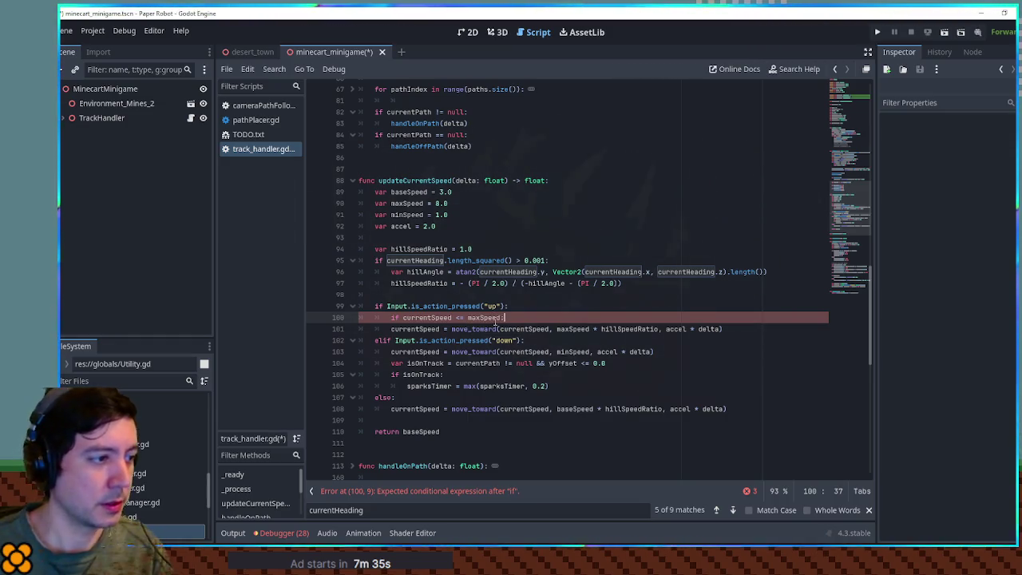
{"action": "key", "text": "Down"}
{"action": "key", "text": "Home"}
{"action": "key", "text": "Tab"}
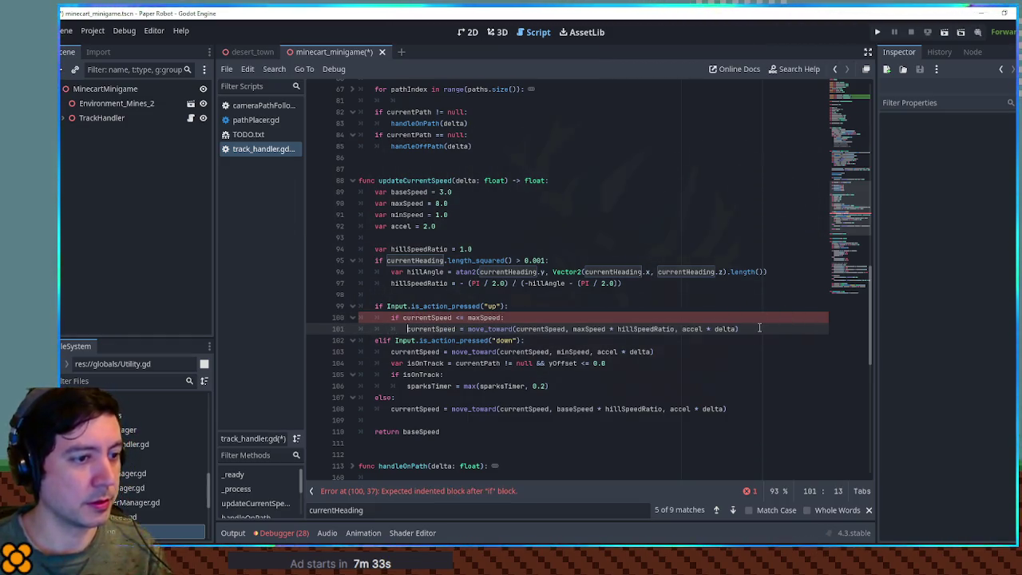
{"action": "left_click", "coordinate": [570, 306]}
{"action": "key", "text": "Return"}
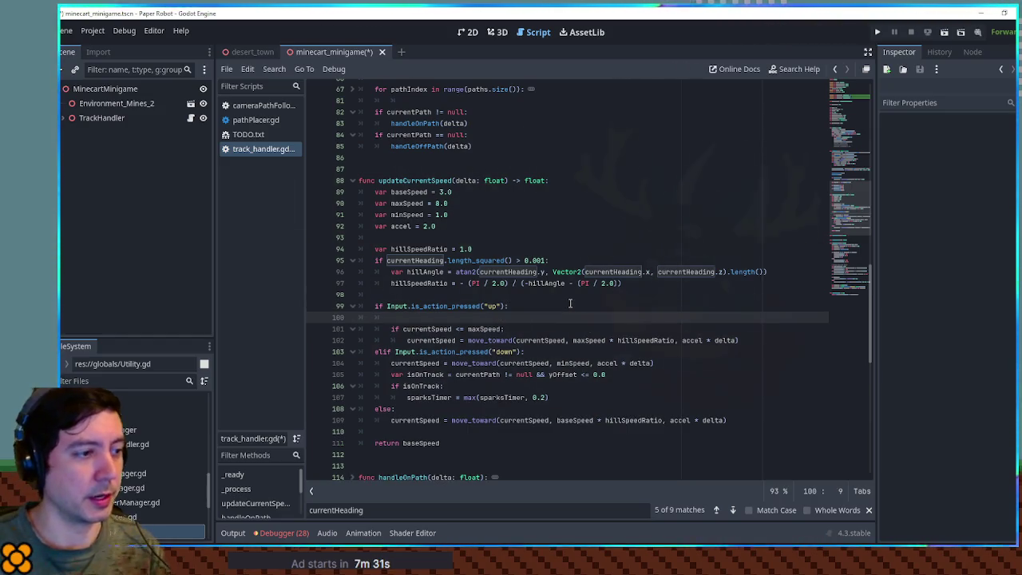
{"action": "type", "text": "var"}
{"action": "key", "text": "BackSpace"}
{"action": "key", "text": "BackSpace"}
{"action": "key", "text": "BackSpace"}
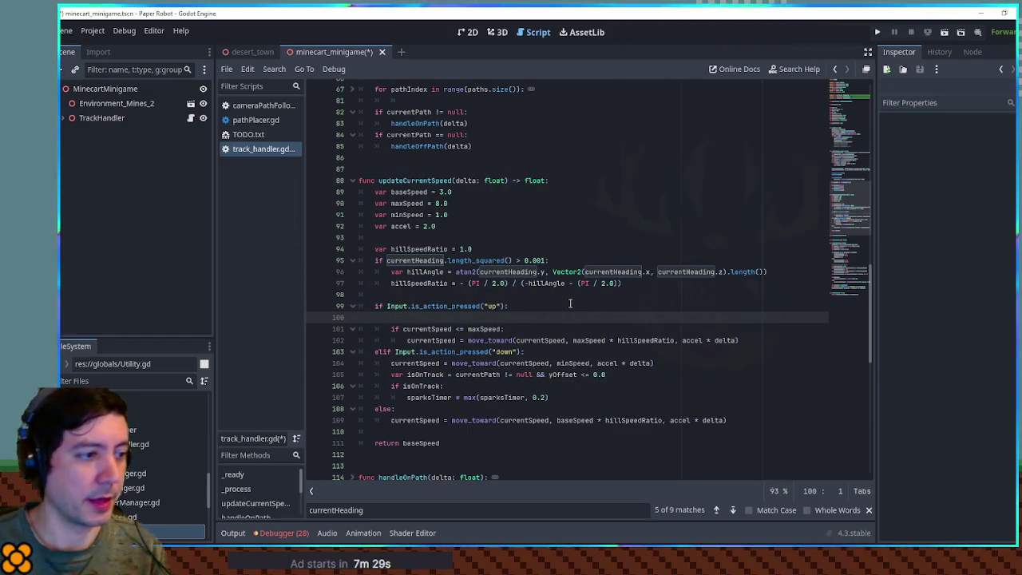
{"action": "key", "text": "BackSpace"}
Step: Duplicate the block as an else branch easing at accel * delta / 5.0, save, and run the game
{"action": "left_click_drag", "start_coordinate": [754, 329], "coordinate": [744, 308]}
{"action": "key", "text": "ctrl+c"}
{"action": "left_click", "coordinate": [746, 329]}
{"action": "key", "text": "ctrl+v"}
{"action": "left_click_drag", "start_coordinate": [392, 341], "coordinate": [507, 341]}
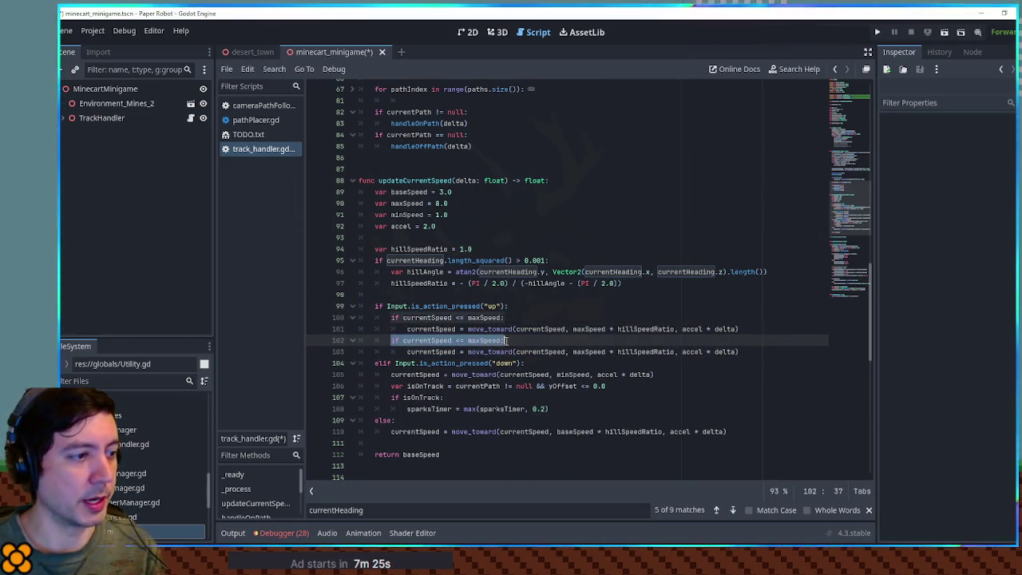
{"action": "type", "text": "else:"}
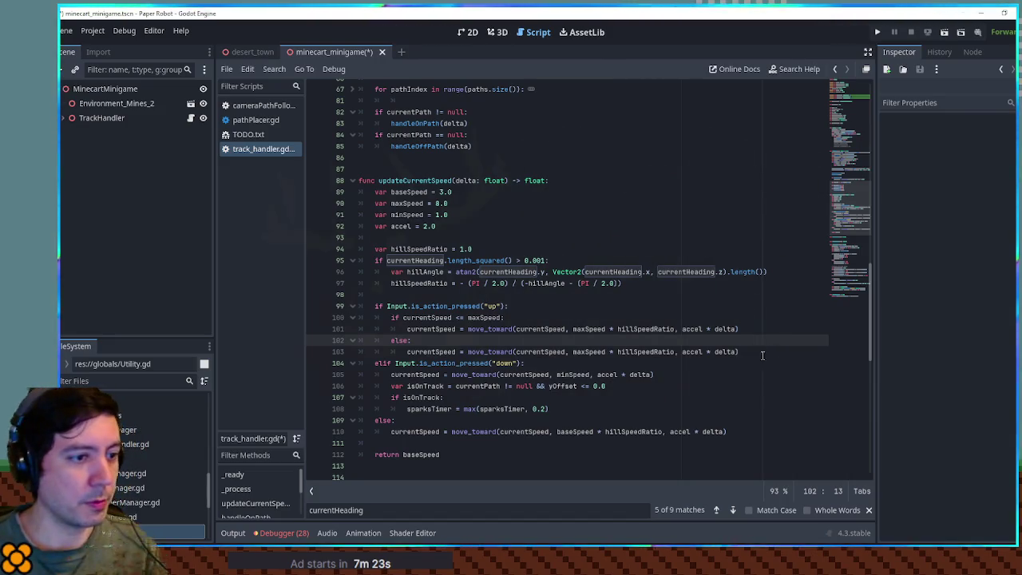
{"action": "left_click", "coordinate": [737, 351]}
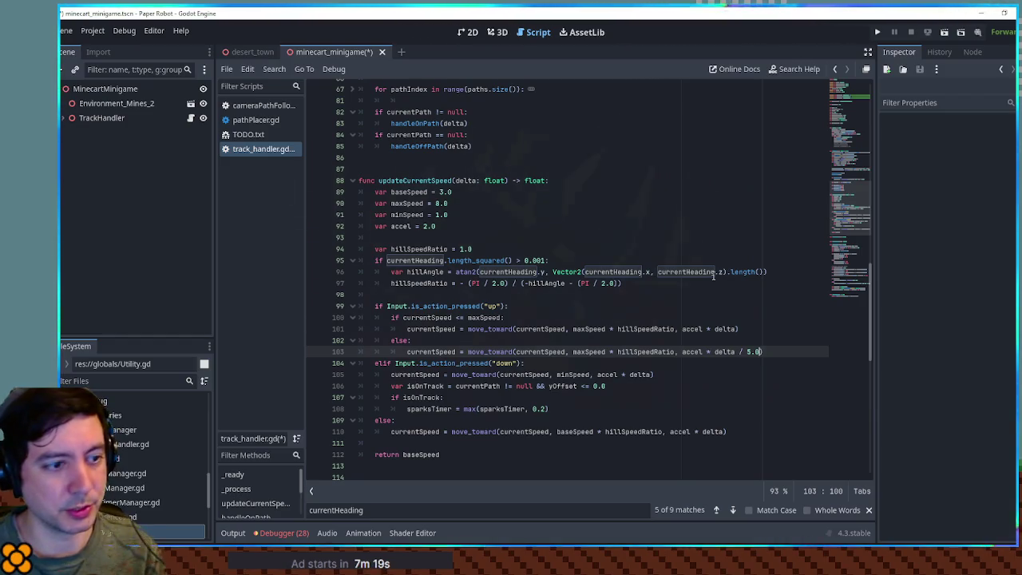
{"action": "left_click", "coordinate": [699, 271]}
{"action": "key", "text": "ctrl+s"}
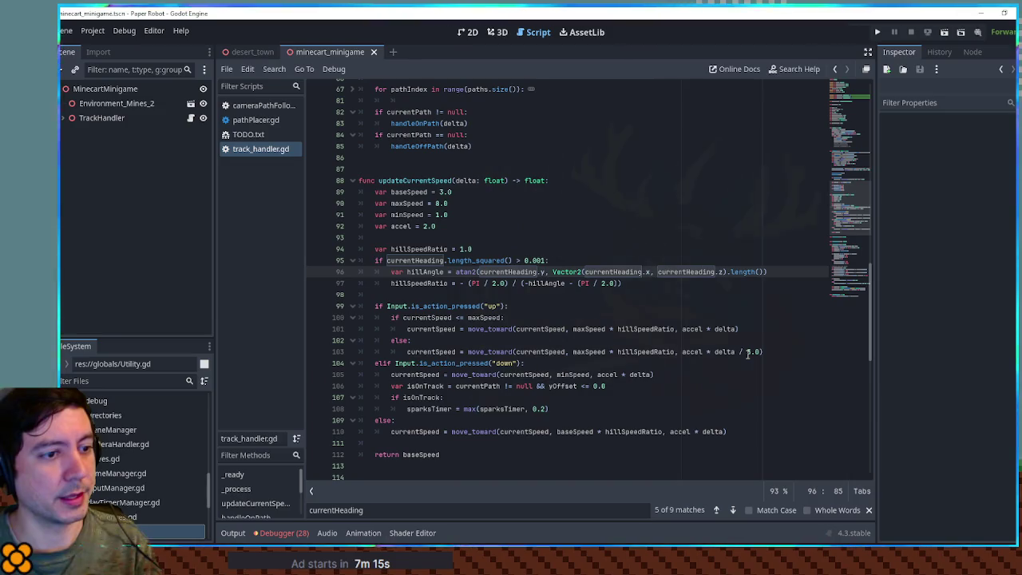
{"action": "key", "text": "F5"}
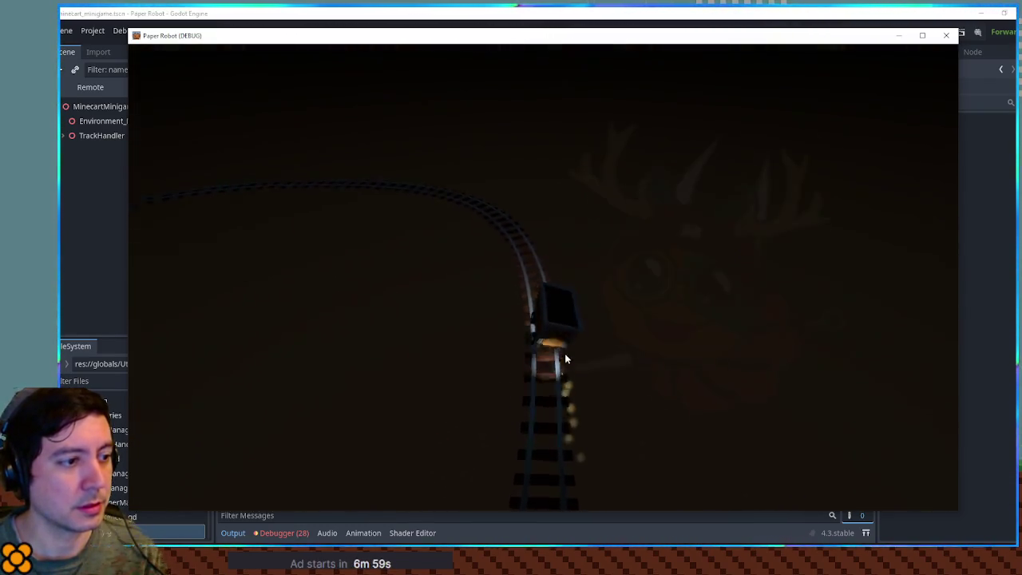
{"action": "left_click", "coordinate": [946, 35]}
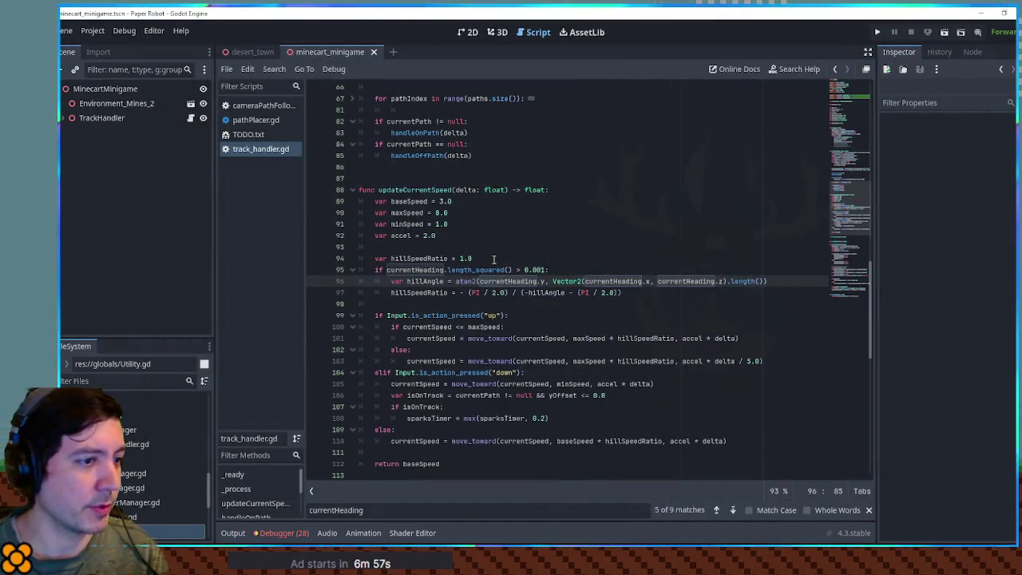
Step: Declare var decel = 0.2 and use decel instead of accel on the over-max line 103
{"action": "scroll", "coordinate": [503, 268], "scroll_direction": "down", "scroll_amount": 2}
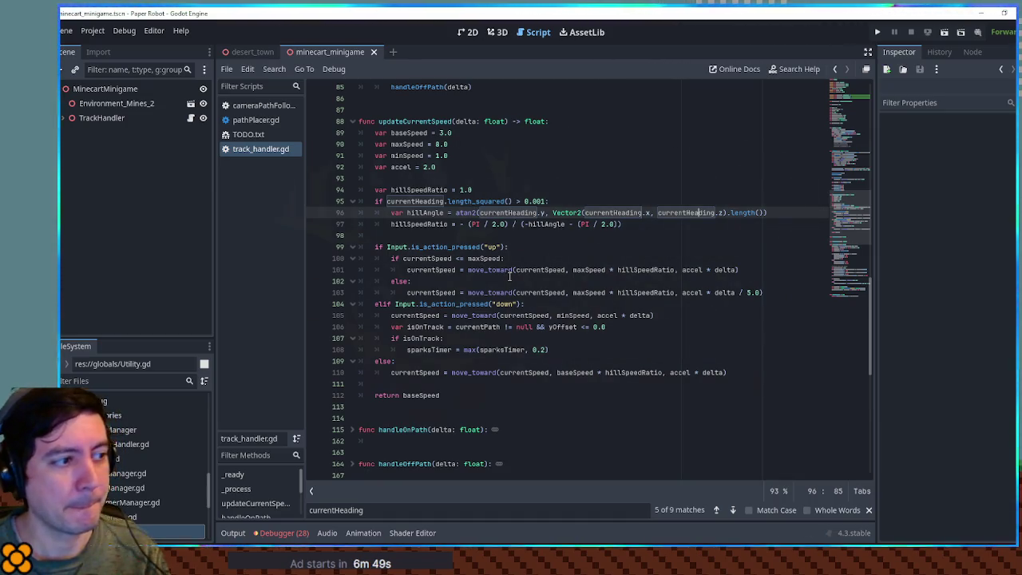
{"action": "left_click", "coordinate": [683, 270]}
{"action": "double_click", "coordinate": [685, 270]}
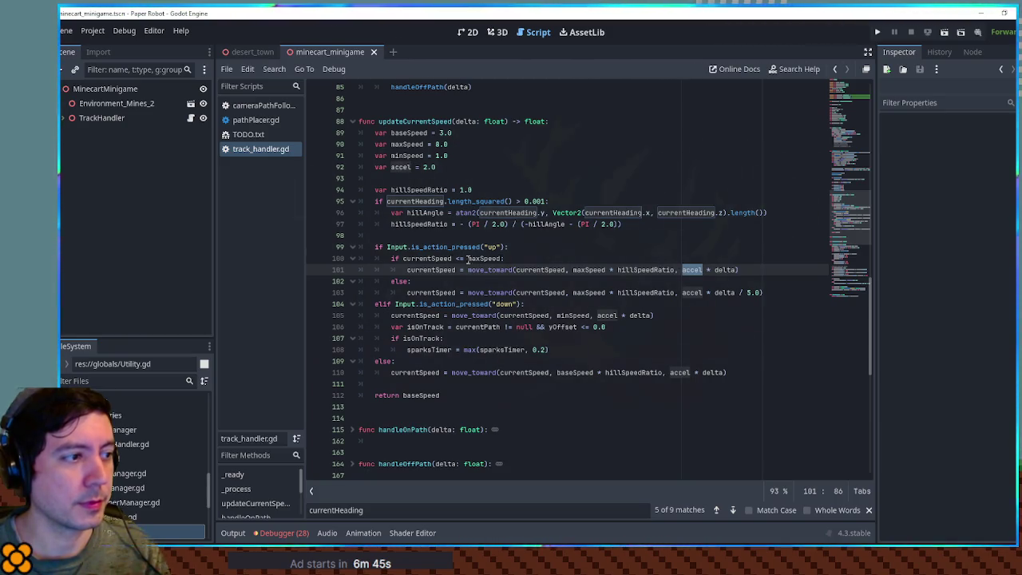
{"action": "double_click", "coordinate": [689, 293]}
{"action": "left_click", "coordinate": [739, 293]}
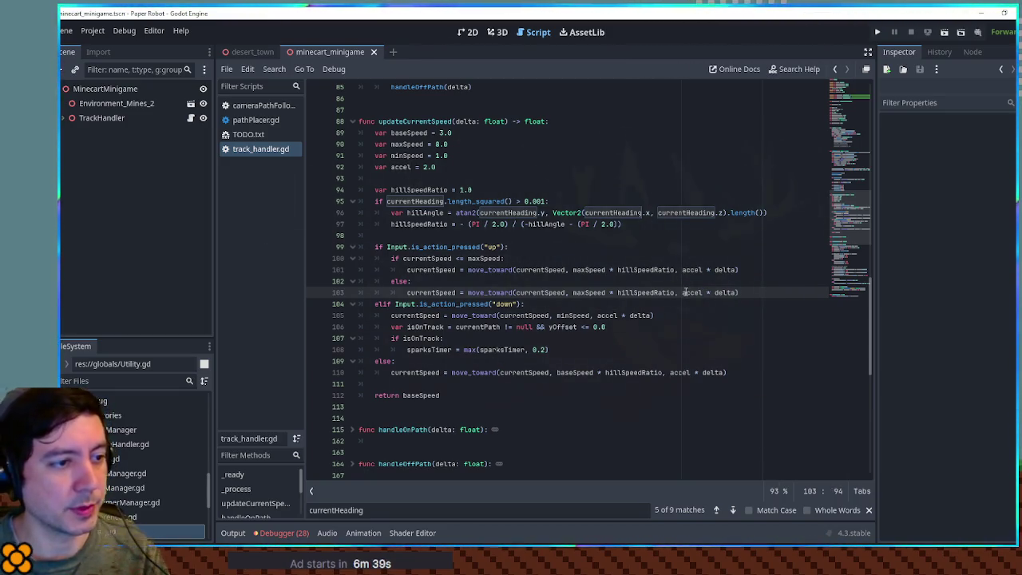
{"action": "type", "text": "e"}
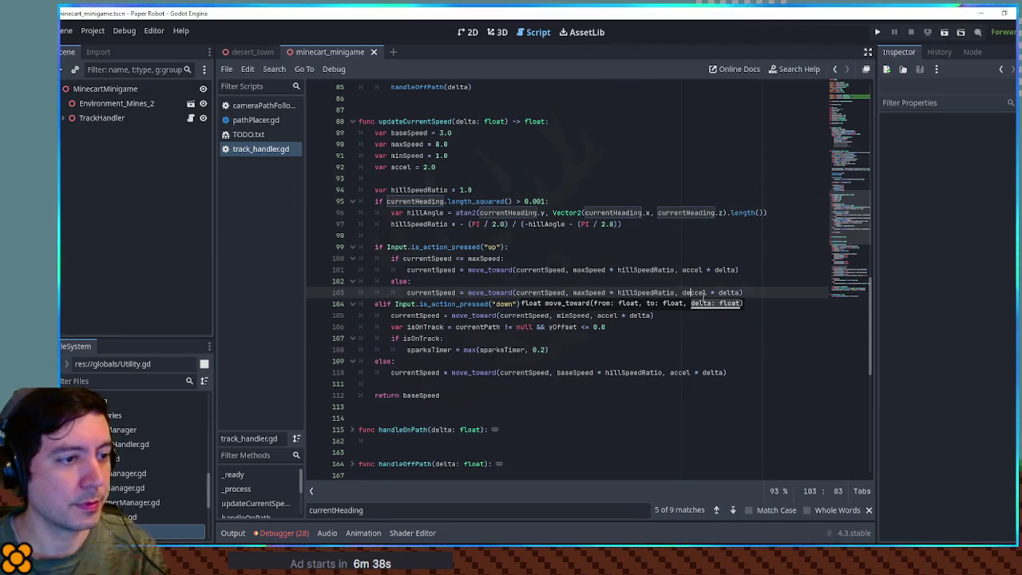
{"action": "double_click", "coordinate": [702, 293]}
{"action": "double_click", "coordinate": [692, 272]}
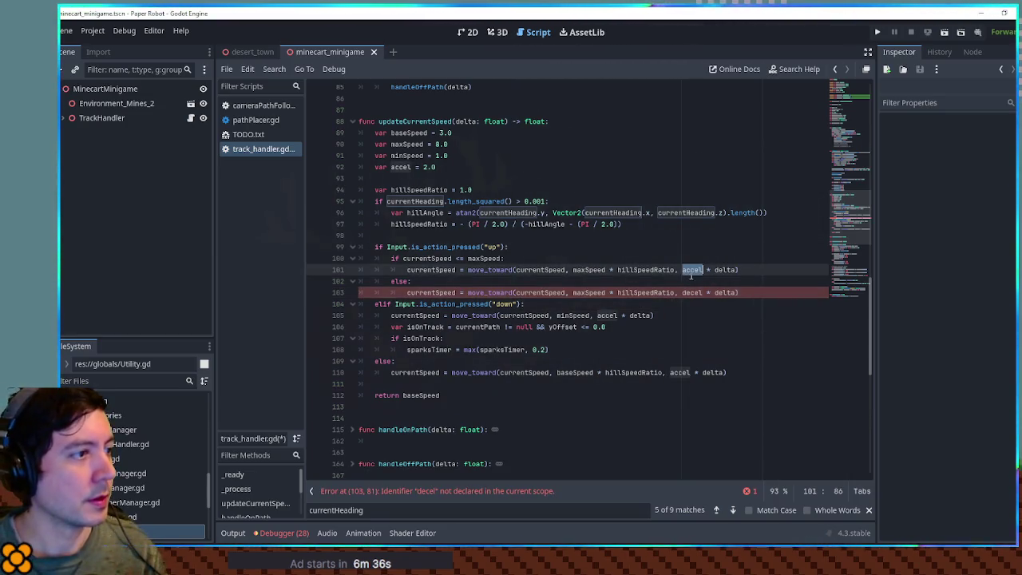
{"action": "left_click", "coordinate": [466, 162]}
{"action": "key", "text": "Return"}
{"action": "type", "text": "var decel"}
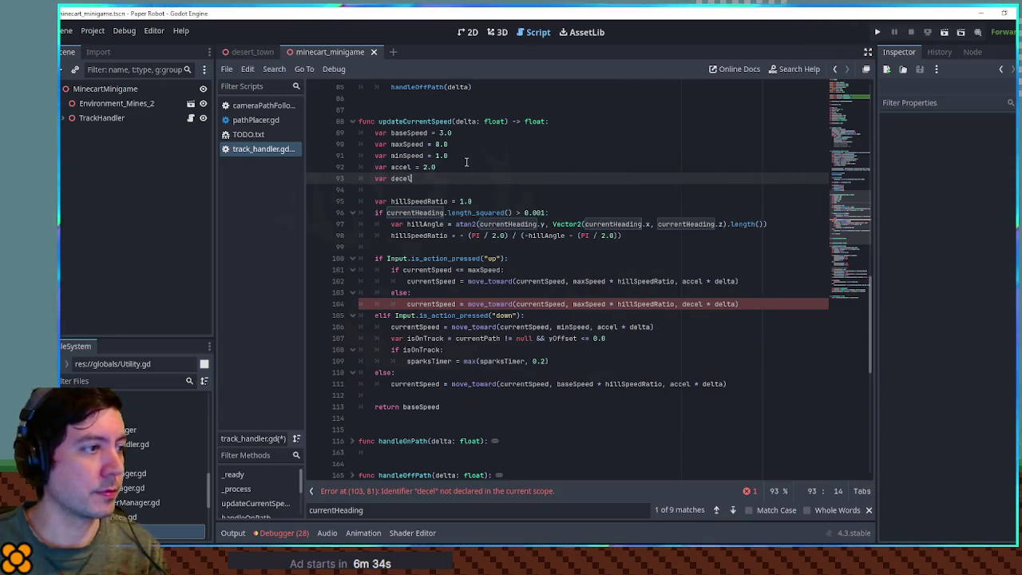
{"action": "type", "text": "2.0"}
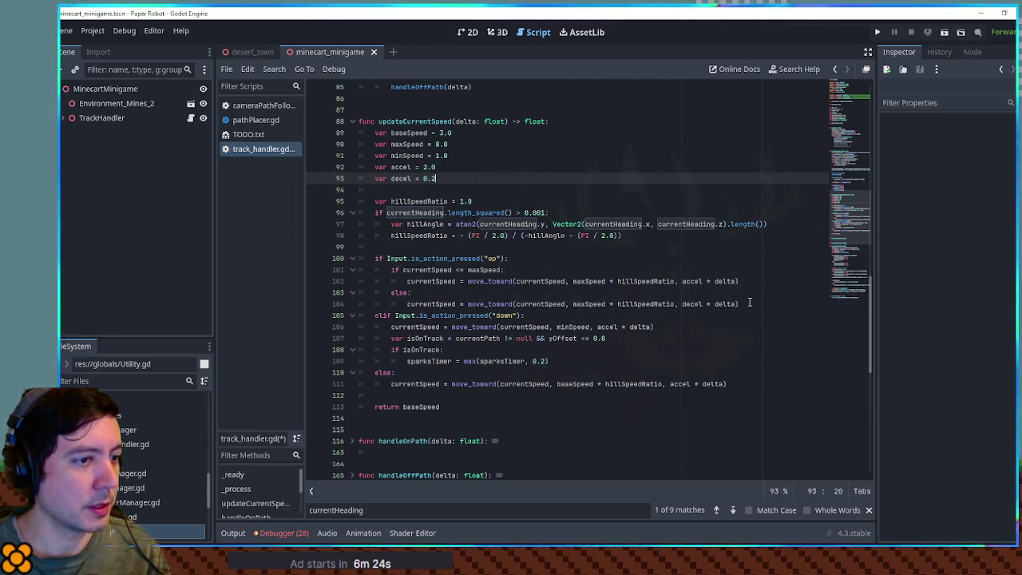
Step: Paste the if/else into the final else branch with baseSpeed and delete the old coasting line
{"action": "left_click_drag", "start_coordinate": [749, 303], "coordinate": [747, 263]}
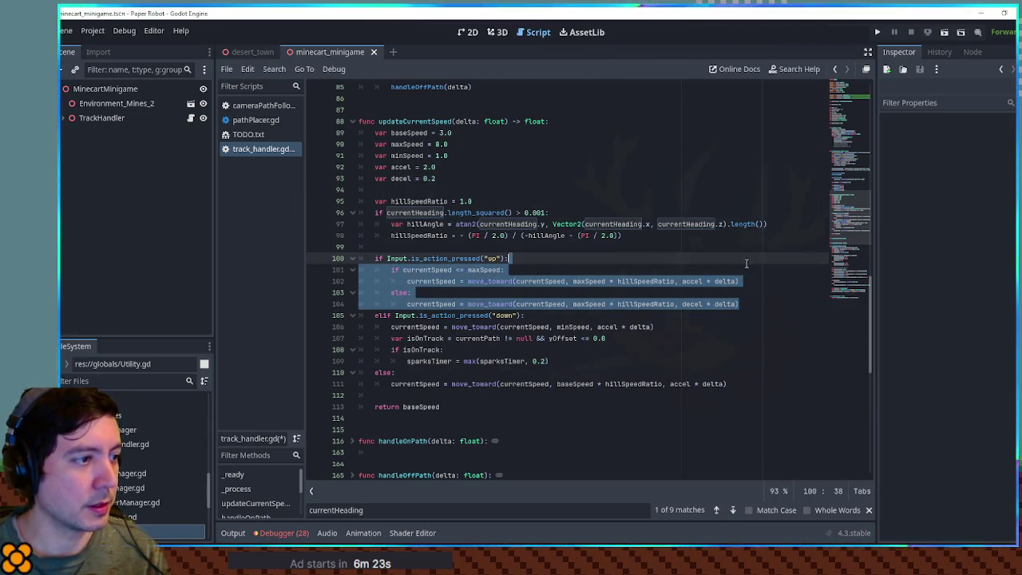
{"action": "left_click", "coordinate": [613, 373]}
{"action": "key", "text": "ctrl+v"}
{"action": "double_click", "coordinate": [485, 384]}
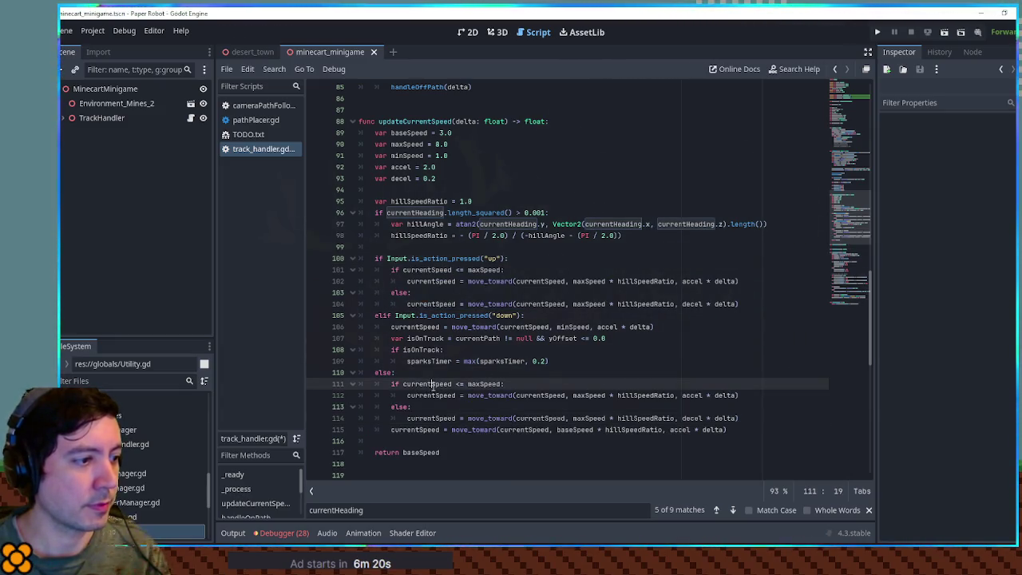
{"action": "double_click", "coordinate": [575, 430]}
{"action": "double_click", "coordinate": [485, 384]}
{"action": "key", "text": "ctrl+v"}
{"action": "double_click", "coordinate": [589, 396]}
{"action": "key", "text": "ctrl+v"}
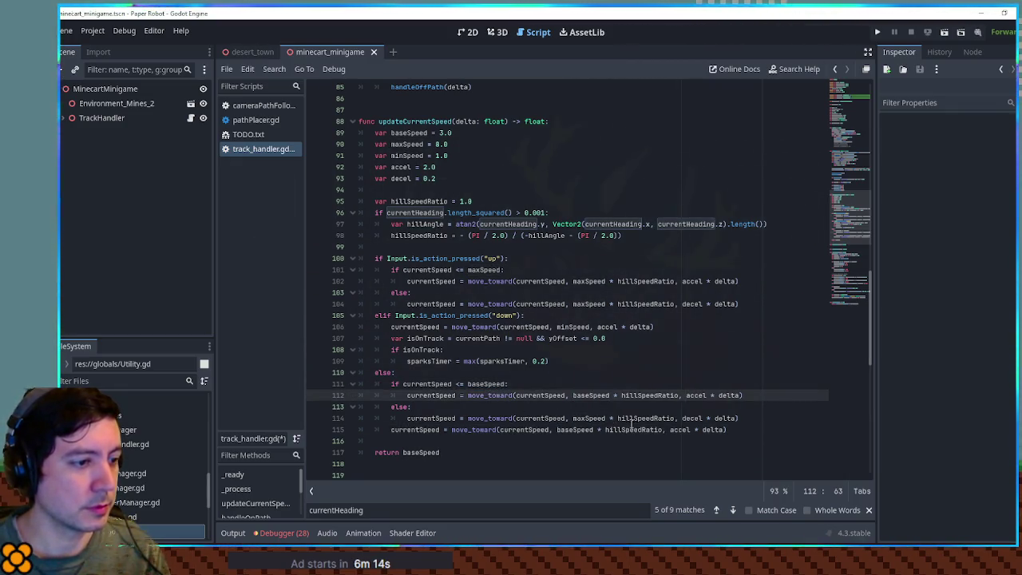
{"action": "triple_click", "coordinate": [417, 430]}
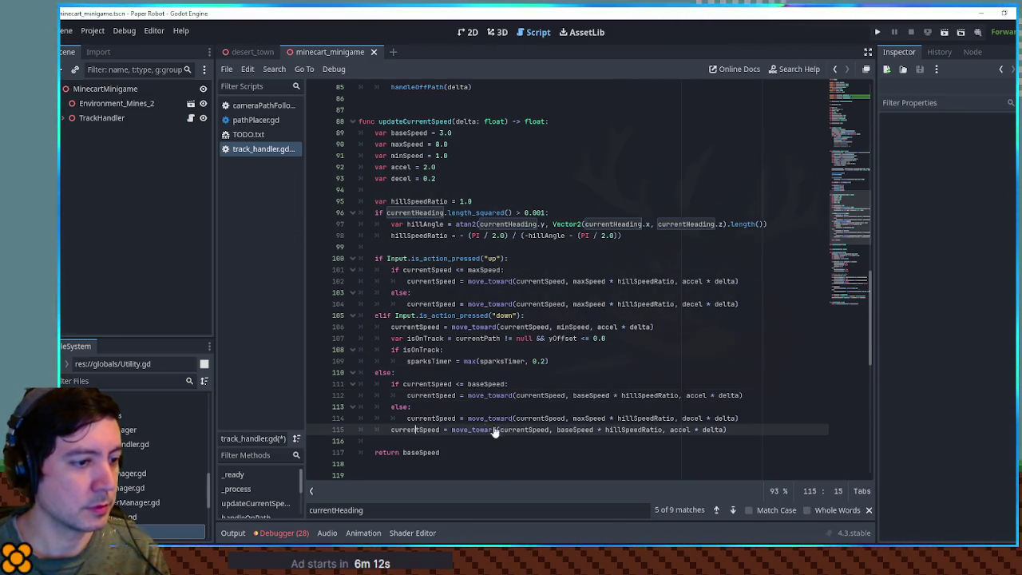
{"action": "key", "text": "BackSpace"}
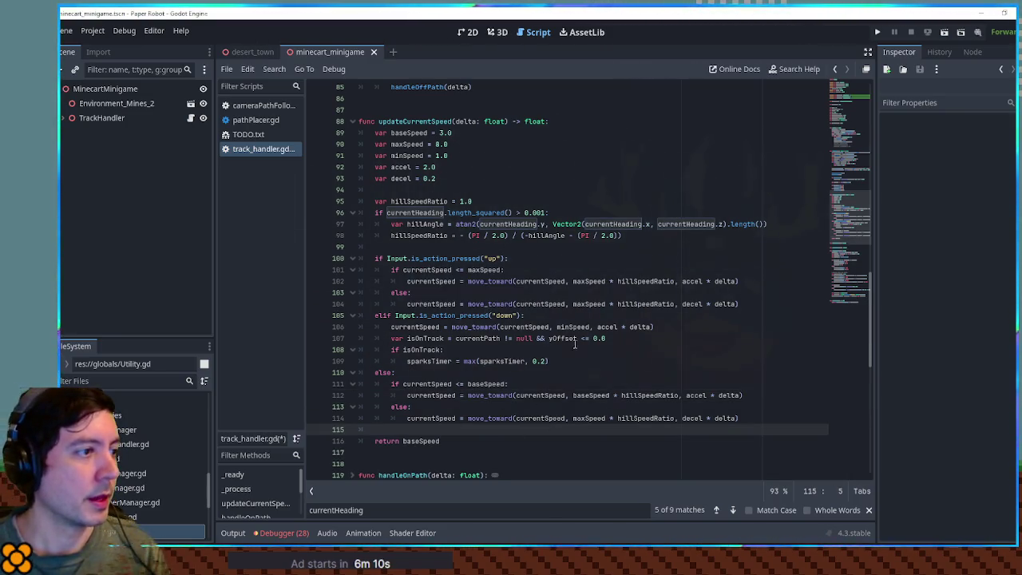
{"action": "left_click", "coordinate": [352, 122]}
{"action": "left_click", "coordinate": [473, 258], "text": "ctrl"}
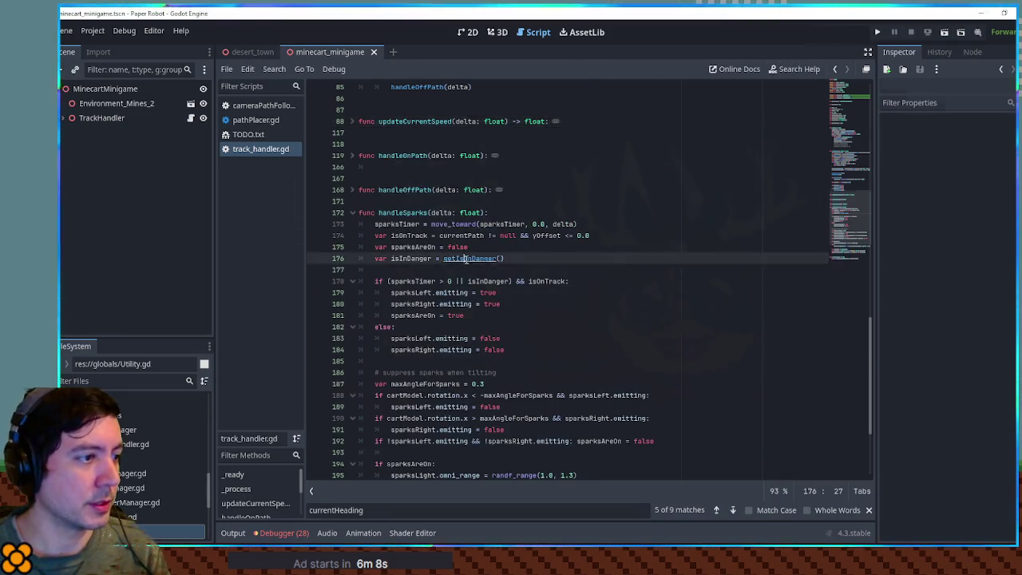
Step: Find cartModel.rotation.x, trace tiltFromTrackAndSpeed to currentTrackTiltAngle, and open getCurveRadiusAtPoint in Utility.gd
{"action": "left_click_drag", "start_coordinate": [418, 452], "coordinate": [502, 452]}
{"action": "key", "text": "ctrl+f"}
{"action": "left_click", "coordinate": [733, 510]}
{"action": "left_click", "coordinate": [733, 510]}
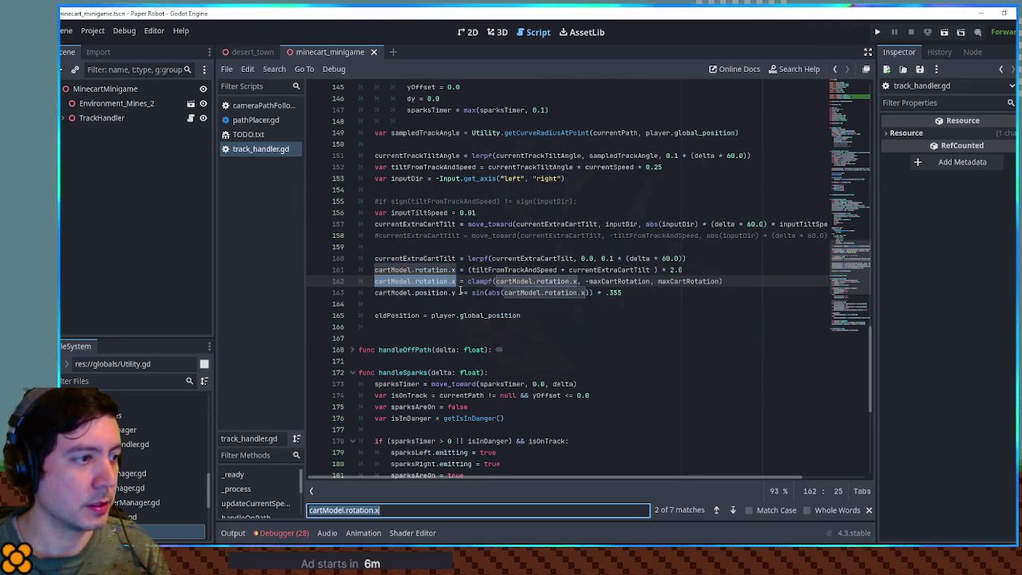
{"action": "double_click", "coordinate": [524, 272]}
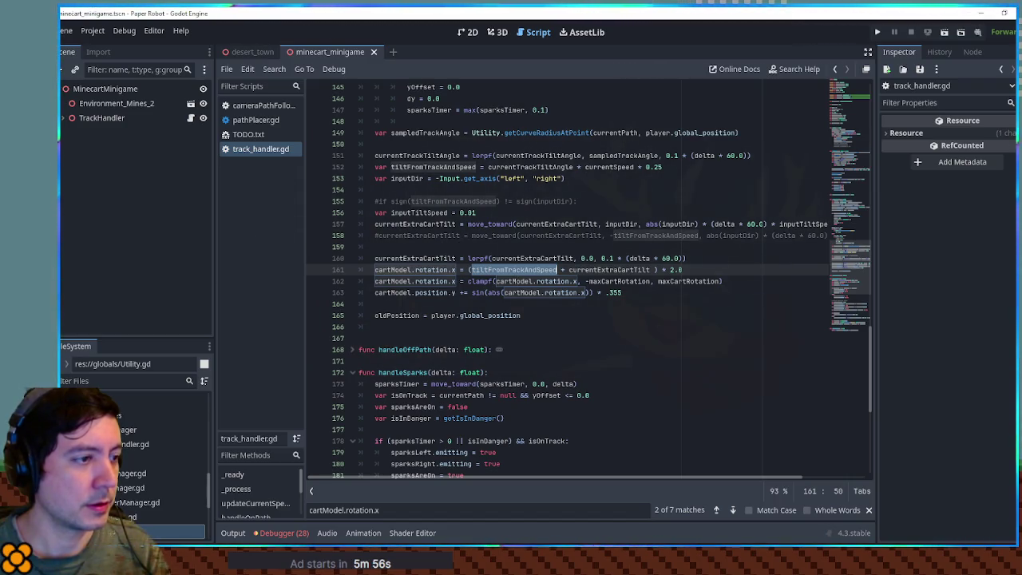
{"action": "scroll", "coordinate": [535, 239], "scroll_direction": "up", "scroll_amount": 3}
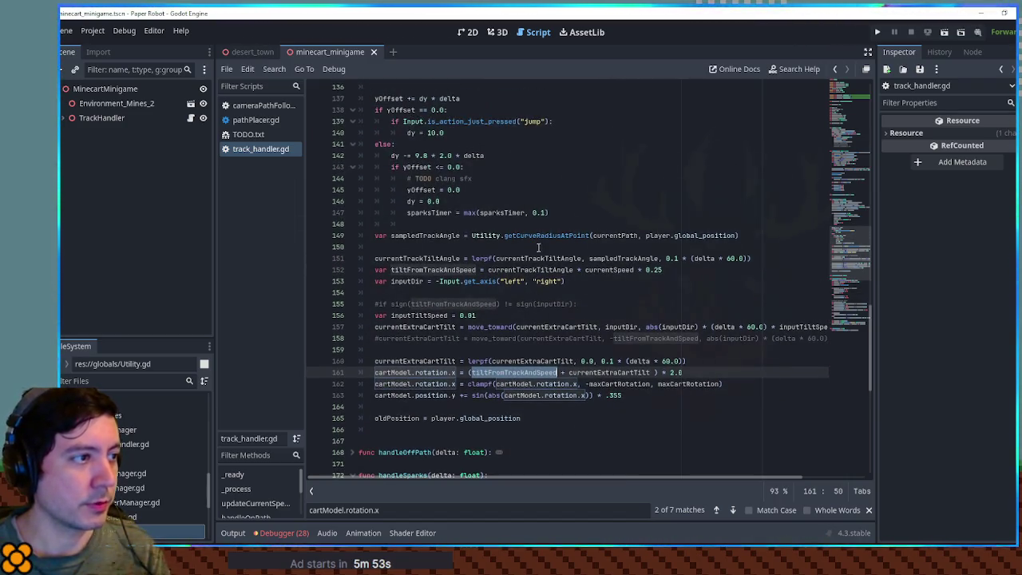
{"action": "double_click", "coordinate": [523, 270]}
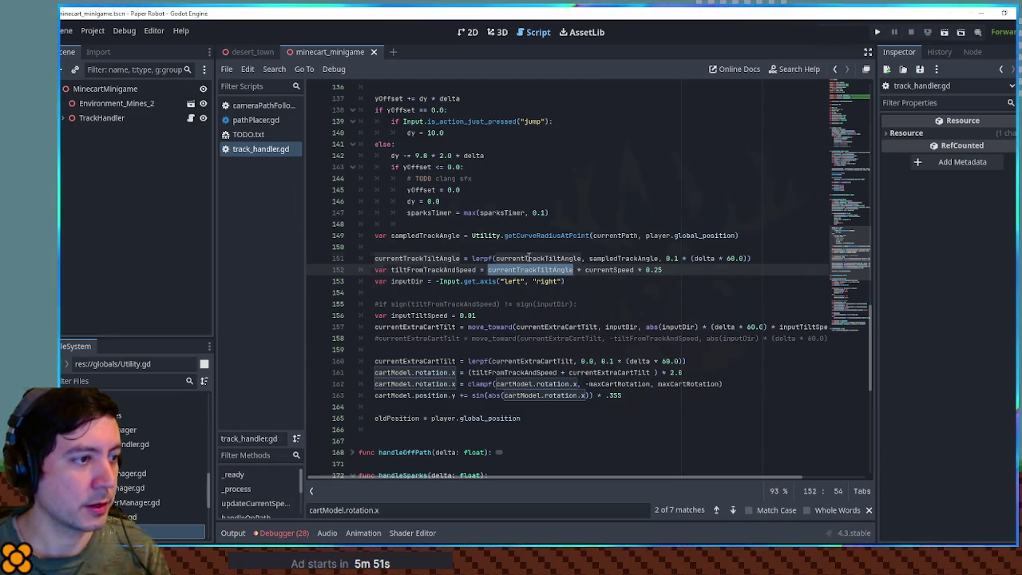
{"action": "double_click", "coordinate": [528, 258]}
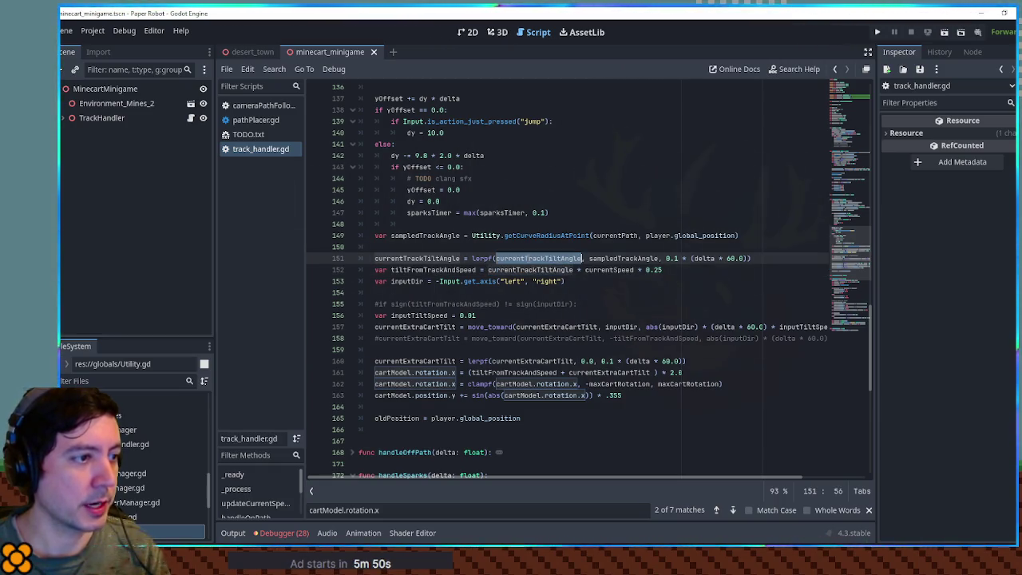
{"action": "left_click", "coordinate": [532, 235]}
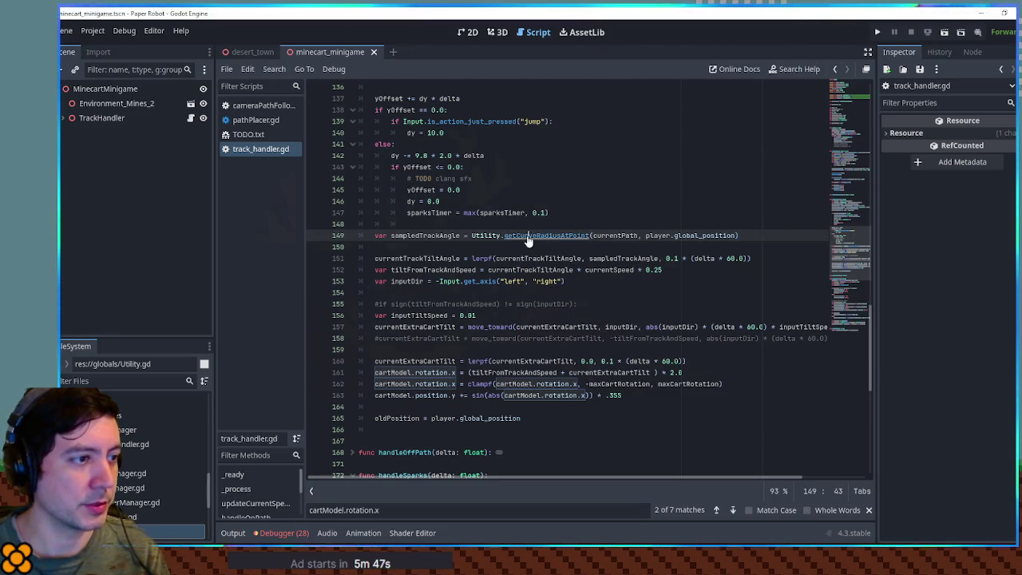
{"action": "left_click", "coordinate": [527, 237], "text": "ctrl"}
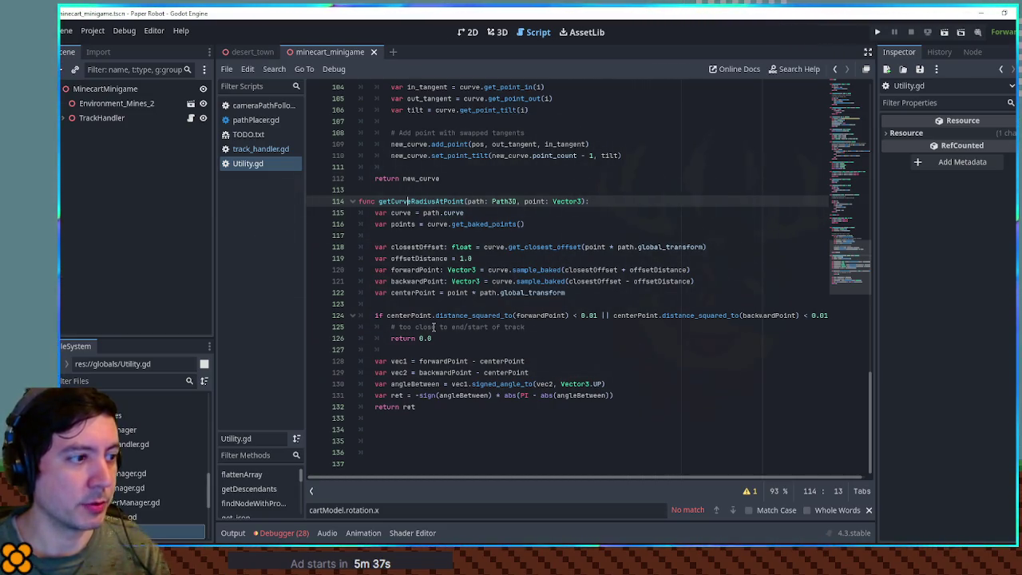
Step: Add a forwardPoint.y = 0.0 line below centerPoint and duplicate it
{"action": "double_click", "coordinate": [431, 270]}
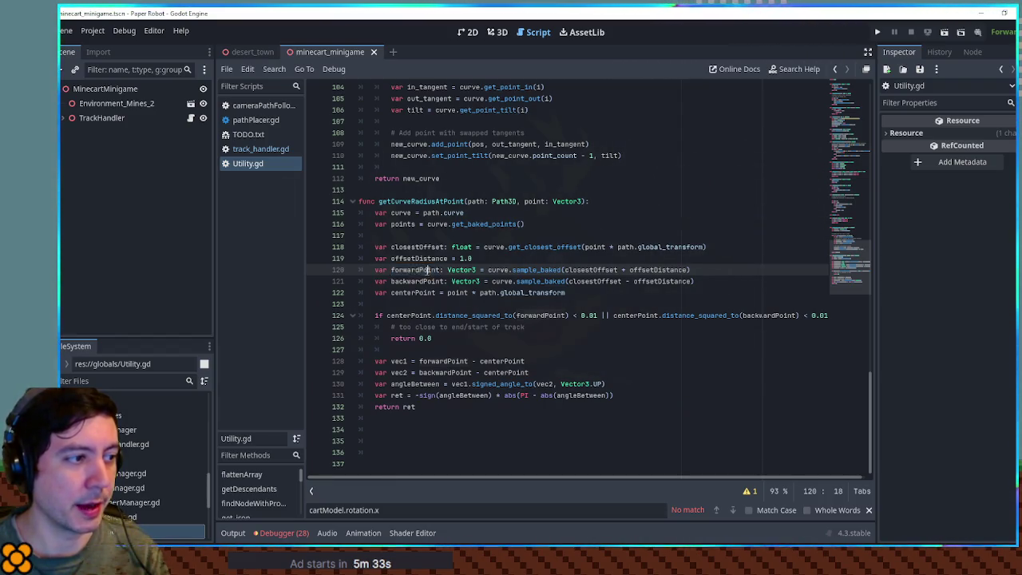
{"action": "left_click", "coordinate": [710, 278]}
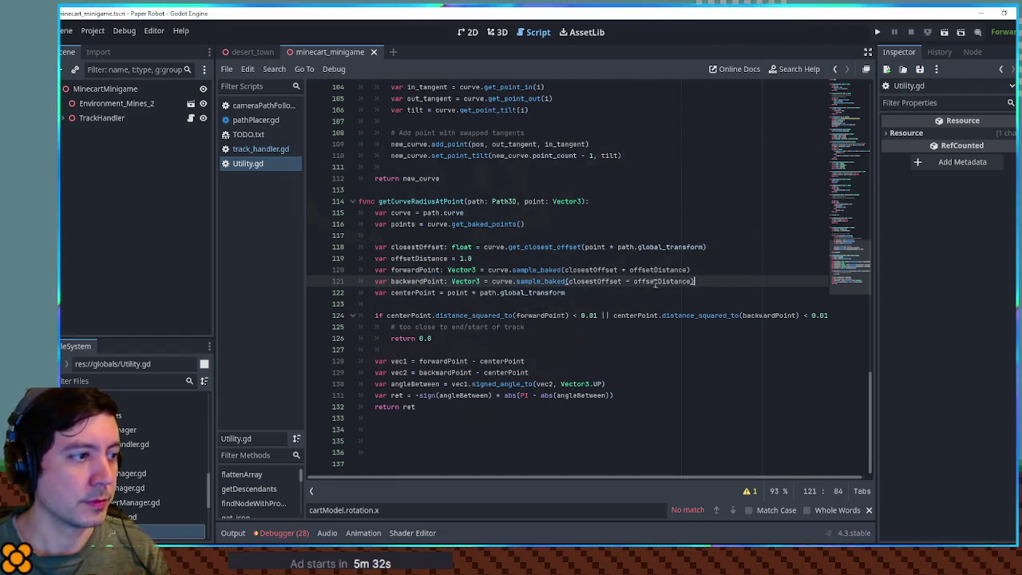
{"action": "left_click", "coordinate": [609, 291]}
{"action": "key", "text": "Return"}
{"action": "key", "text": "Return"}
{"action": "key", "text": "Return"}
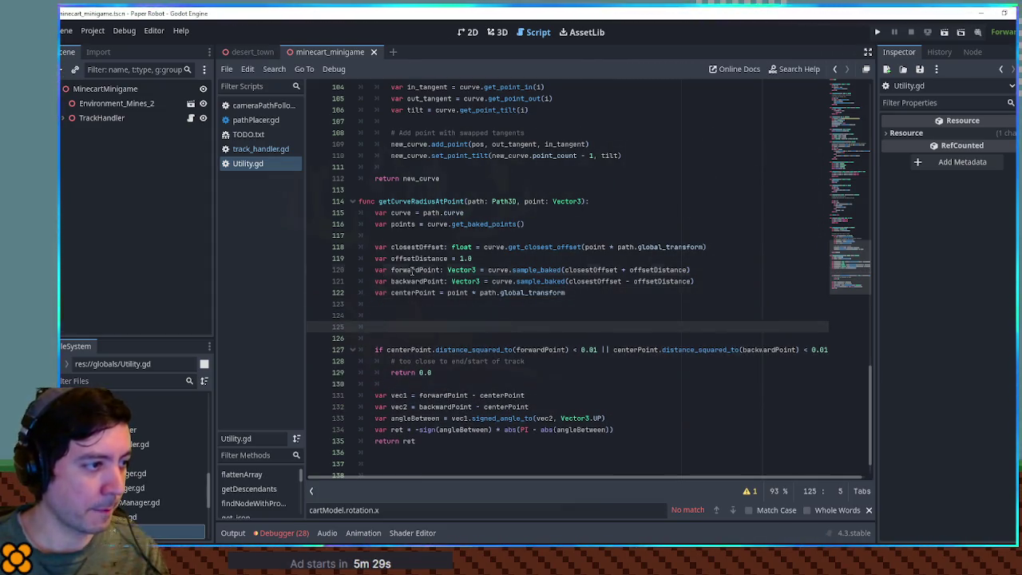
{"action": "double_click", "coordinate": [413, 270]}
{"action": "left_click", "coordinate": [408, 308]}
{"action": "type", "text": "forwardPoint.y = 0.0"}
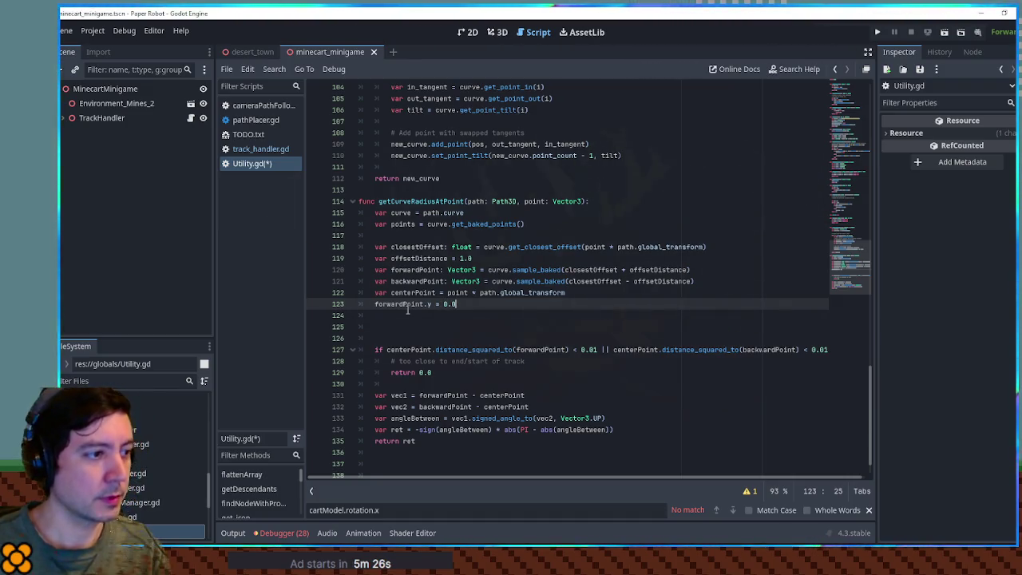
{"action": "key", "text": "ctrl+shift+d"}
{"action": "key", "text": "ctrl+shift+d"}
Step: Turn the copies into backwardPoint.y = 0.0 and centerPoint.y = 0.0, then run the game
{"action": "double_click", "coordinate": [415, 281]}
{"action": "key", "text": "ctrl+c"}
{"action": "double_click", "coordinate": [399, 316]}
{"action": "key", "text": "ctrl+v"}
{"action": "double_click", "coordinate": [411, 293]}
{"action": "key", "text": "ctrl+c"}
{"action": "double_click", "coordinate": [399, 326]}
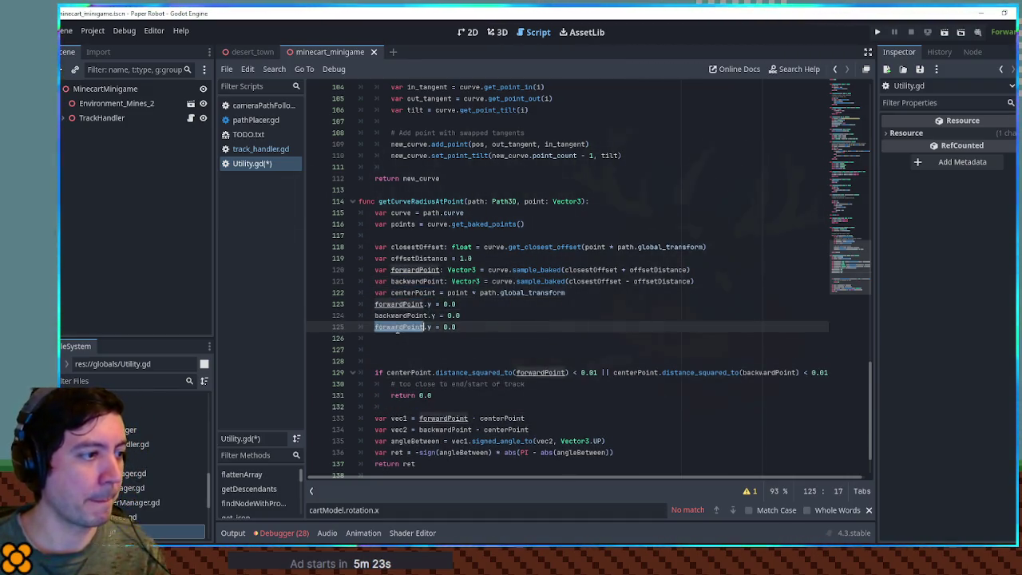
{"action": "key", "text": "ctrl+v"}
{"action": "key", "text": "F6"}
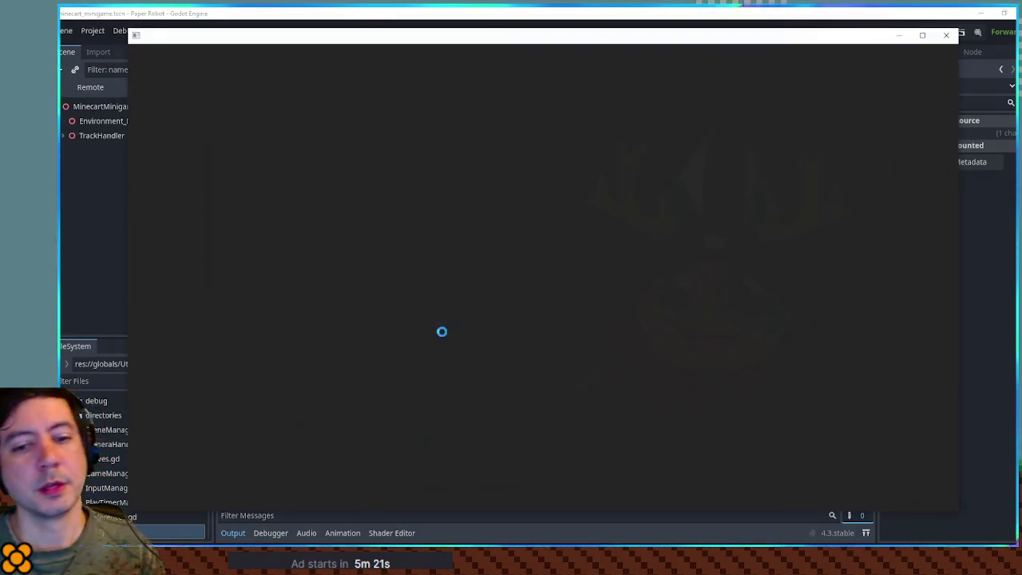
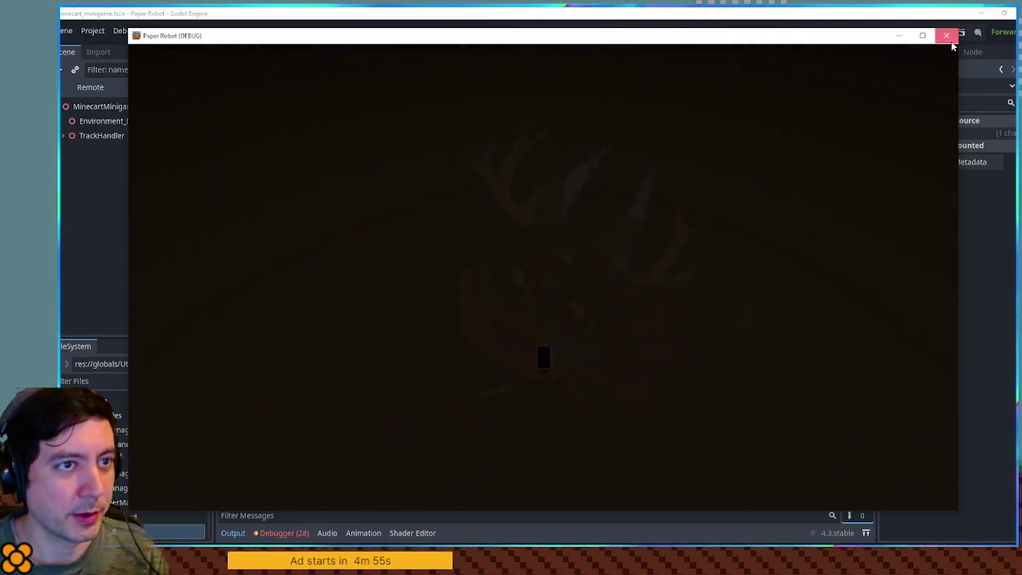
Step: Close the running game and select the track's Path3D curve in the 3D view
{"action": "left_click", "coordinate": [946, 35]}
{"action": "left_click", "coordinate": [497, 32]}
{"action": "mouse_move", "coordinate": [530, 246]}
{"action": "left_mouse_down"}
{"action": "mouse_move", "coordinate": [582, 338]}
{"action": "mouse_move", "coordinate": [592, 305]}
{"action": "mouse_move", "coordinate": [569, 281]}
{"action": "left_mouse_up"}
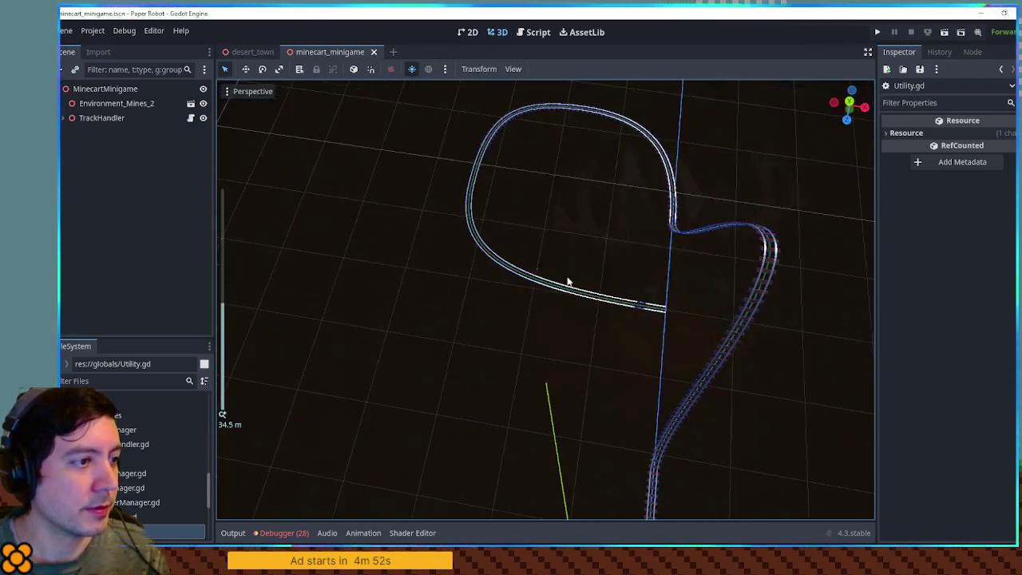
{"action": "left_click", "coordinate": [479, 228]}
{"action": "mouse_move", "coordinate": [481, 228]}
{"action": "left_mouse_down"}
{"action": "mouse_move", "coordinate": [506, 269]}
{"action": "mouse_move", "coordinate": [258, 192]}
{"action": "left_mouse_up"}
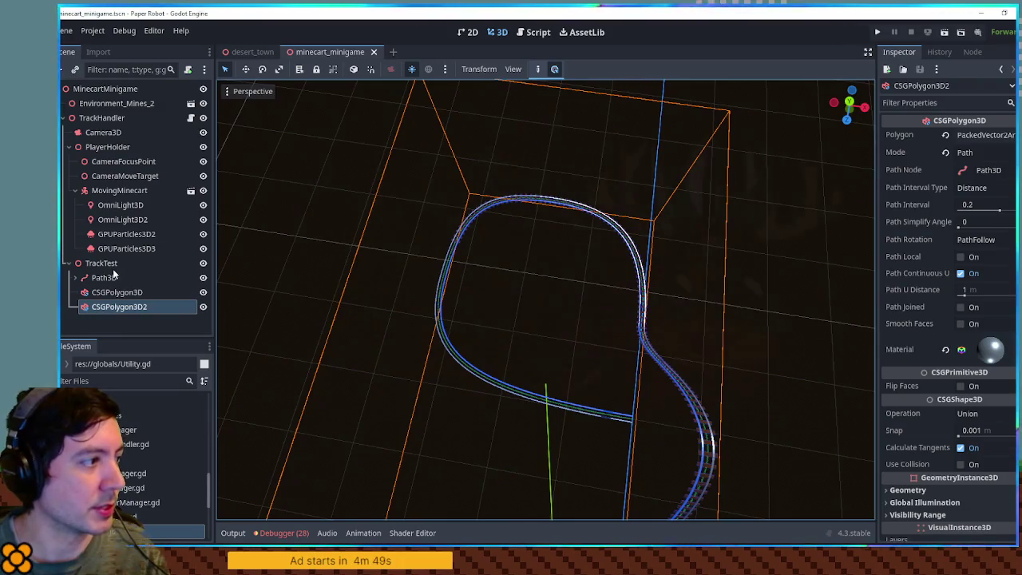
{"action": "left_click", "coordinate": [104, 277]}
Step: Move the Path3D loop's top point and raise the bottom point higher
{"action": "mouse_move", "coordinate": [566, 212]}
{"action": "left_mouse_down"}
{"action": "mouse_move", "coordinate": [588, 255]}
{"action": "mouse_move", "coordinate": [456, 297]}
{"action": "mouse_move", "coordinate": [536, 329]}
{"action": "mouse_move", "coordinate": [522, 299]}
{"action": "mouse_move", "coordinate": [463, 305]}
{"action": "left_mouse_up"}
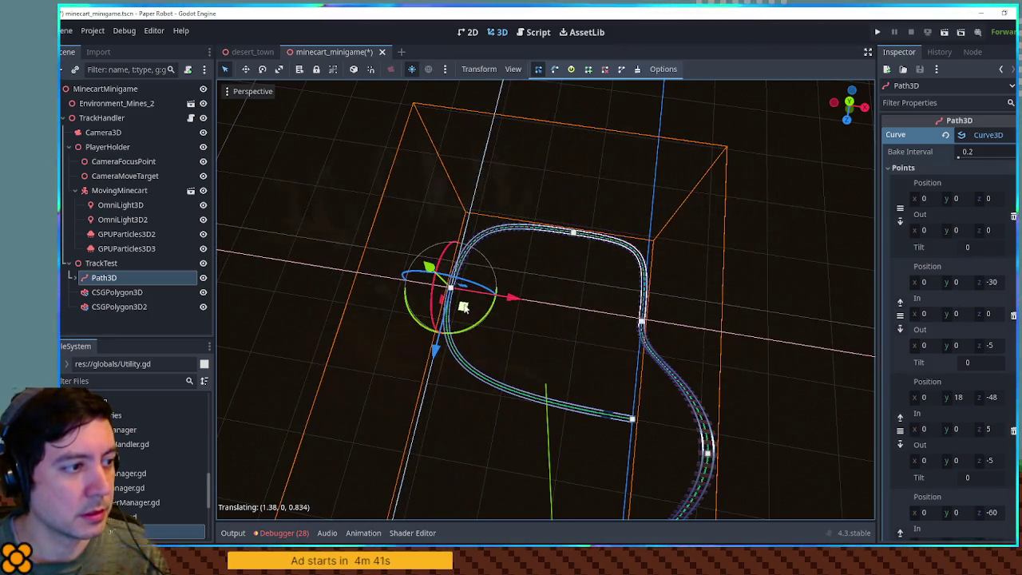
{"action": "left_click", "coordinate": [632, 424]}
{"action": "scroll", "coordinate": [658, 380], "scroll_direction": "up", "scroll_amount": 5}
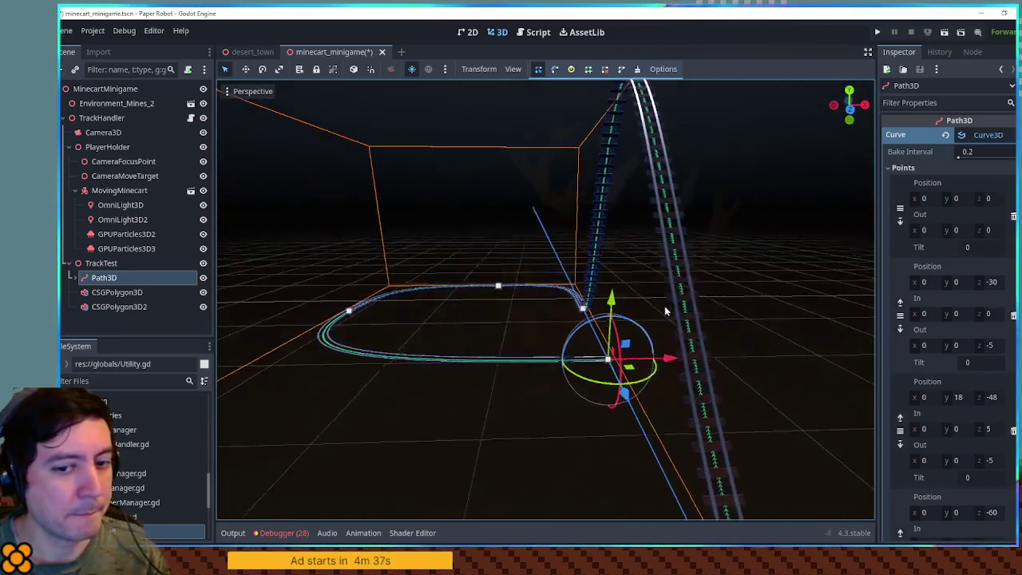
{"action": "mouse_move", "coordinate": [607, 294]}
{"action": "left_mouse_down"}
{"action": "mouse_move", "coordinate": [598, 243]}
{"action": "mouse_move", "coordinate": [573, 328]}
{"action": "mouse_move", "coordinate": [711, 217]}
{"action": "mouse_move", "coordinate": [726, 221]}
{"action": "mouse_move", "coordinate": [529, 296]}
{"action": "mouse_move", "coordinate": [608, 348]}
{"action": "mouse_move", "coordinate": [551, 305]}
{"action": "left_mouse_up"}
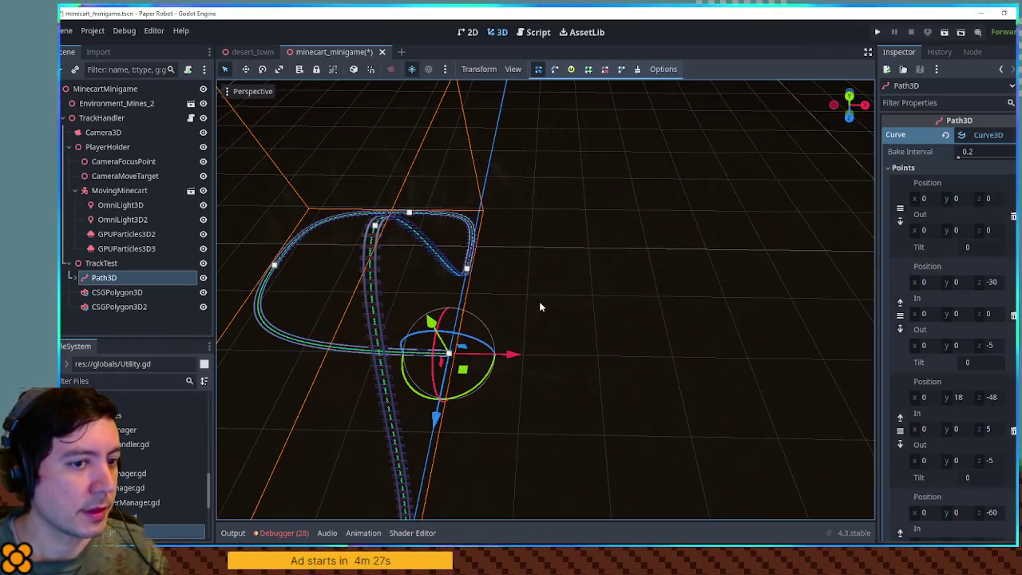
{"action": "mouse_move", "coordinate": [543, 299]}
{"action": "left_mouse_down"}
{"action": "mouse_move", "coordinate": [616, 286]}
{"action": "mouse_move", "coordinate": [511, 338]}
{"action": "mouse_move", "coordinate": [628, 280]}
{"action": "mouse_move", "coordinate": [721, 295]}
{"action": "mouse_move", "coordinate": [628, 280]}
{"action": "left_mouse_up"}
{"action": "scroll", "coordinate": [721, 295], "scroll_direction": "up", "scroll_amount": 3}
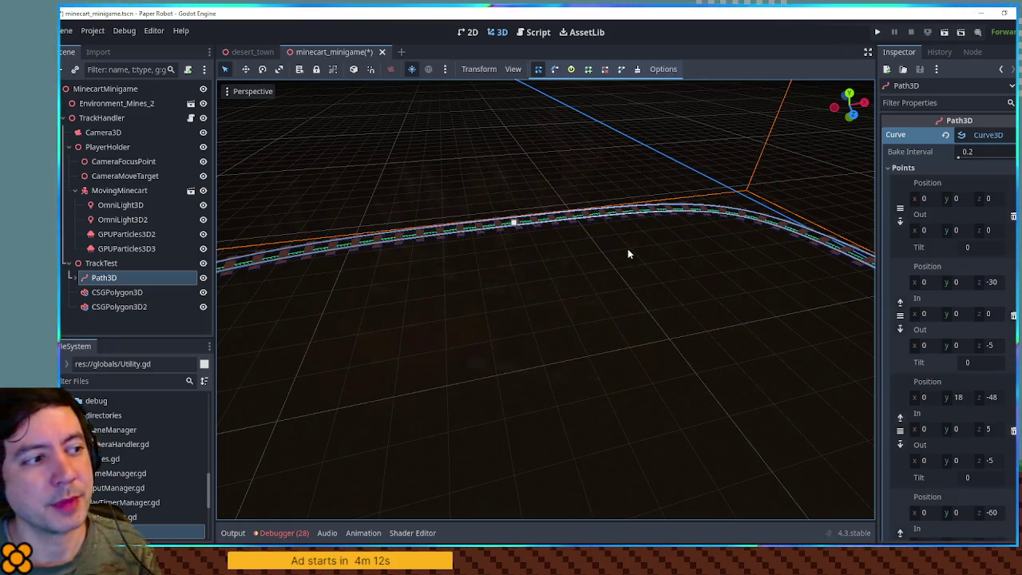
{"action": "mouse_move", "coordinate": [627, 252]}
{"action": "left_mouse_down"}
{"action": "mouse_move", "coordinate": [669, 263]}
{"action": "mouse_move", "coordinate": [620, 259]}
{"action": "mouse_move", "coordinate": [591, 293]}
{"action": "mouse_move", "coordinate": [418, 271]}
{"action": "mouse_move", "coordinate": [589, 290]}
{"action": "mouse_move", "coordinate": [580, 282]}
{"action": "mouse_move", "coordinate": [689, 308]}
{"action": "mouse_move", "coordinate": [674, 299]}
{"action": "mouse_move", "coordinate": [674, 312]}
{"action": "mouse_move", "coordinate": [706, 264]}
{"action": "mouse_move", "coordinate": [607, 289]}
{"action": "left_mouse_up"}
{"action": "scroll", "coordinate": [620, 260], "scroll_direction": "up", "scroll_amount": 3}
{"action": "scroll", "coordinate": [588, 290], "scroll_direction": "up", "scroll_amount": 2}
Step: Save the minecart_minigame scene and collapse the TrackHandler branch
{"action": "key", "text": "ctrl+s"}
{"action": "scroll", "coordinate": [583, 280], "scroll_direction": "down", "scroll_amount": 2}
{"action": "scroll", "coordinate": [584, 281], "scroll_direction": "down", "scroll_amount": 4}
{"action": "scroll", "coordinate": [606, 297], "scroll_direction": "up", "scroll_amount": 5}
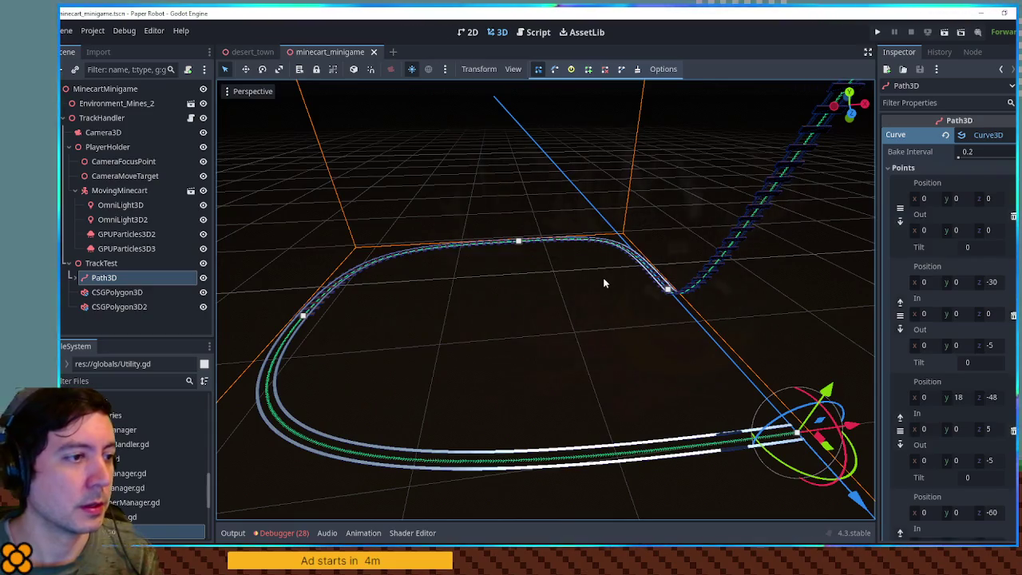
{"action": "scroll", "coordinate": [551, 292], "scroll_direction": "up", "scroll_amount": 3}
{"action": "scroll", "coordinate": [550, 294], "scroll_direction": "down", "scroll_amount": 3}
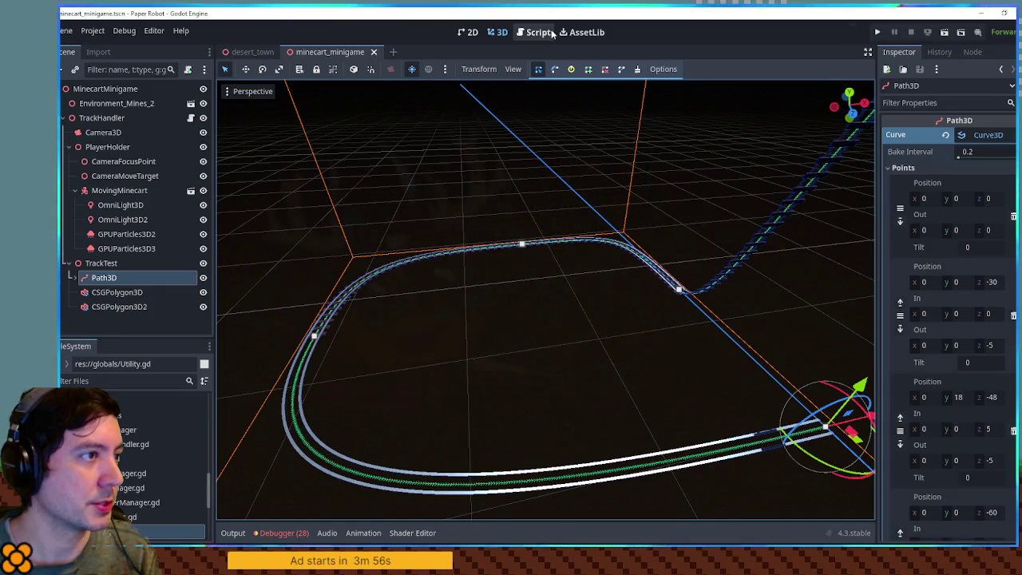
{"action": "left_click", "coordinate": [64, 117]}
Step: Tidy the scene tree and add a new Node3D named Terrain
{"action": "left_click", "coordinate": [63, 120]}
{"action": "left_click", "coordinate": [70, 149]}
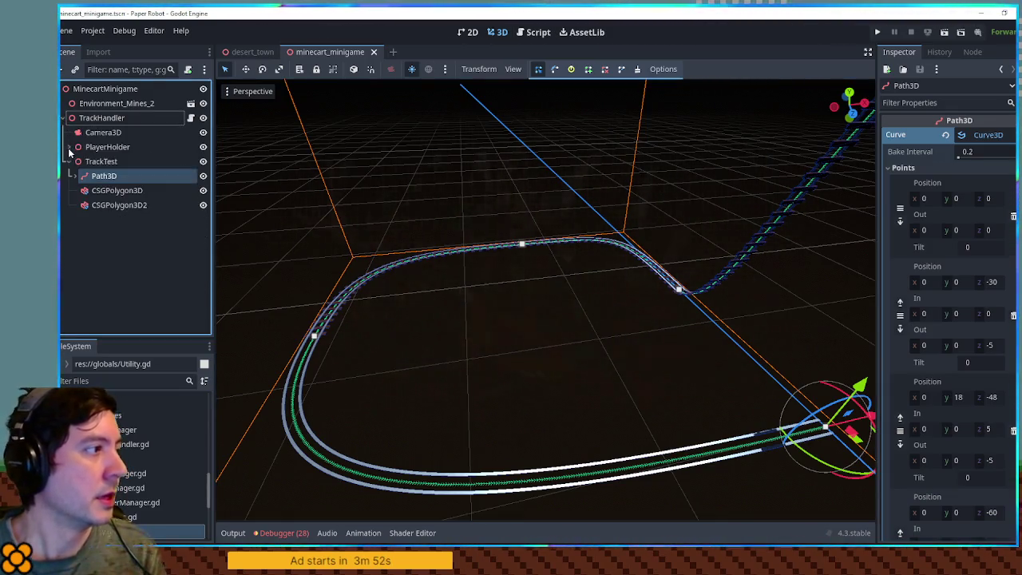
{"action": "left_click", "coordinate": [63, 118]}
{"action": "key", "text": "ctrl+a"}
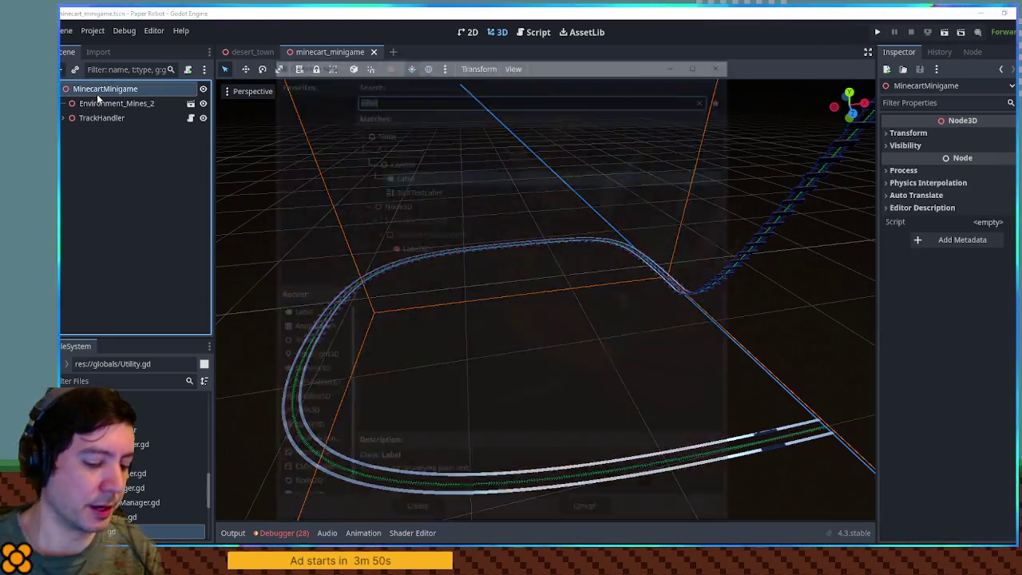
{"action": "type", "text": "node3d"}
{"action": "key", "text": "Return"}
{"action": "key", "text": "F2"}
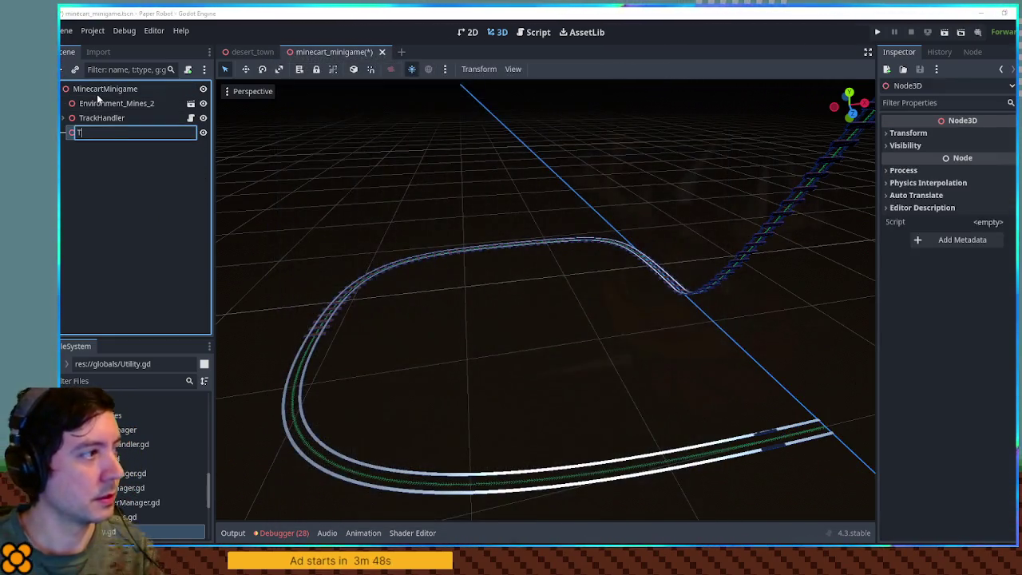
{"action": "type", "text": "Terrain"}
{"action": "key", "text": "Return"}
Step: Add a child Node3D named Obstacles under Terrain
{"action": "key", "text": "ctrl+a"}
{"action": "type", "text": "node3d"}
{"action": "key", "text": "Return"}
{"action": "key", "text": "F2"}
{"action": "type", "text": "Ob"}
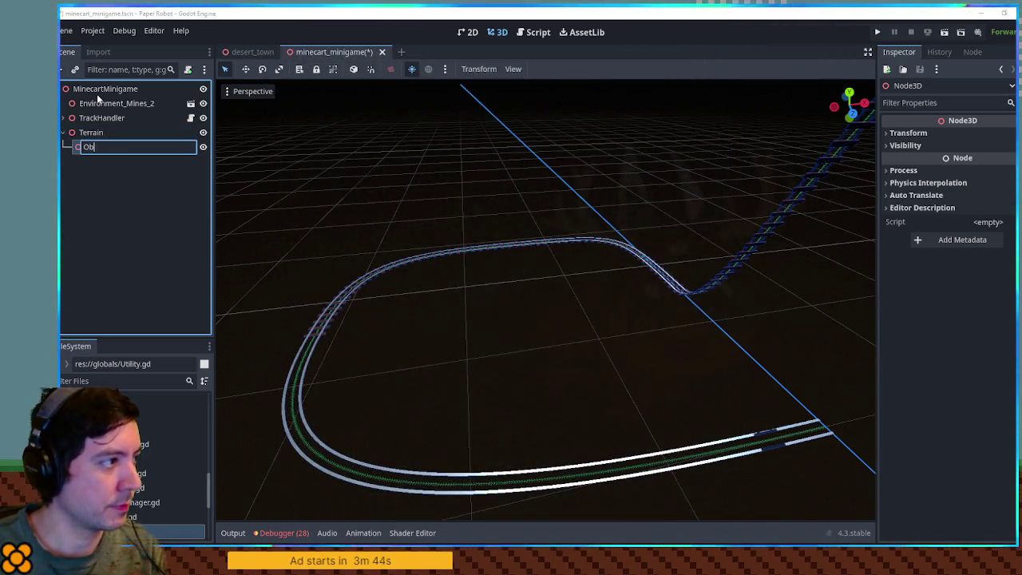
{"action": "type", "text": "stacles"}
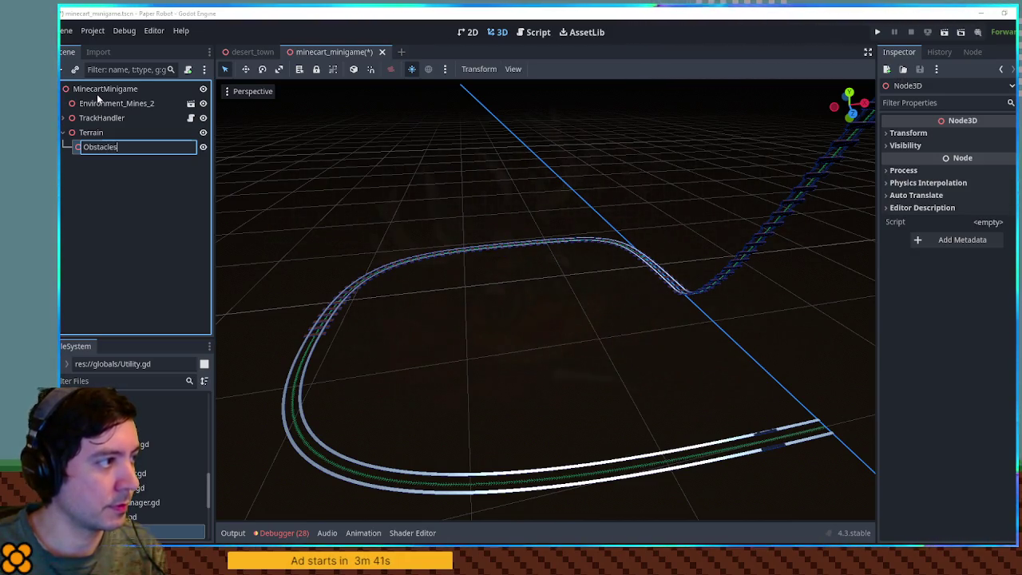
{"action": "key", "text": "Return"}
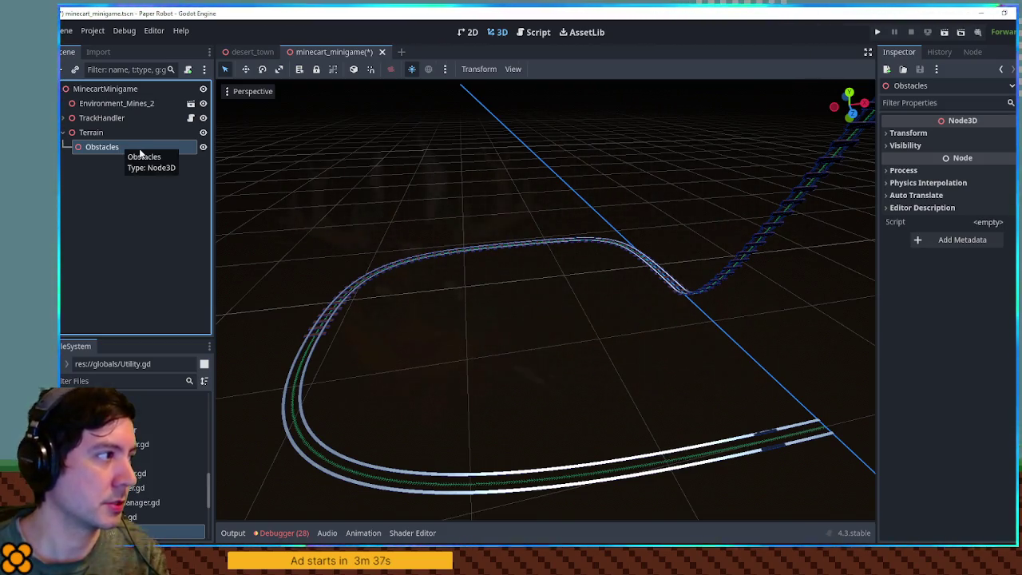
{"action": "key", "text": "ctrl+a"}
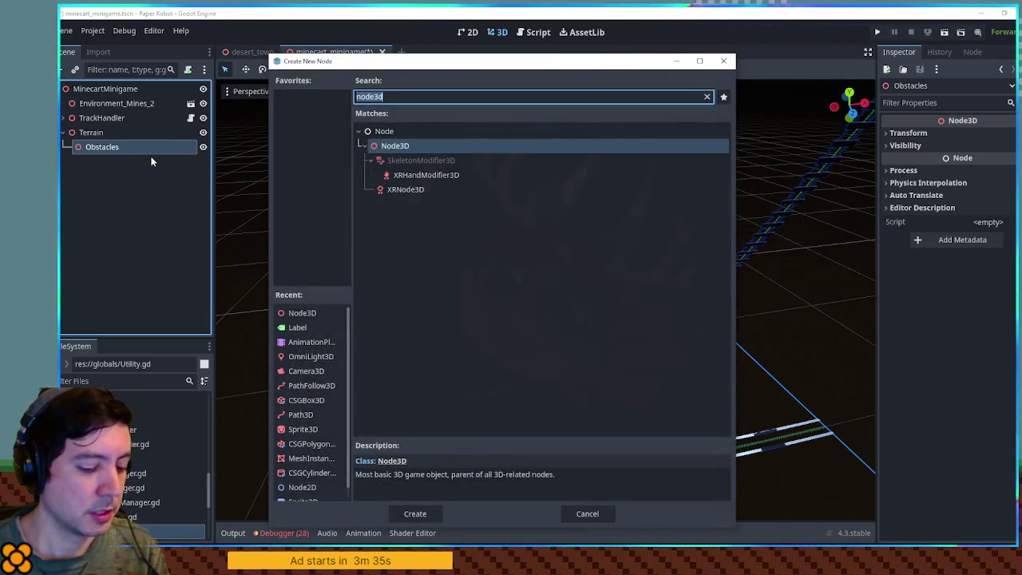
{"action": "key", "text": "Escape"}
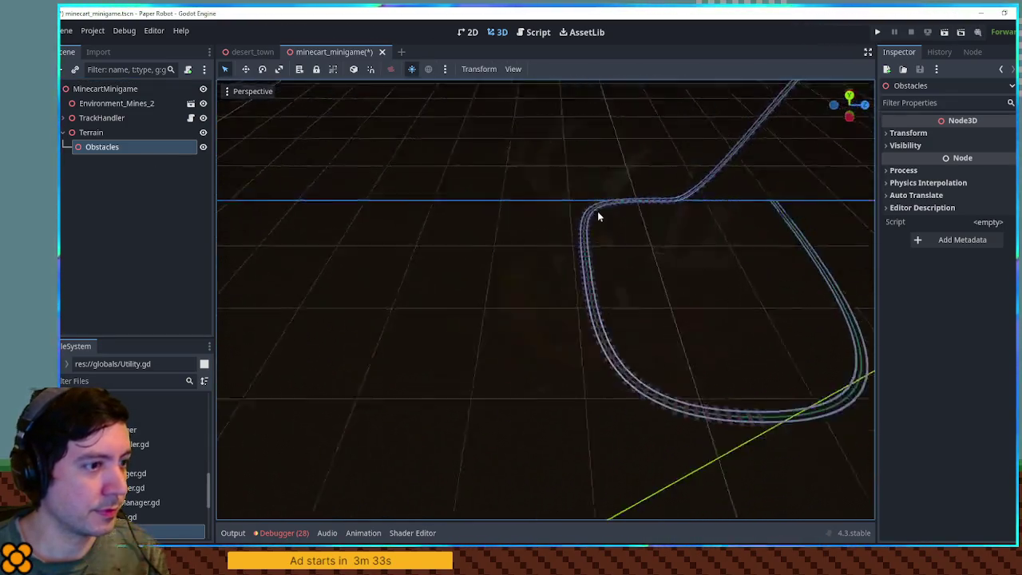
{"action": "scroll", "coordinate": [551, 231], "scroll_direction": "up", "scroll_amount": 3}
{"action": "scroll", "coordinate": [493, 198], "scroll_direction": "up", "scroll_amount": 2}
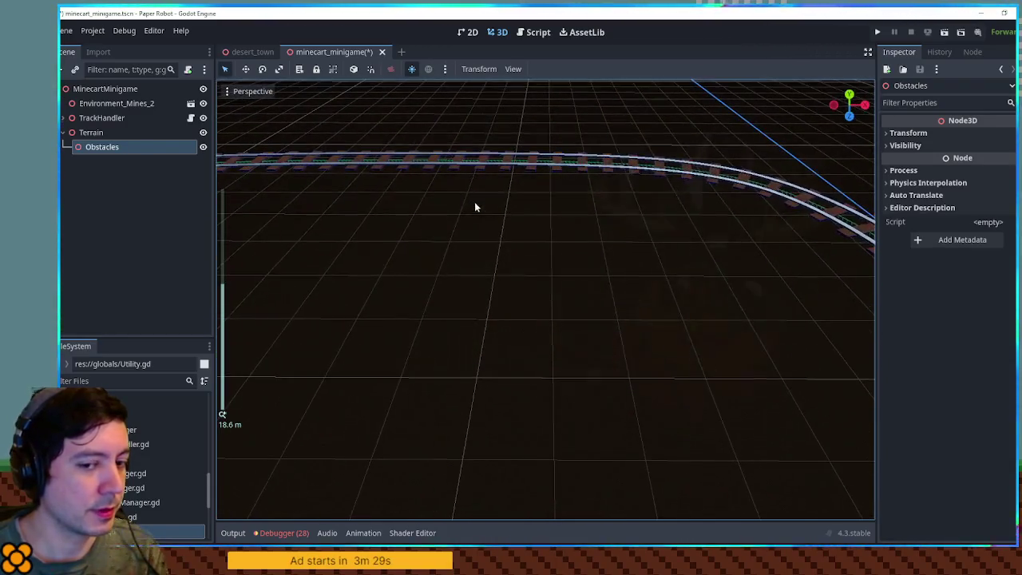
{"action": "mouse_move", "coordinate": [474, 207]}
{"action": "left_mouse_down"}
{"action": "mouse_move", "coordinate": [484, 247]}
{"action": "mouse_move", "coordinate": [520, 247]}
{"action": "mouse_move", "coordinate": [434, 229]}
{"action": "mouse_move", "coordinate": [567, 231]}
{"action": "mouse_move", "coordinate": [550, 228]}
{"action": "left_mouse_up"}
{"action": "scroll", "coordinate": [550, 228], "scroll_direction": "down", "scroll_amount": 2}
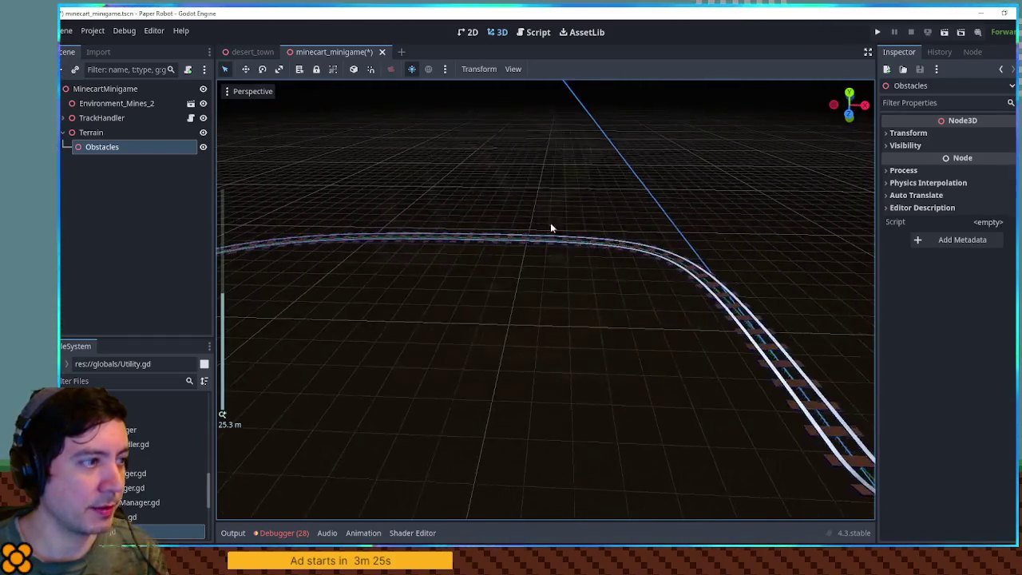
{"action": "mouse_move", "coordinate": [405, 212]}
{"action": "left_mouse_down"}
{"action": "mouse_move", "coordinate": [399, 199]}
{"action": "mouse_move", "coordinate": [547, 170]}
{"action": "mouse_move", "coordinate": [467, 189]}
{"action": "mouse_move", "coordinate": [358, 233]}
{"action": "mouse_move", "coordinate": [304, 210]}
{"action": "mouse_move", "coordinate": [488, 247]}
{"action": "mouse_move", "coordinate": [520, 229]}
{"action": "left_mouse_up"}
{"action": "scroll", "coordinate": [488, 246], "scroll_direction": "down", "scroll_amount": 2}
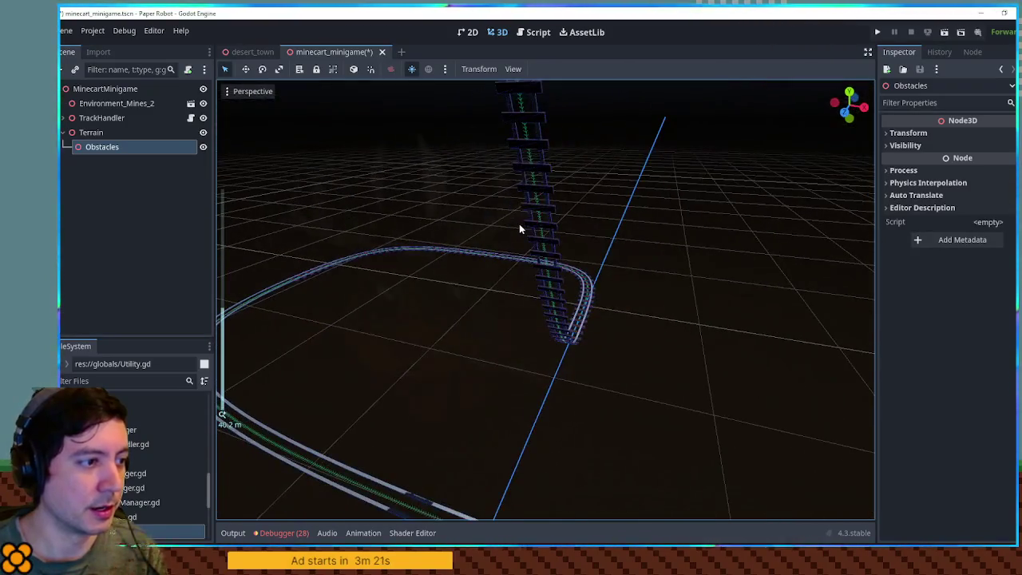
Step: Select the MovingMinecart body and expand its collision settings
{"action": "left_click", "coordinate": [65, 119]}
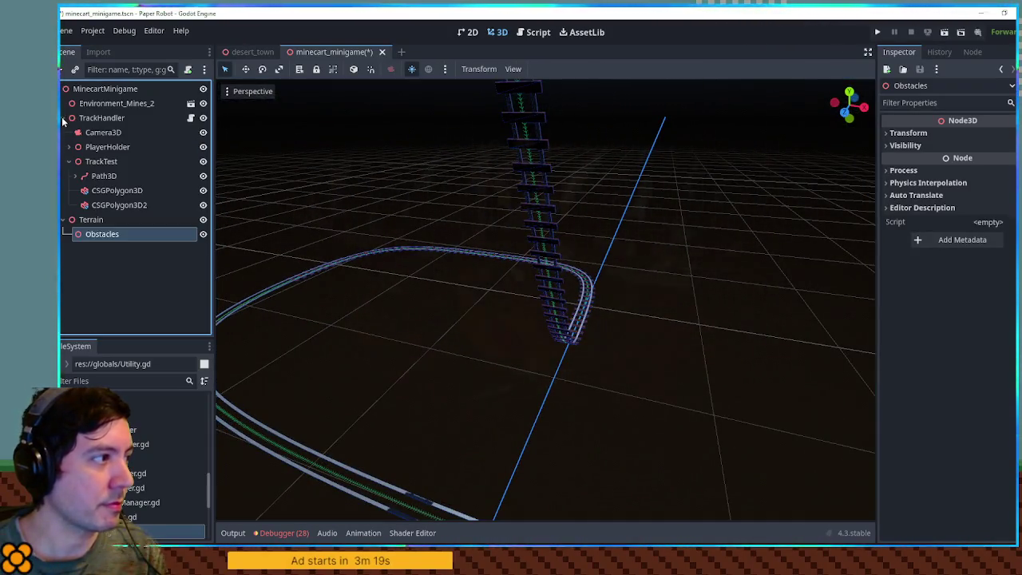
{"action": "left_click", "coordinate": [77, 146]}
{"action": "left_click", "coordinate": [69, 147]}
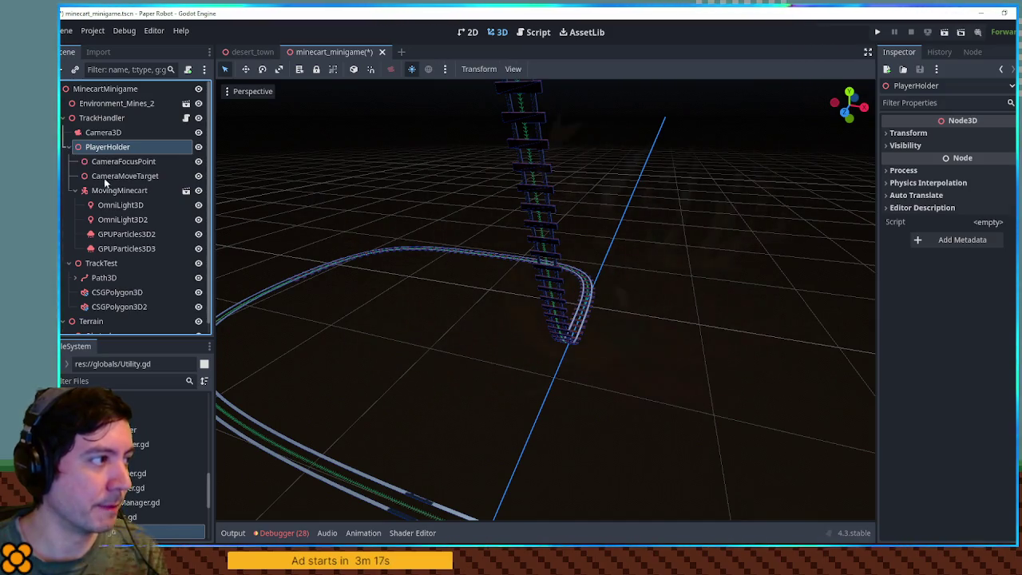
{"action": "left_click", "coordinate": [99, 190]}
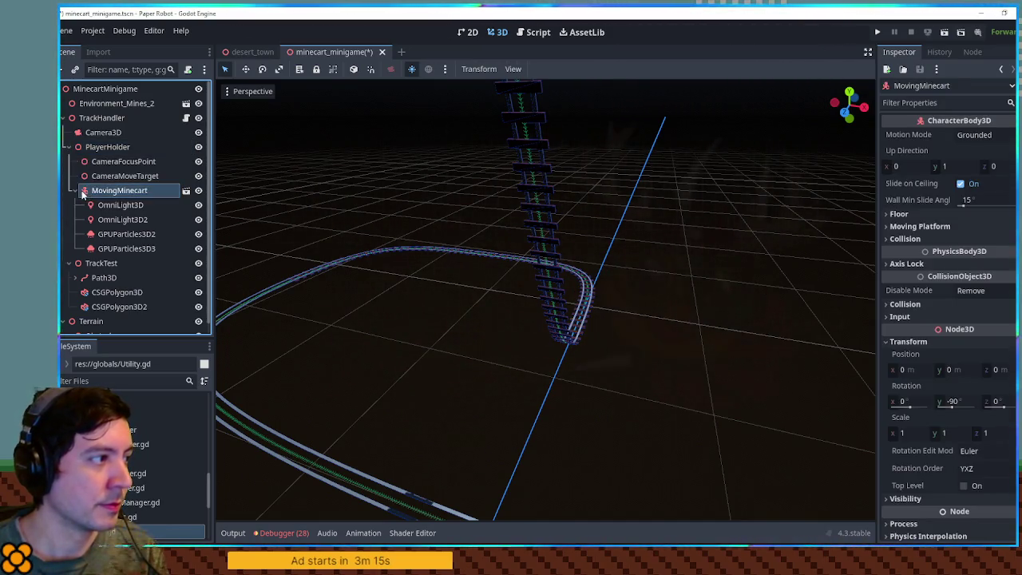
{"action": "double_click", "coordinate": [83, 192]}
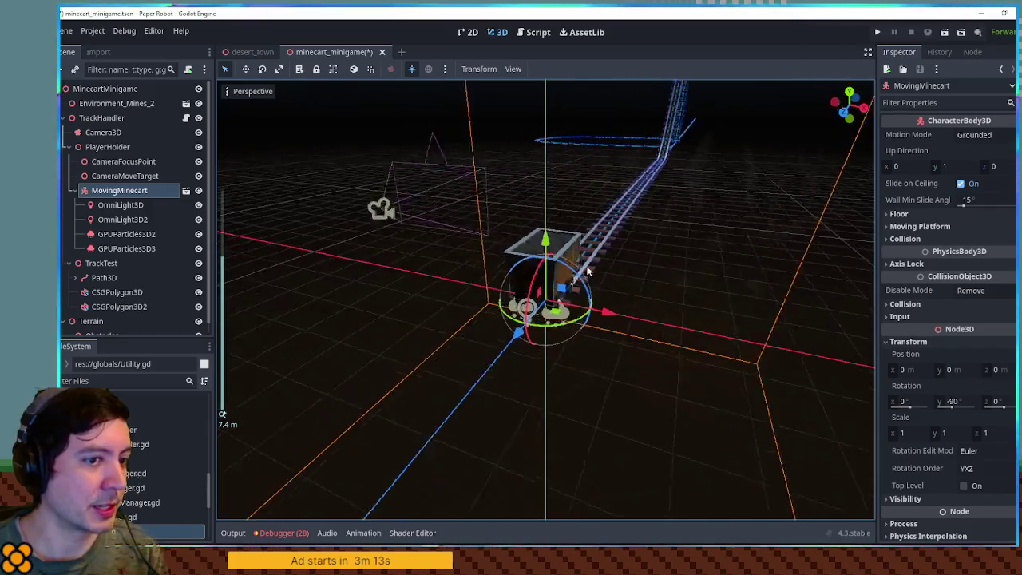
{"action": "left_click", "coordinate": [905, 304]}
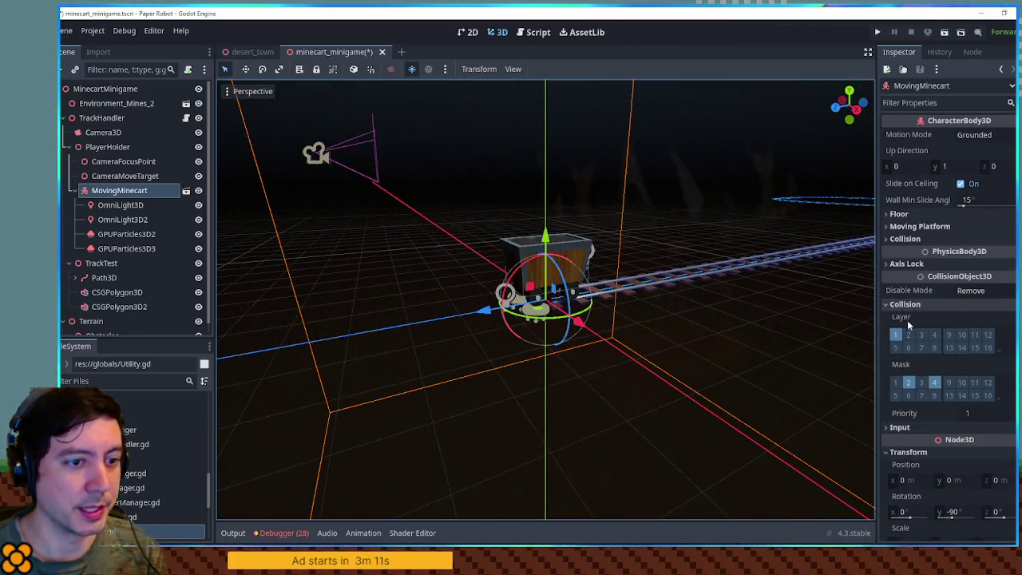
Step: Enable mask bits 2 (Actors) and 8, rename layer 8 for minigame obstacles, and save
{"action": "left_click", "coordinate": [909, 383]}
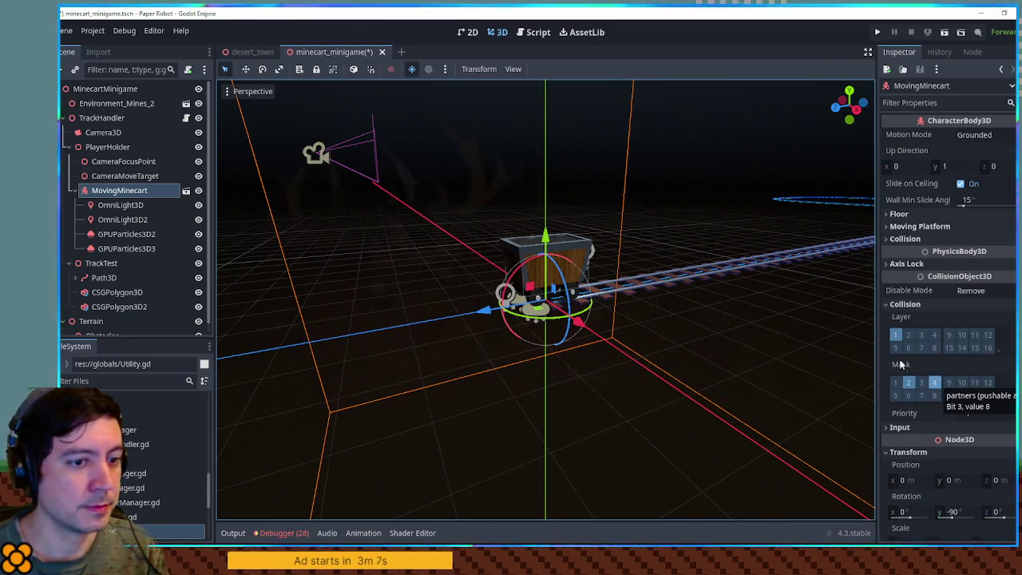
{"action": "left_click", "coordinate": [935, 396]}
{"action": "right_click", "coordinate": [942, 399]}
{"action": "left_click", "coordinate": [950, 400]}
{"action": "type", "text": "MinigameObsta"}
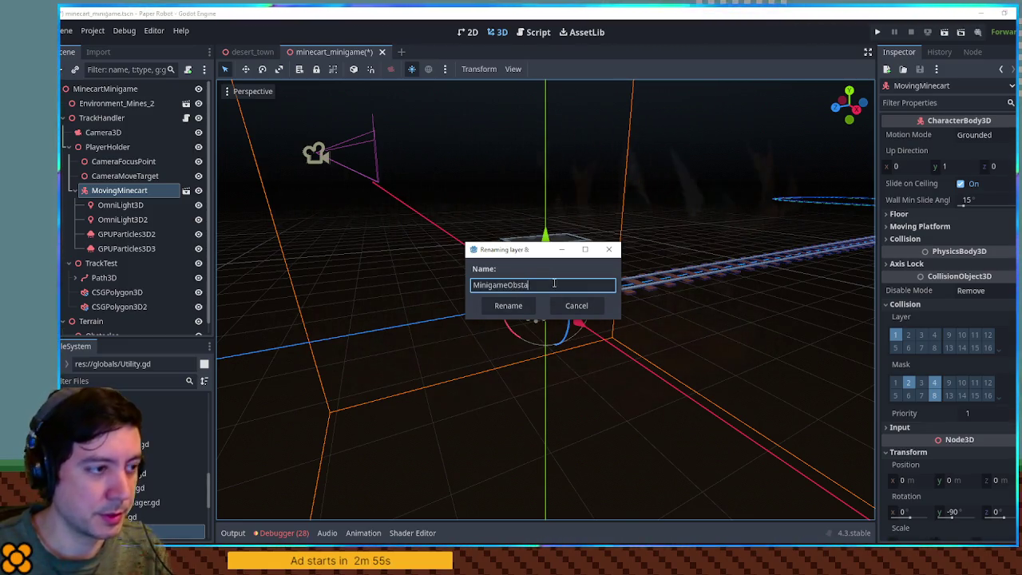
{"action": "type", "text": "cles"}
{"action": "key", "text": "Return"}
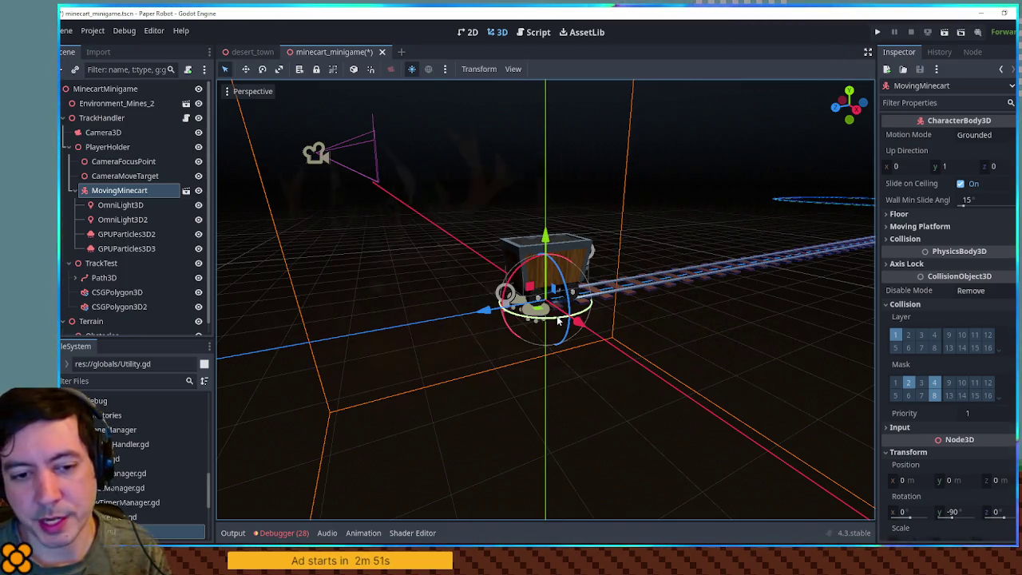
{"action": "mouse_move", "coordinate": [668, 272]}
{"action": "left_mouse_down"}
{"action": "mouse_move", "coordinate": [454, 276]}
{"action": "mouse_move", "coordinate": [604, 283]}
{"action": "left_mouse_up"}
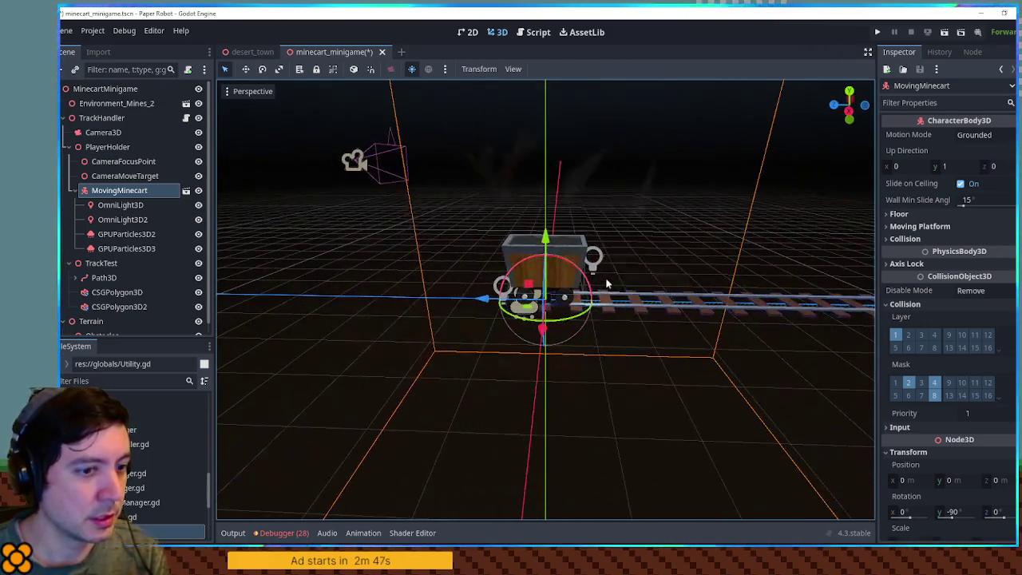
{"action": "key", "text": "ctrl+s"}
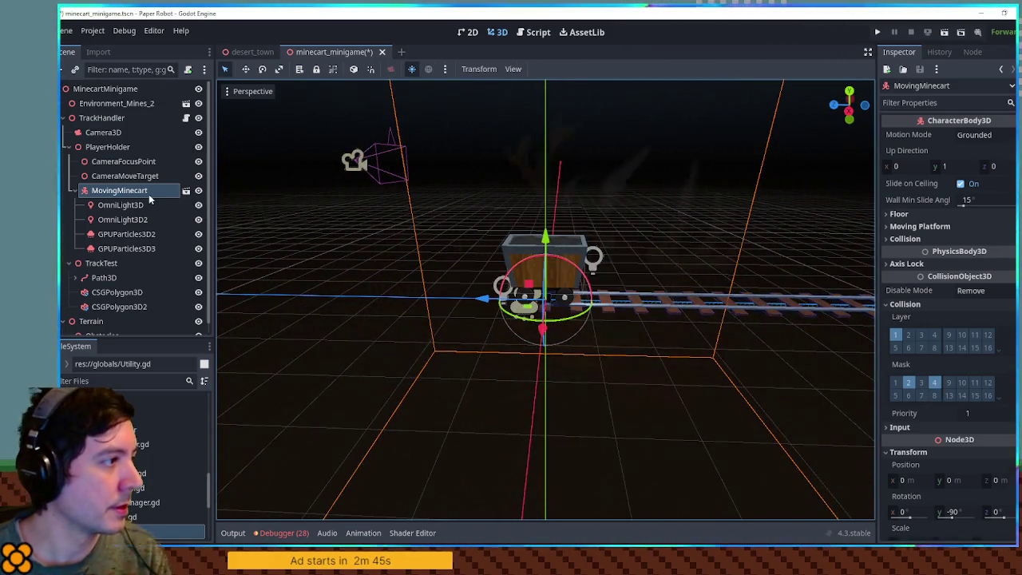
Step: Add a CSGSphere3D under MovingMinecart and raise it into the cart
{"action": "key", "text": "ctrl+a"}
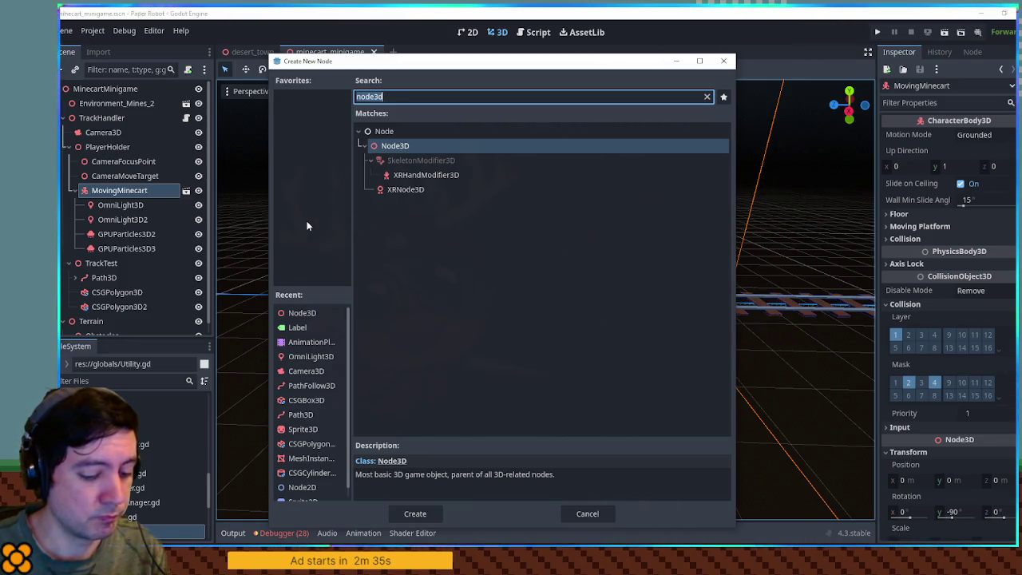
{"action": "type", "text": "csgbo"}
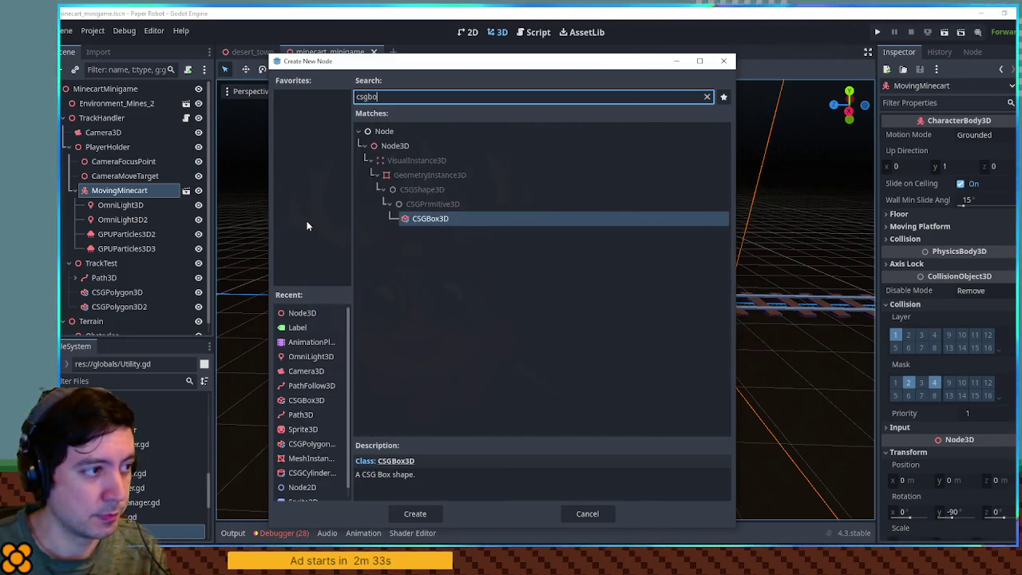
{"action": "type", "text": "cir"}
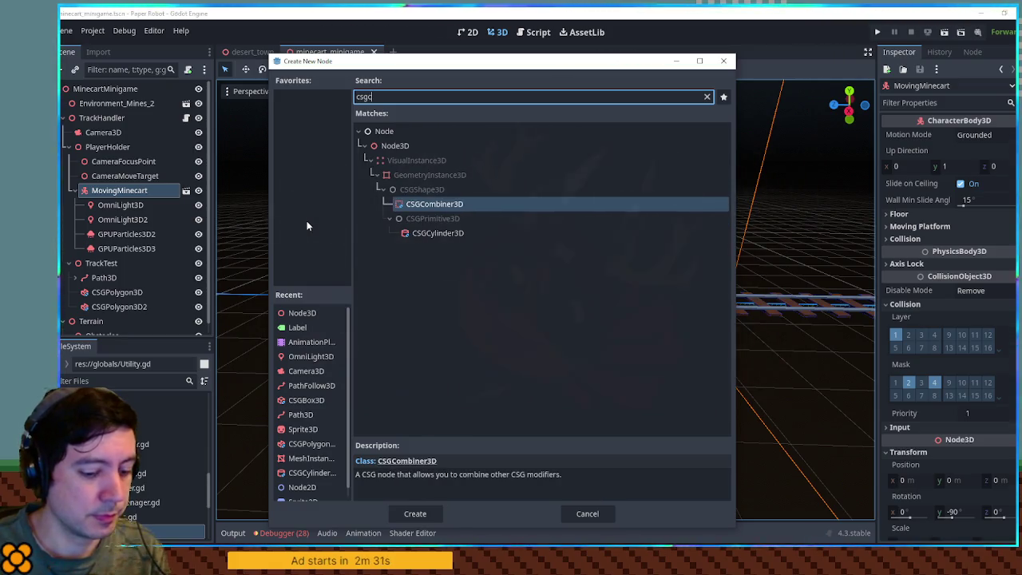
{"action": "key", "text": "BackSpace"}
{"action": "key", "text": "BackSpace"}
{"action": "key", "text": "BackSpace"}
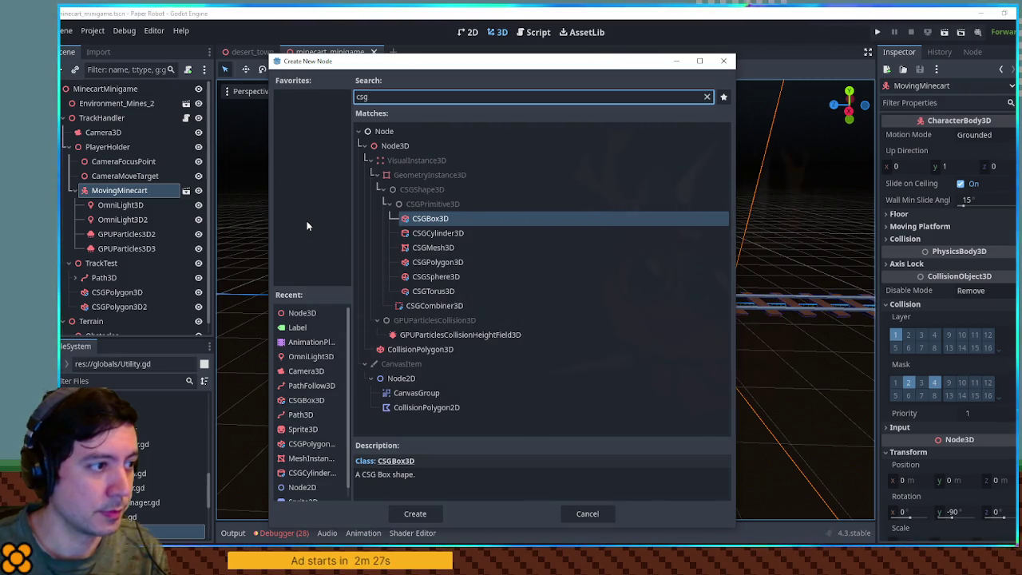
{"action": "key", "text": "Down"}
{"action": "key", "text": "Down"}
{"action": "key", "text": "Down"}
{"action": "key", "text": "Return"}
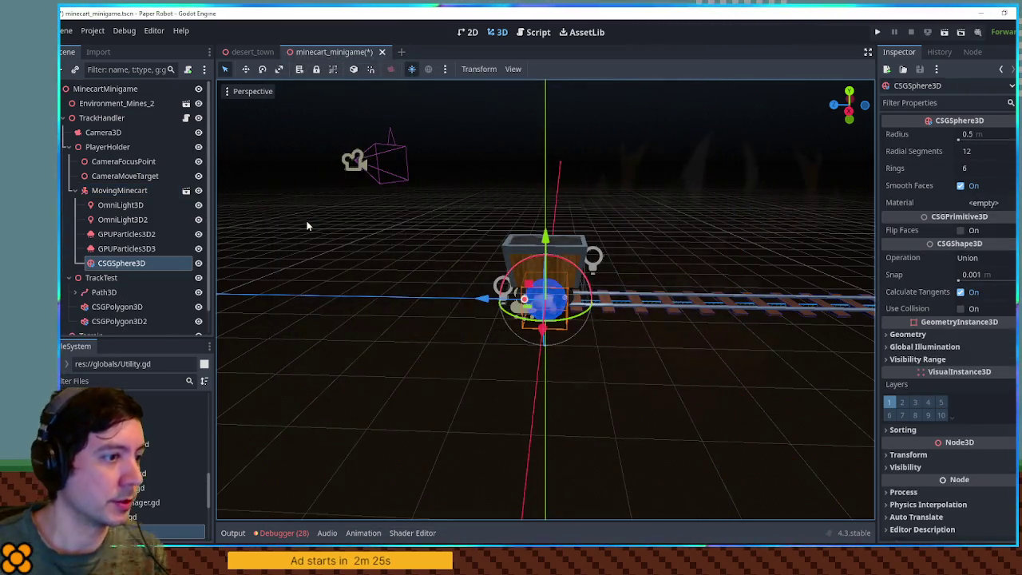
{"action": "scroll", "coordinate": [469, 244], "scroll_direction": "up", "scroll_amount": 3}
{"action": "left_click_drag", "start_coordinate": [548, 257], "coordinate": [553, 185]}
Step: Set the sphere to 6 radial segments and 4 rings with a 0.468 m radius
{"action": "left_click_drag", "start_coordinate": [681, 224], "coordinate": [1008, 226]}
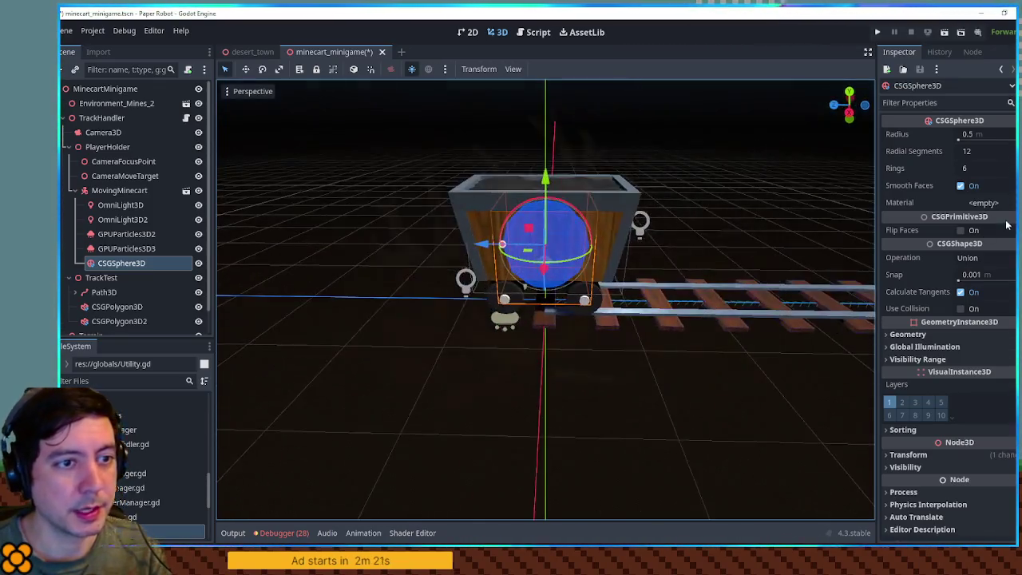
{"action": "left_click", "coordinate": [975, 151]}
{"action": "type", "text": "6"}
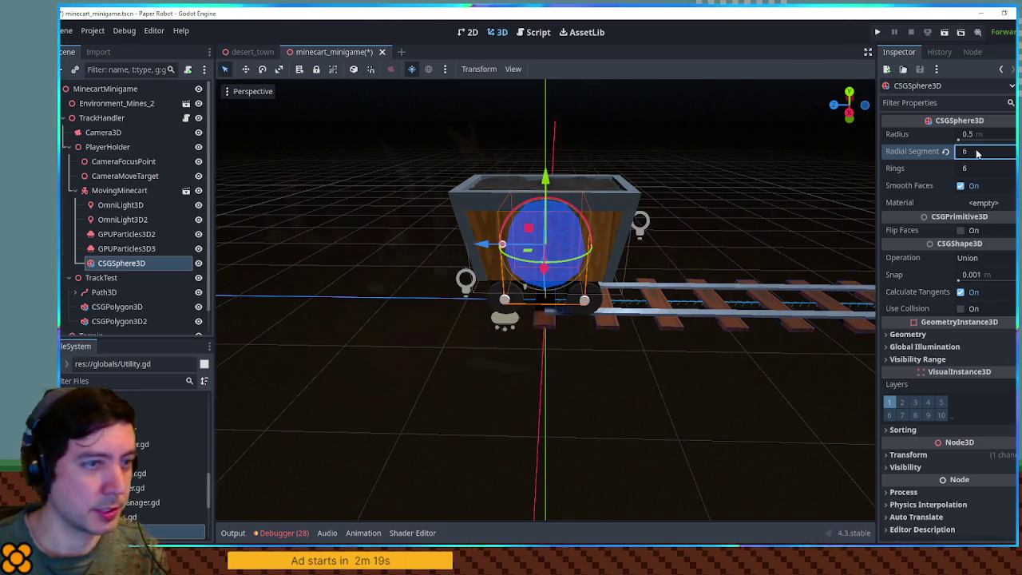
{"action": "left_click", "coordinate": [968, 168]}
{"action": "mouse_move", "coordinate": [838, 200]}
{"action": "left_mouse_down"}
{"action": "mouse_move", "coordinate": [352, 215]}
{"action": "mouse_move", "coordinate": [680, 199]}
{"action": "mouse_move", "coordinate": [737, 335]}
{"action": "mouse_move", "coordinate": [738, 360]}
{"action": "mouse_move", "coordinate": [730, 312]}
{"action": "mouse_move", "coordinate": [527, 168]}
{"action": "mouse_move", "coordinate": [531, 188]}
{"action": "left_mouse_up"}
{"action": "scroll", "coordinate": [546, 300], "scroll_direction": "down", "scroll_amount": 3}
{"action": "mouse_move", "coordinate": [544, 122]}
{"action": "left_mouse_down"}
{"action": "mouse_move", "coordinate": [550, 196]}
{"action": "mouse_move", "coordinate": [583, 203]}
{"action": "left_mouse_up"}
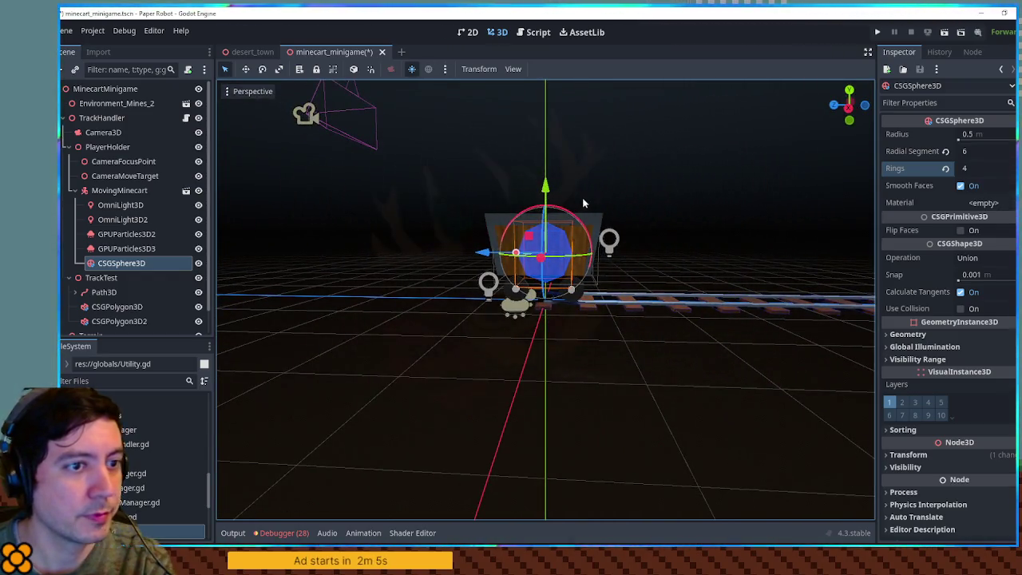
{"action": "left_click_drag", "start_coordinate": [516, 253], "coordinate": [518, 253]}
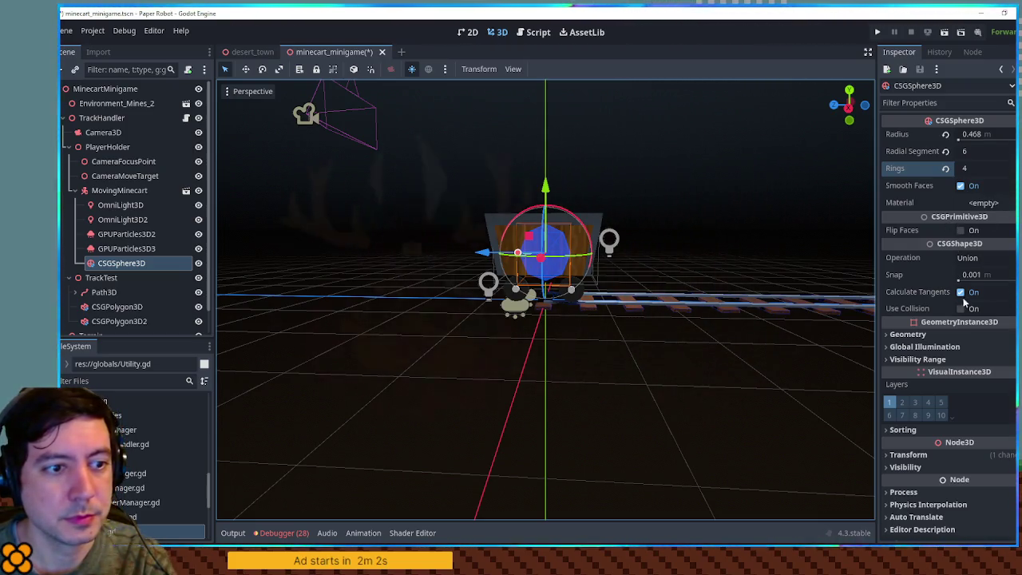
Step: Enable collision on the sphere with mask layer 8 only, and save
{"action": "left_click", "coordinate": [961, 309]}
{"action": "left_click", "coordinate": [889, 342]}
{"action": "left_click", "coordinate": [889, 390]}
{"action": "left_click", "coordinate": [928, 402]}
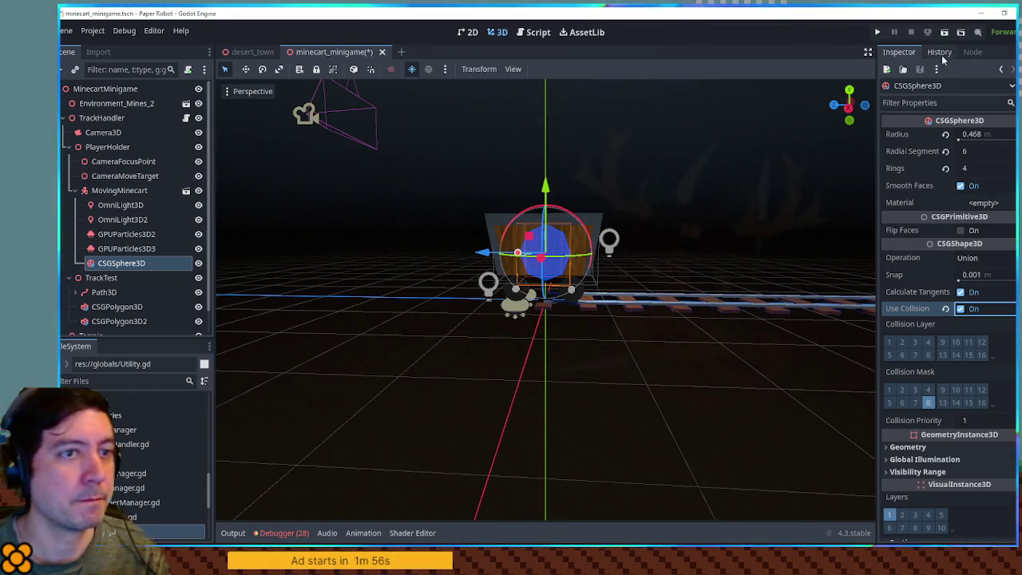
{"action": "key", "text": "ctrl+s"}
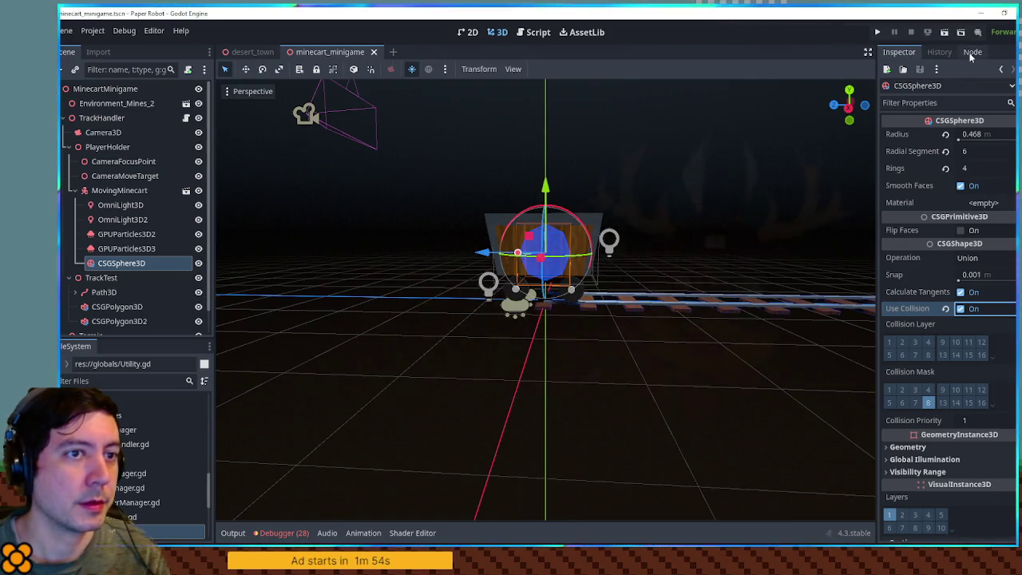
Step: Move the signals (Node) panel tab in front of the History tab
{"action": "left_click", "coordinate": [971, 53]}
{"action": "left_click", "coordinate": [941, 54]}
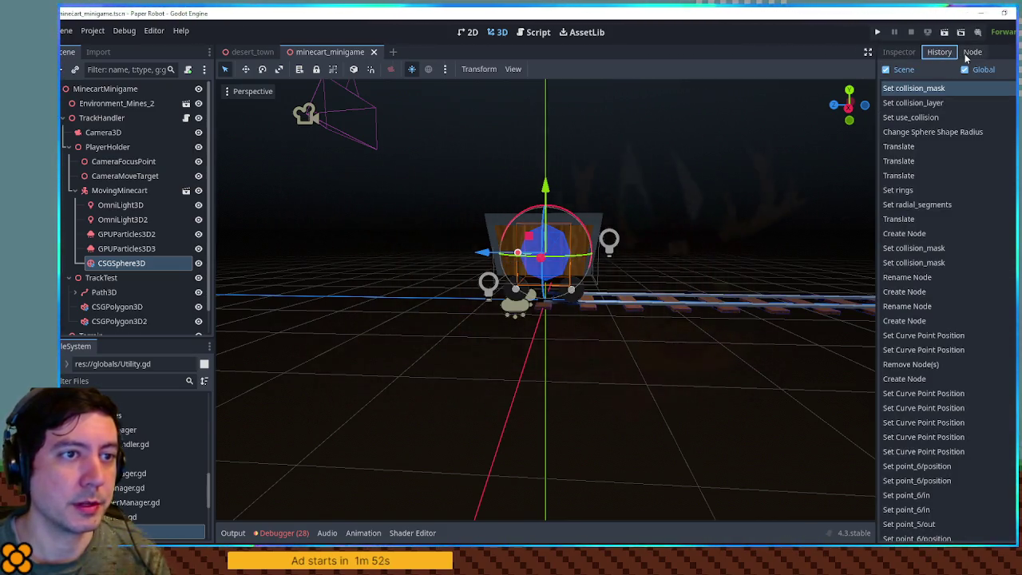
{"action": "left_click", "coordinate": [966, 52]}
{"action": "left_click_drag", "start_coordinate": [966, 52], "coordinate": [936, 51]}
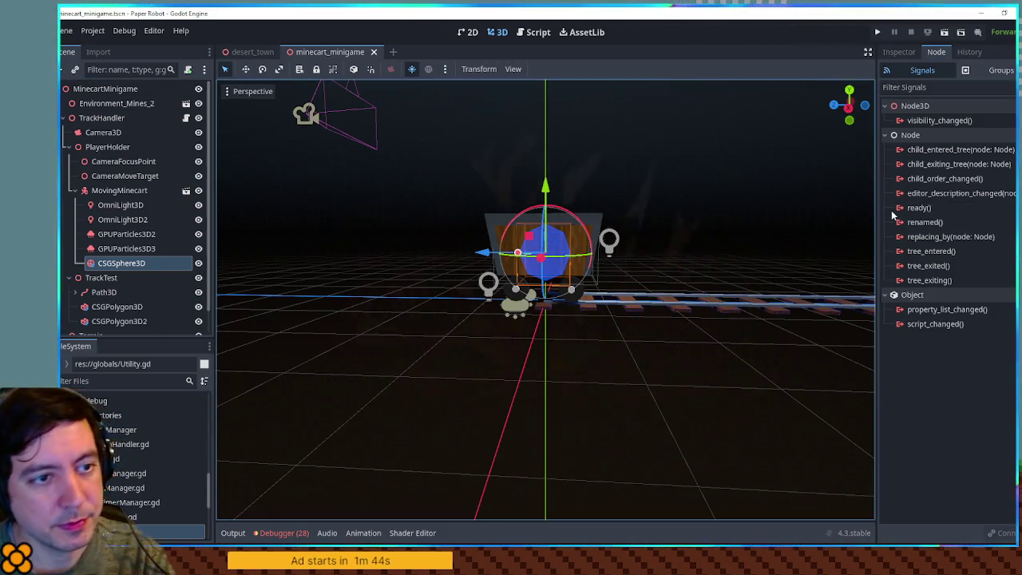
Step: Delete the CSGSphere3D and select MovingMinecart
{"action": "key", "text": "Delete"}
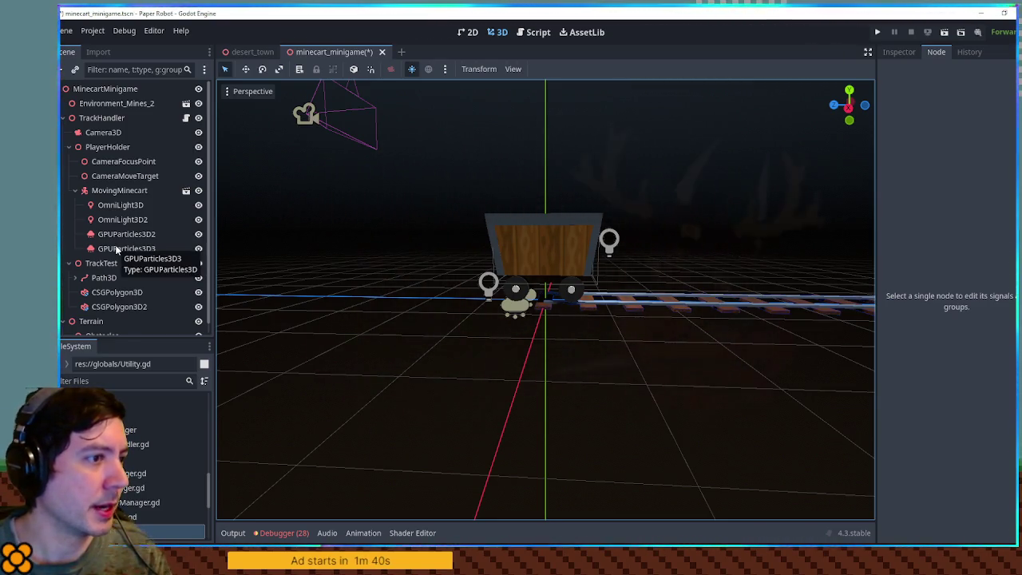
{"action": "left_click", "coordinate": [126, 191]}
{"action": "key", "text": "ctrl+a"}
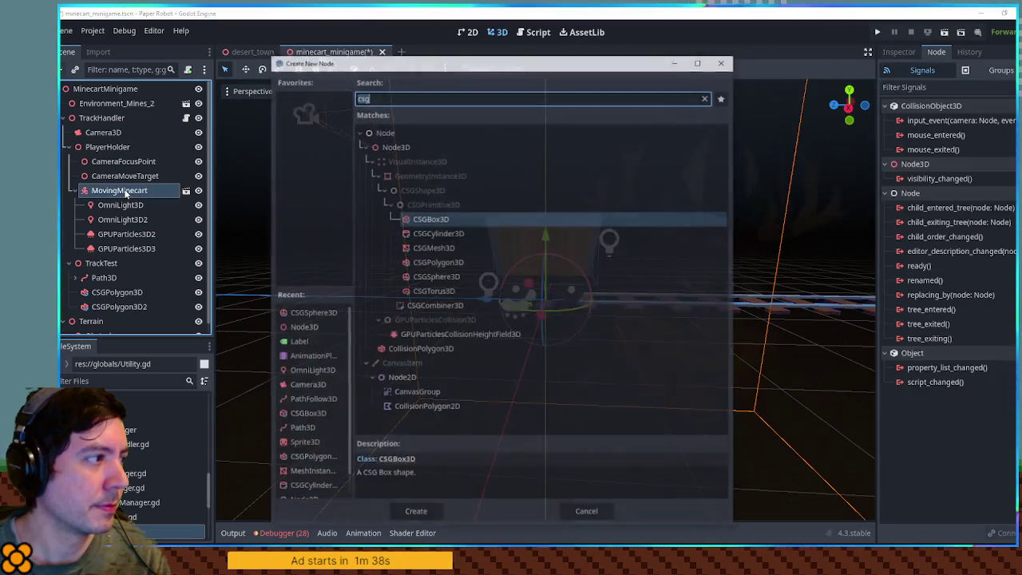
Step: Add an Area3D under MovingMinecart detecting only collision mask 8, and save
{"action": "type", "text": "area3d"}
{"action": "key", "text": "Return"}
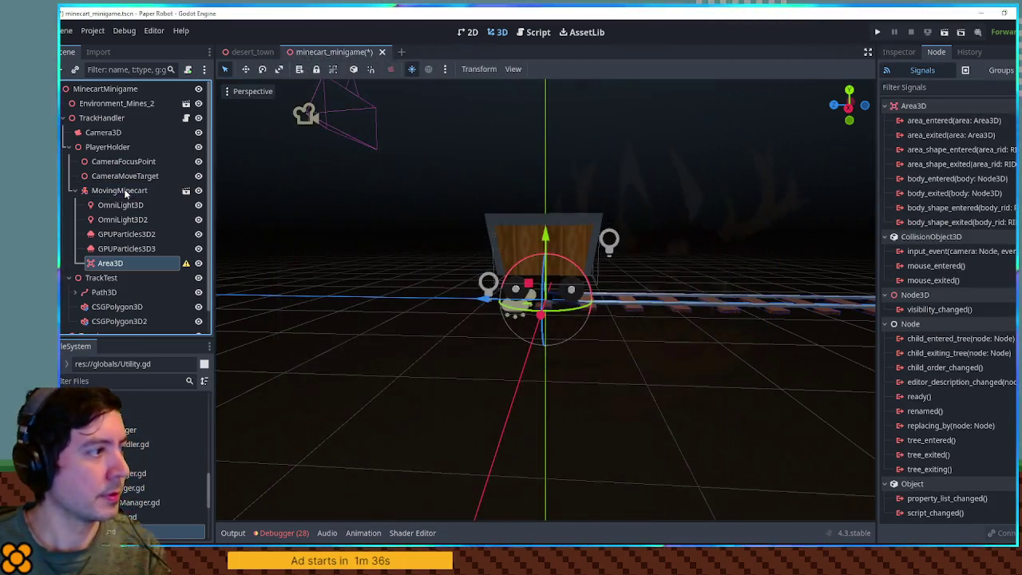
{"action": "left_click", "coordinate": [897, 52]}
{"action": "left_click", "coordinate": [906, 284]}
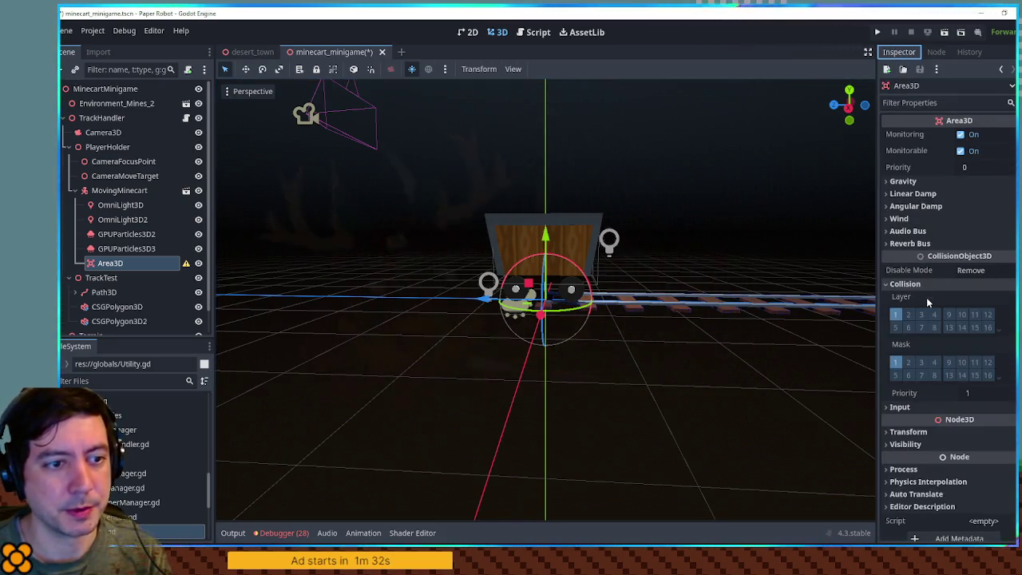
{"action": "left_click", "coordinate": [934, 375]}
{"action": "left_click", "coordinate": [895, 362]}
{"action": "left_click", "coordinate": [896, 315]}
{"action": "key", "text": "ctrl+s"}
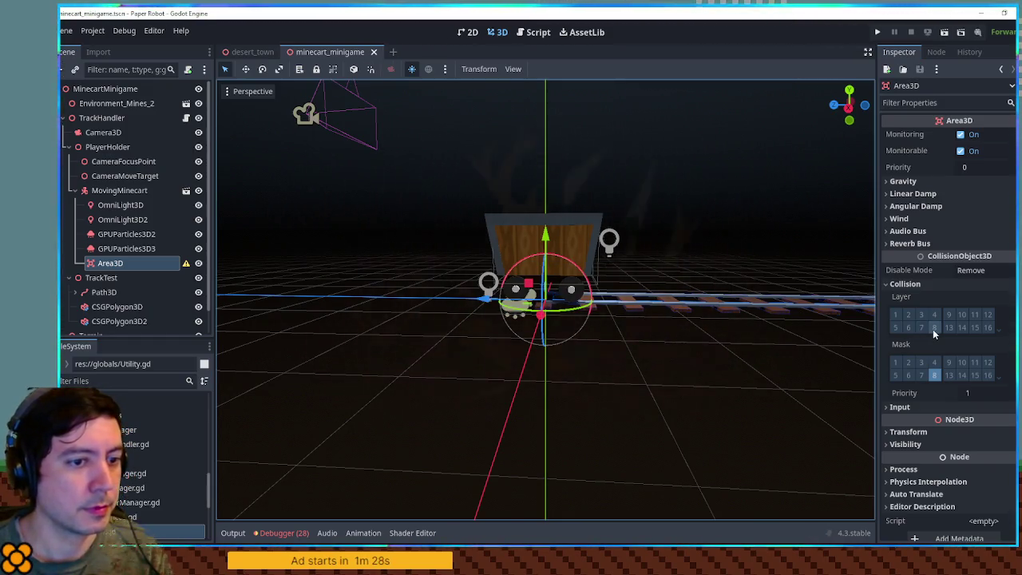
Step: Give the Area3D a CollisionShape3D with a SphereShape3D of about 0.55 radius
{"action": "left_click", "coordinate": [936, 52]}
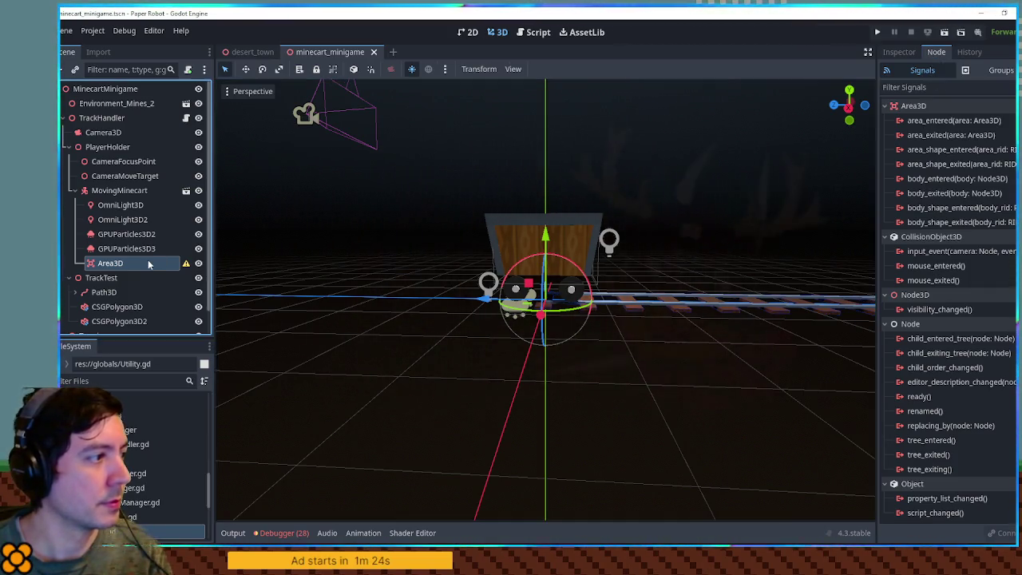
{"action": "key", "text": "ctrl+a"}
{"action": "type", "text": "collis"}
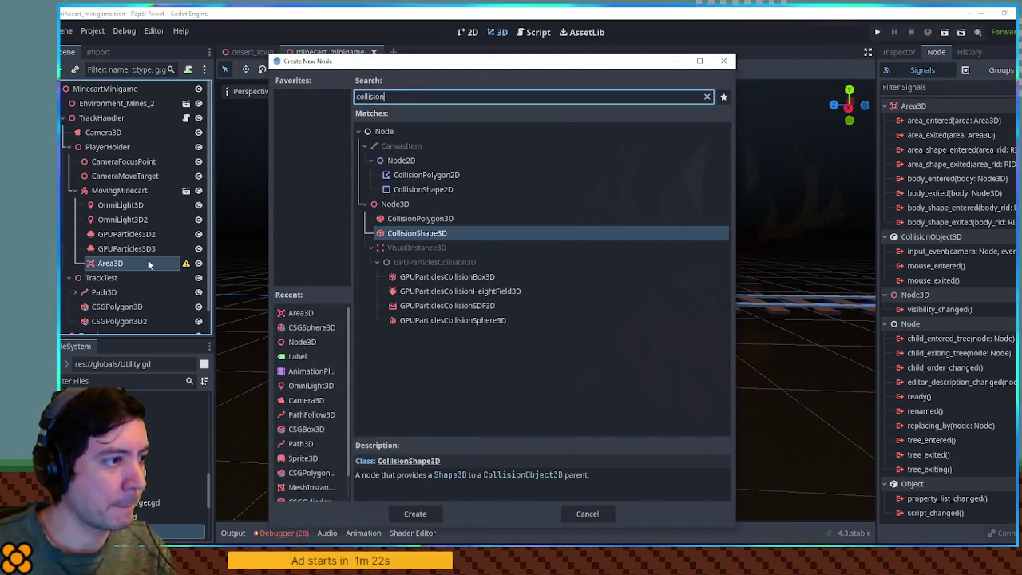
{"action": "key", "text": "Return"}
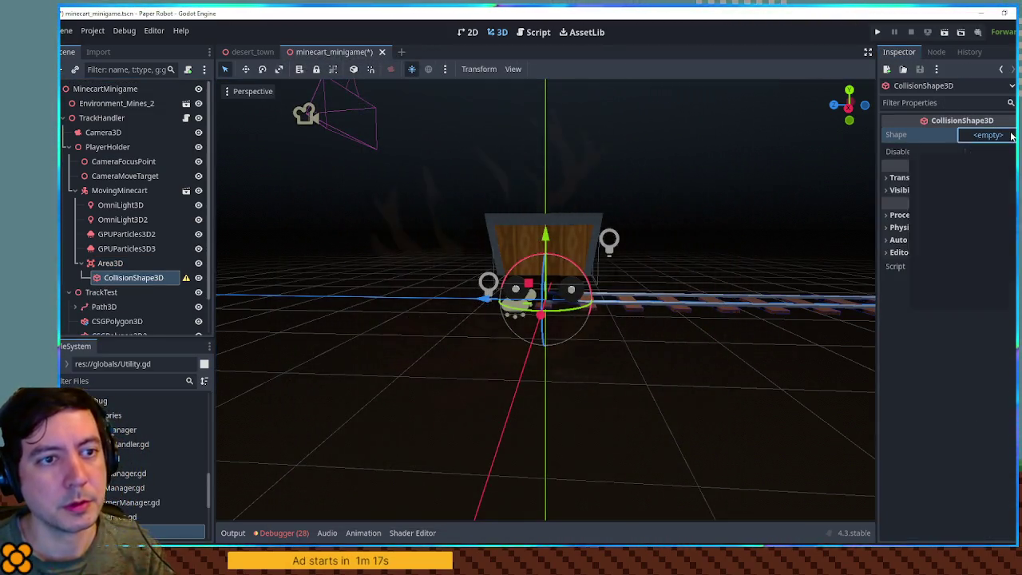
{"action": "left_click", "coordinate": [988, 134]}
{"action": "left_click", "coordinate": [963, 166]}
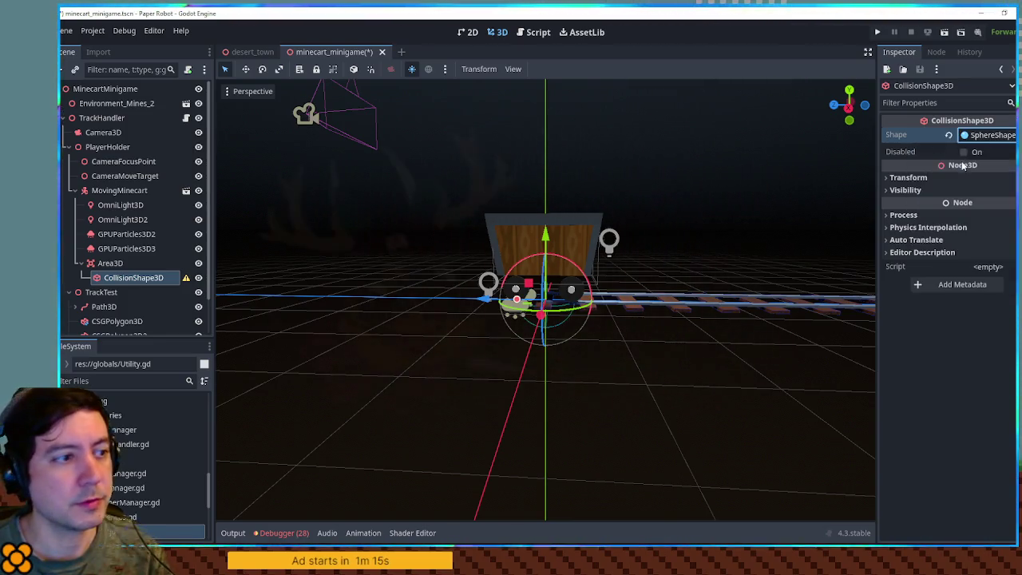
{"action": "left_click_drag", "start_coordinate": [553, 238], "coordinate": [599, 416]}
{"action": "key", "text": "KP_7"}
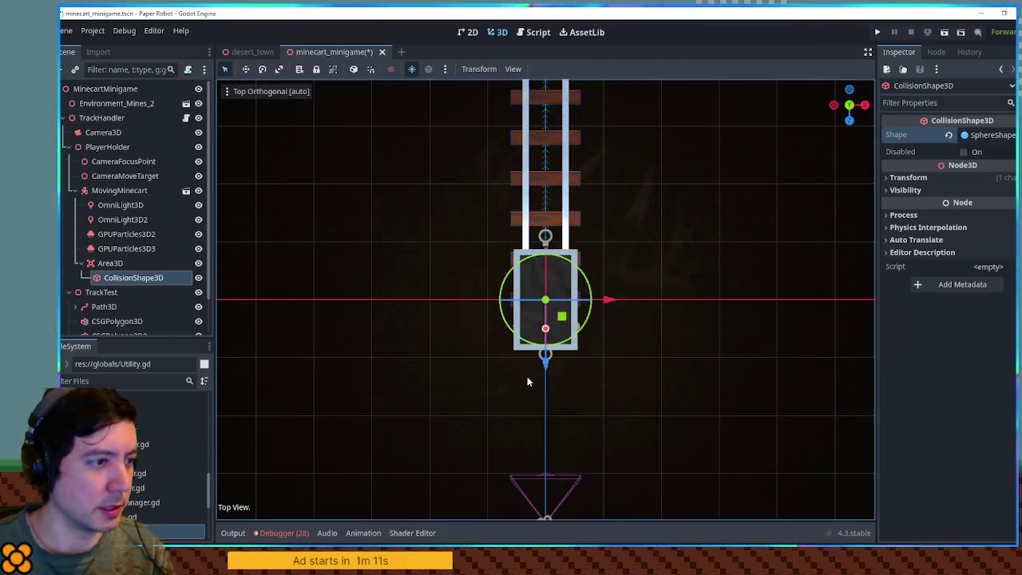
{"action": "mouse_move", "coordinate": [545, 384]}
{"action": "left_mouse_down"}
{"action": "mouse_move", "coordinate": [546, 423]}
{"action": "mouse_move", "coordinate": [551, 124]}
{"action": "mouse_move", "coordinate": [554, 190]}
{"action": "mouse_move", "coordinate": [603, 178]}
{"action": "mouse_move", "coordinate": [559, 200]}
{"action": "mouse_move", "coordinate": [346, 196]}
{"action": "mouse_move", "coordinate": [347, 214]}
{"action": "left_mouse_up"}
{"action": "scroll", "coordinate": [529, 228], "scroll_direction": "down", "scroll_amount": 2}
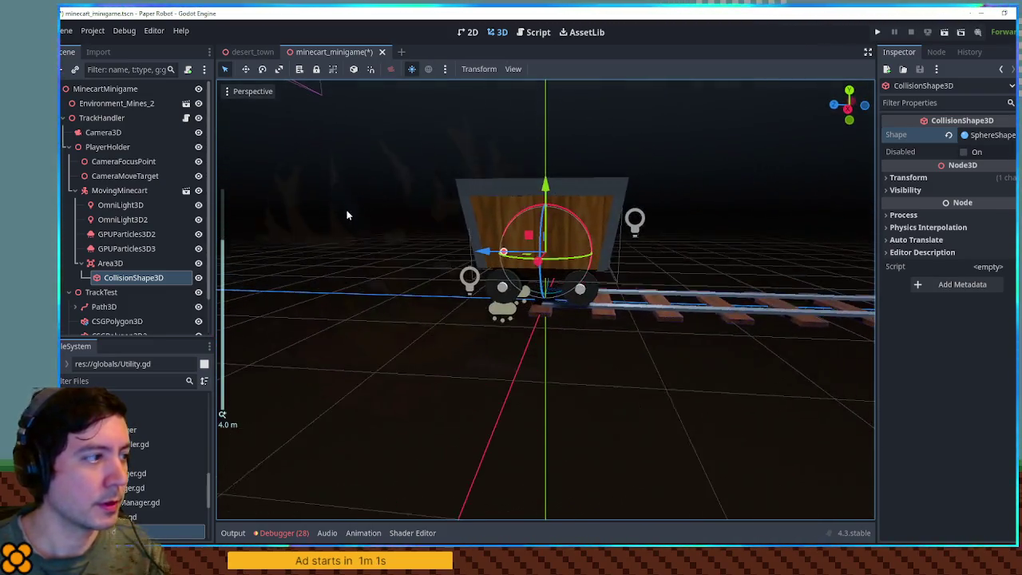
Step: Rename the Area3D to HurtZone and save the scene
{"action": "left_click", "coordinate": [102, 264]}
{"action": "key", "text": "F2"}
{"action": "type", "text": "HurtZone"}
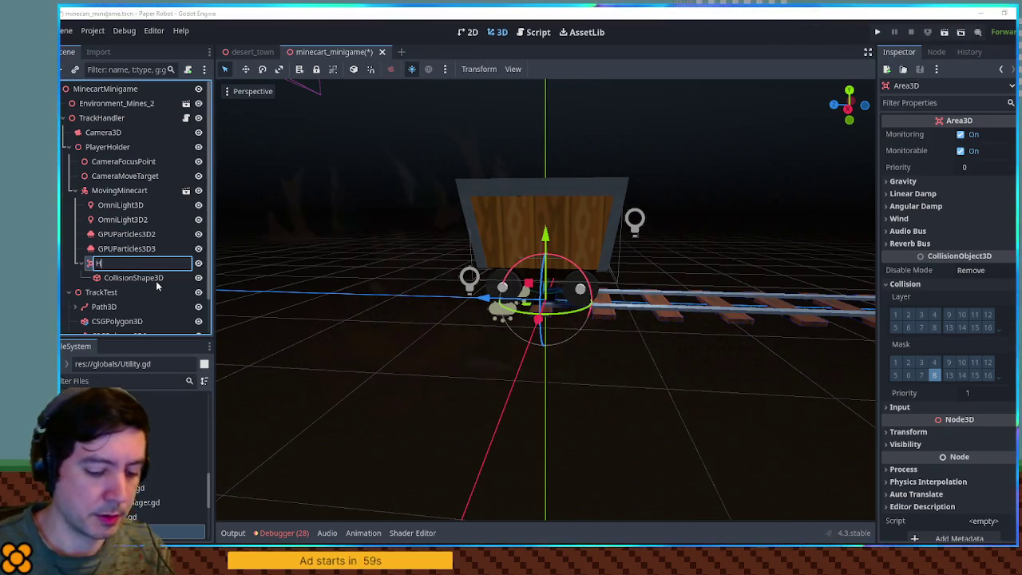
{"action": "key", "text": "Return"}
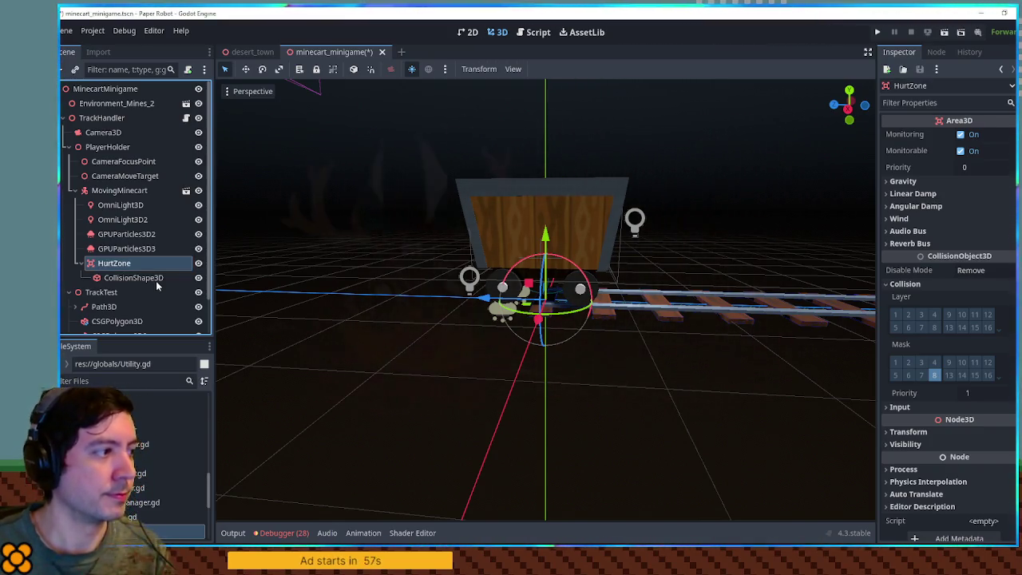
{"action": "key", "text": "ctrl+s"}
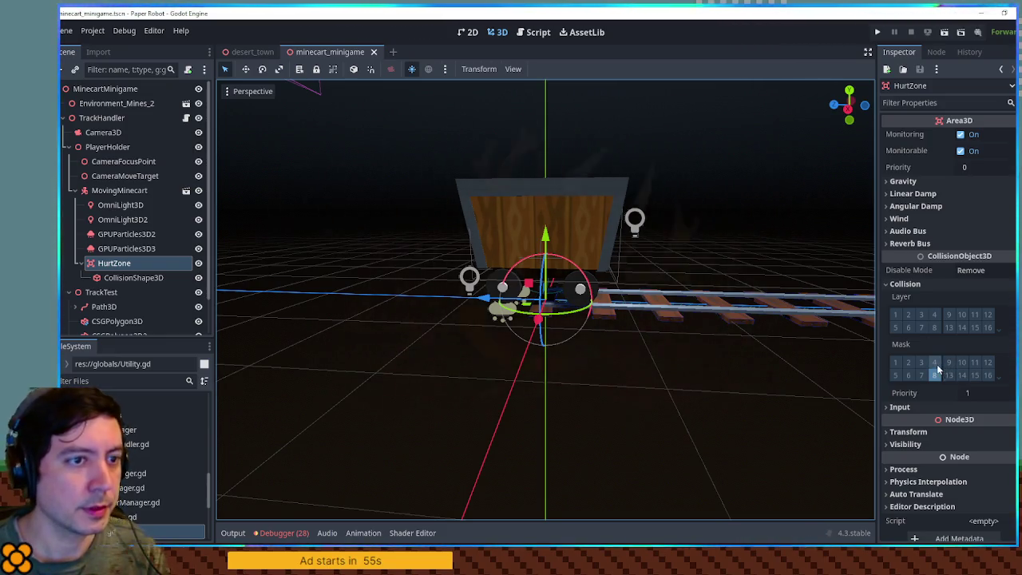
Step: Reselect MovingMinecart, then select the Obstacles node in the scene tree
{"action": "left_click", "coordinate": [497, 299]}
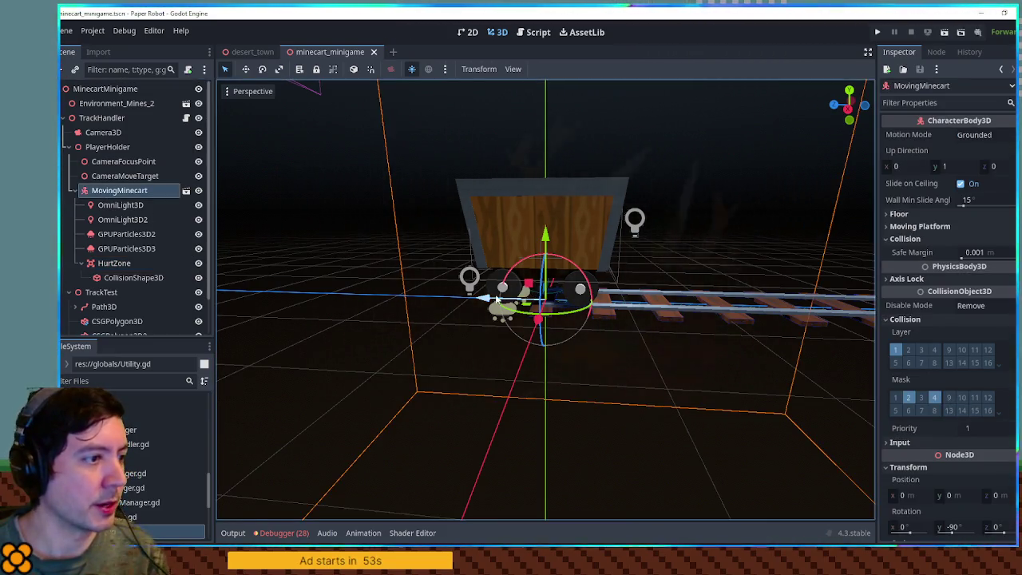
{"action": "right_click", "coordinate": [411, 260], "text": "alt"}
{"action": "key", "text": "Escape"}
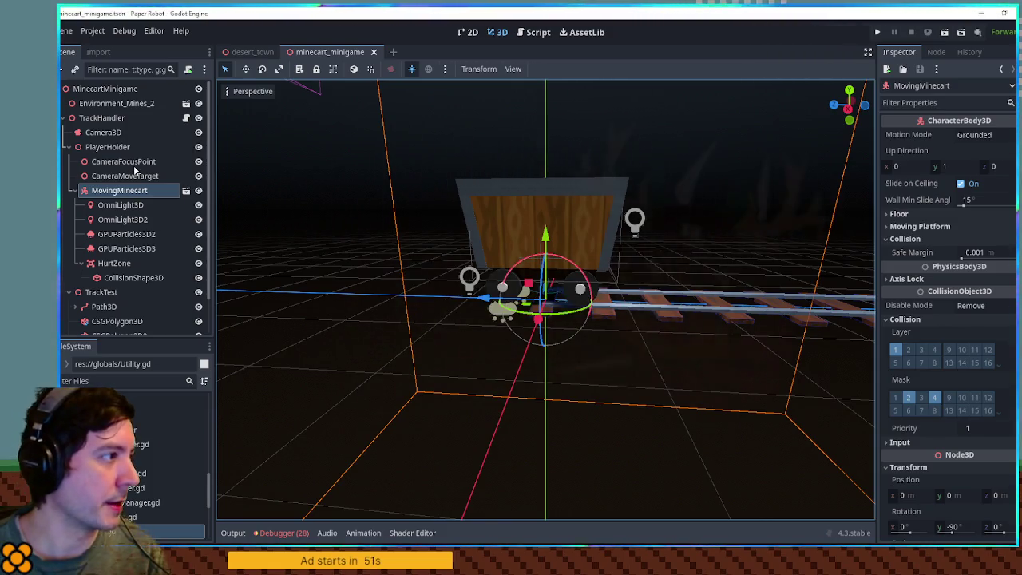
{"action": "scroll", "coordinate": [670, 185], "scroll_direction": "up", "scroll_amount": 3}
{"action": "scroll", "coordinate": [233, 169], "scroll_direction": "down", "scroll_amount": 5}
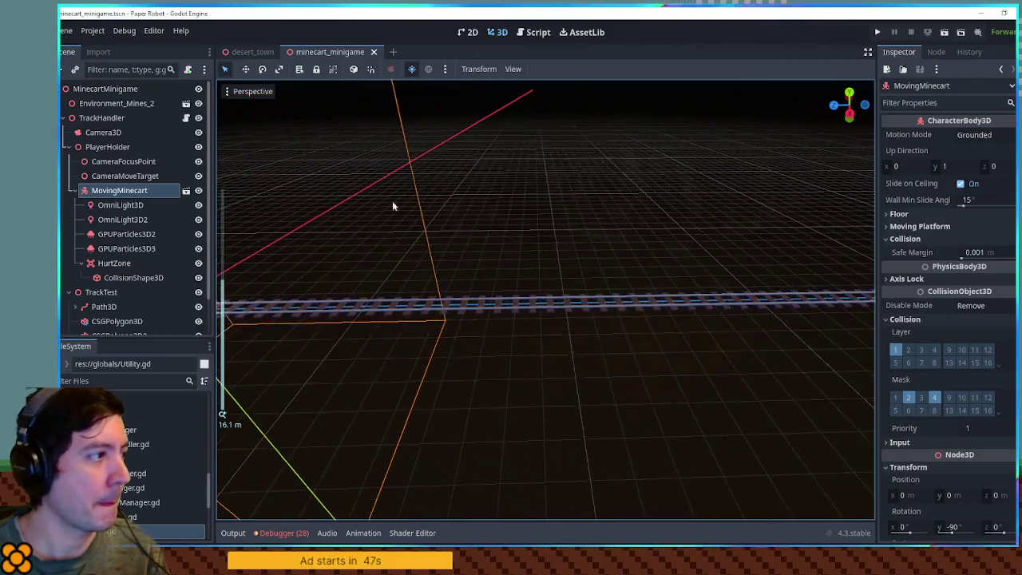
{"action": "scroll", "coordinate": [125, 206], "scroll_direction": "down", "scroll_amount": 2}
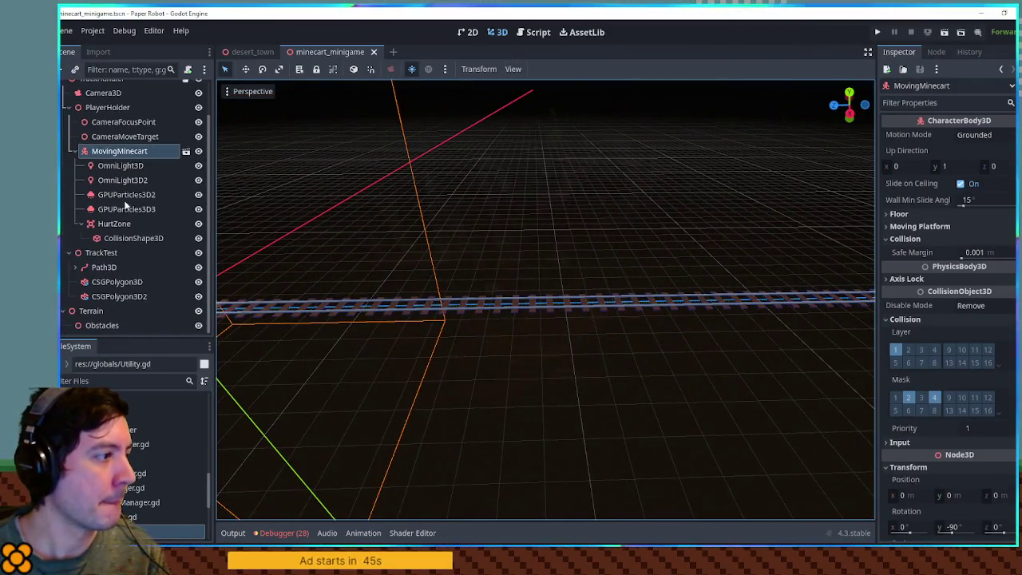
{"action": "left_click", "coordinate": [101, 325]}
Step: Add a CSGCylinder3D under Obstacles, moved onto the track and rotated 90°
{"action": "key", "text": "ctrl+a"}
{"action": "type", "text": "csgcy"}
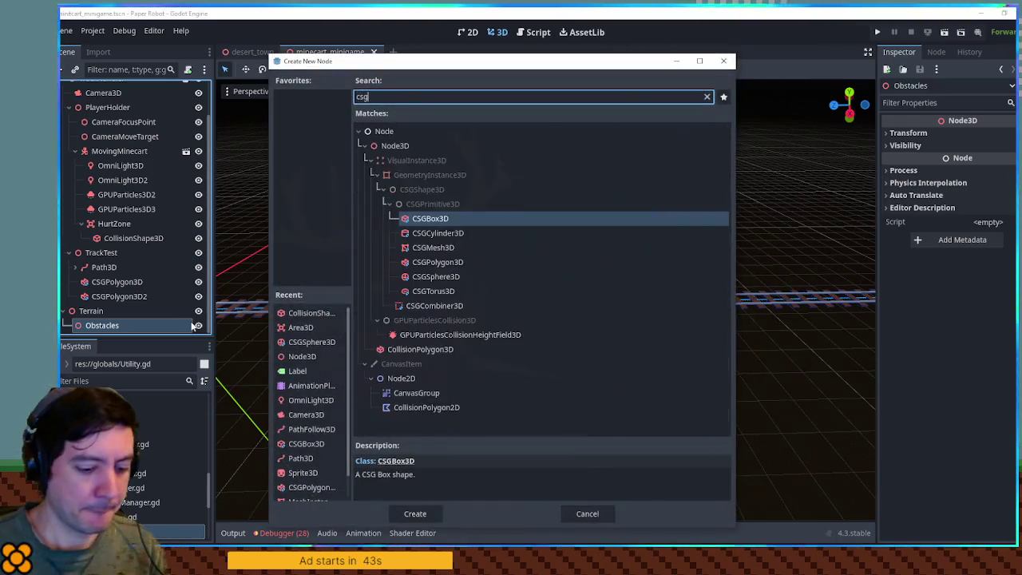
{"action": "key", "text": "Return"}
{"action": "scroll", "coordinate": [500, 250], "scroll_direction": "down", "scroll_amount": 5}
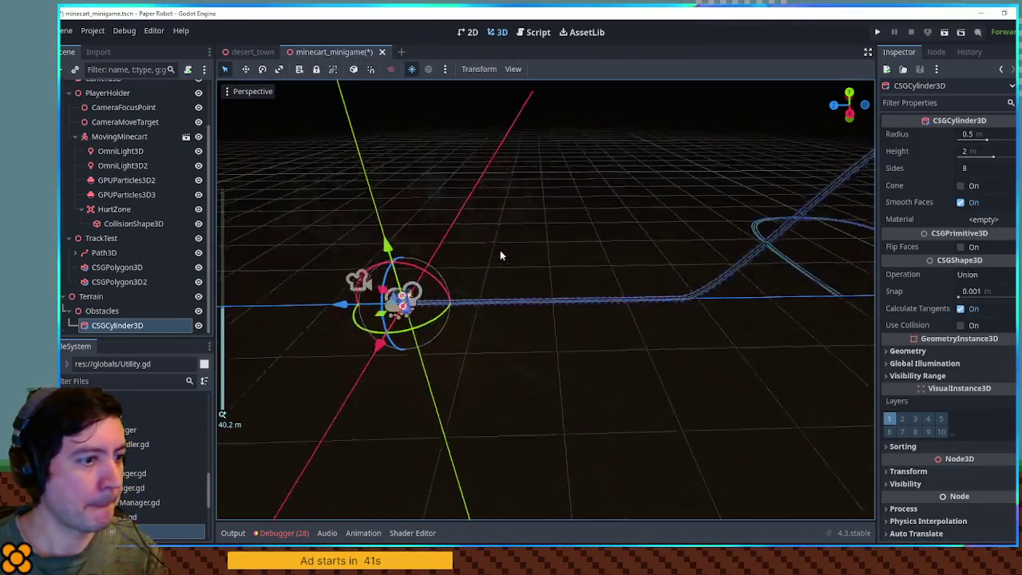
{"action": "left_click_drag", "start_coordinate": [411, 314], "coordinate": [554, 312]}
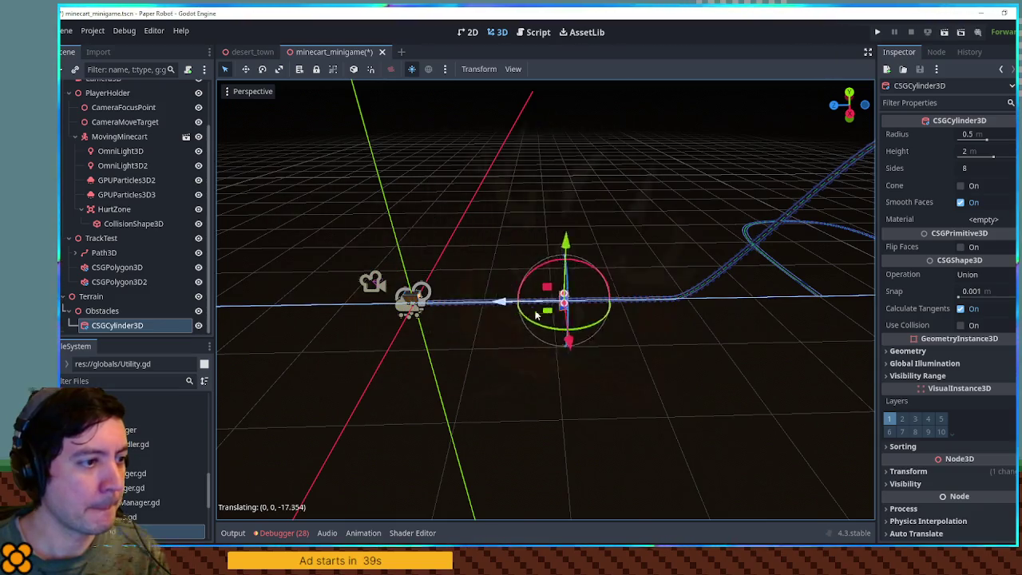
{"action": "key", "text": "f"}
{"action": "mouse_move", "coordinate": [563, 259]}
{"action": "left_mouse_down"}
{"action": "mouse_move", "coordinate": [614, 274]}
{"action": "mouse_move", "coordinate": [472, 265]}
{"action": "left_mouse_up"}
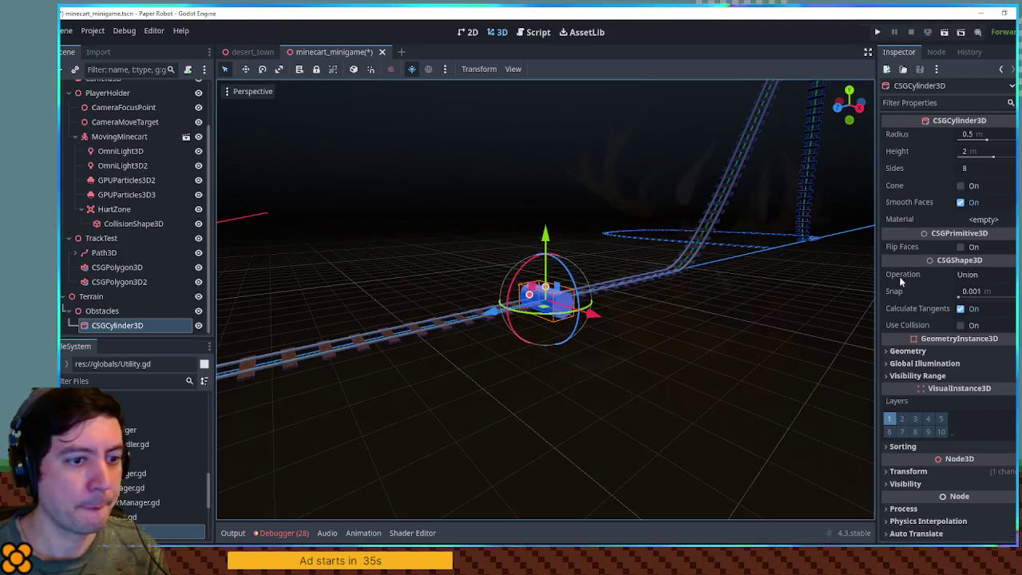
Step: Enable the cylinder's collision with mask layer 8 only, and save the scene
{"action": "left_click", "coordinate": [910, 355]}
{"action": "left_click", "coordinate": [911, 355]}
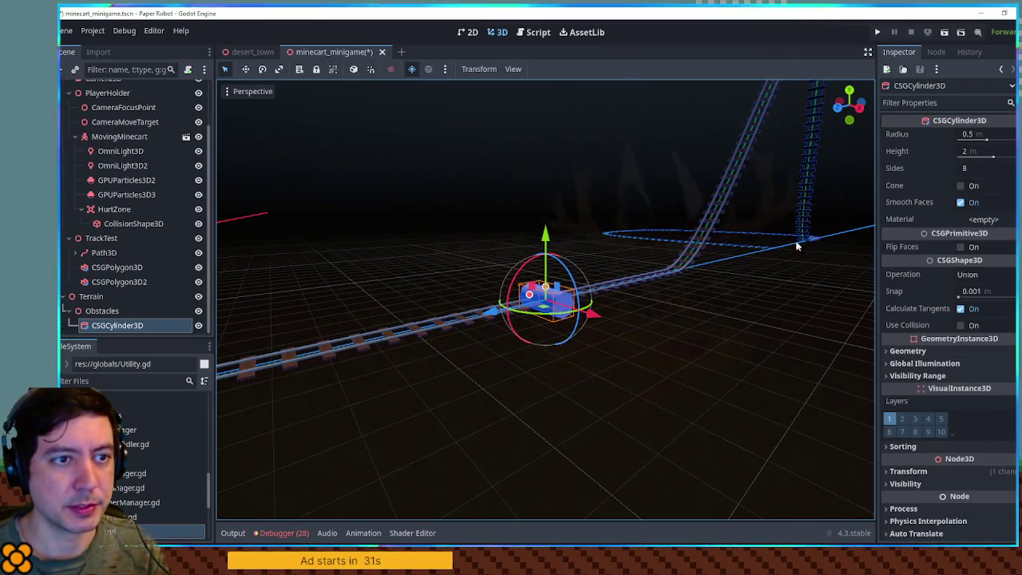
{"action": "left_click", "coordinate": [961, 325]}
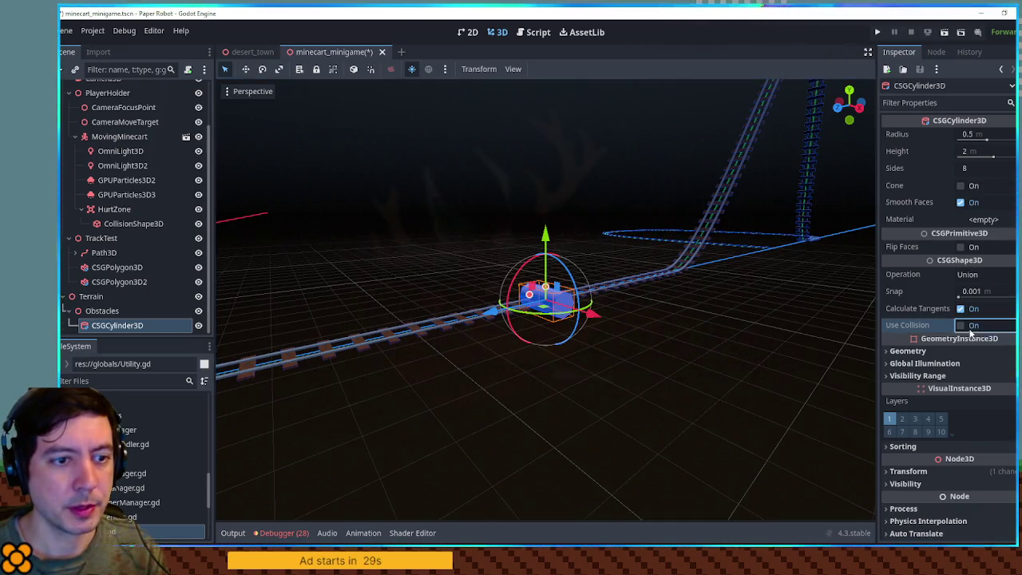
{"action": "left_click", "coordinate": [889, 359]}
{"action": "left_click", "coordinate": [891, 406]}
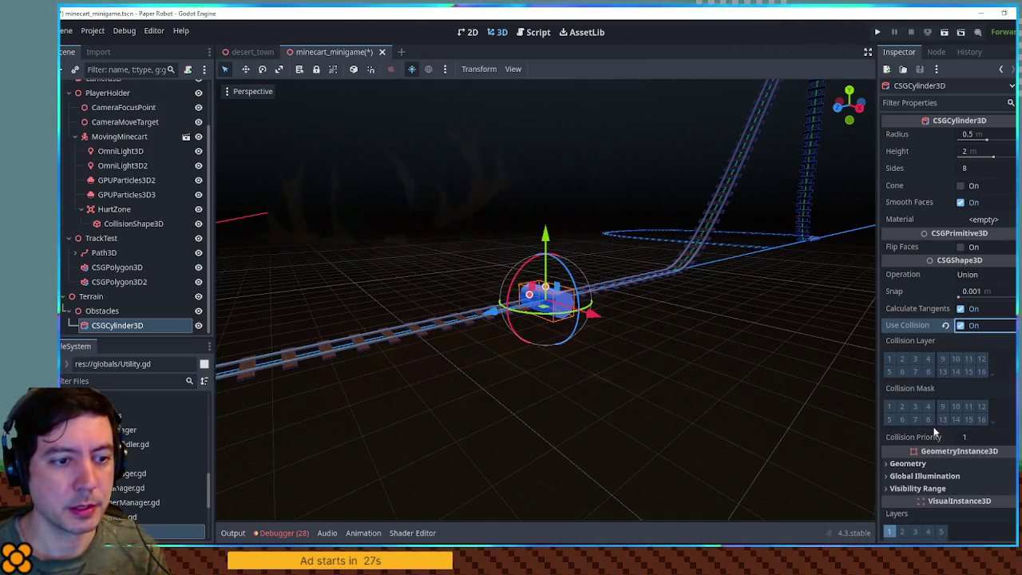
{"action": "left_click", "coordinate": [928, 419]}
{"action": "scroll", "coordinate": [616, 234], "scroll_direction": "up", "scroll_amount": 2}
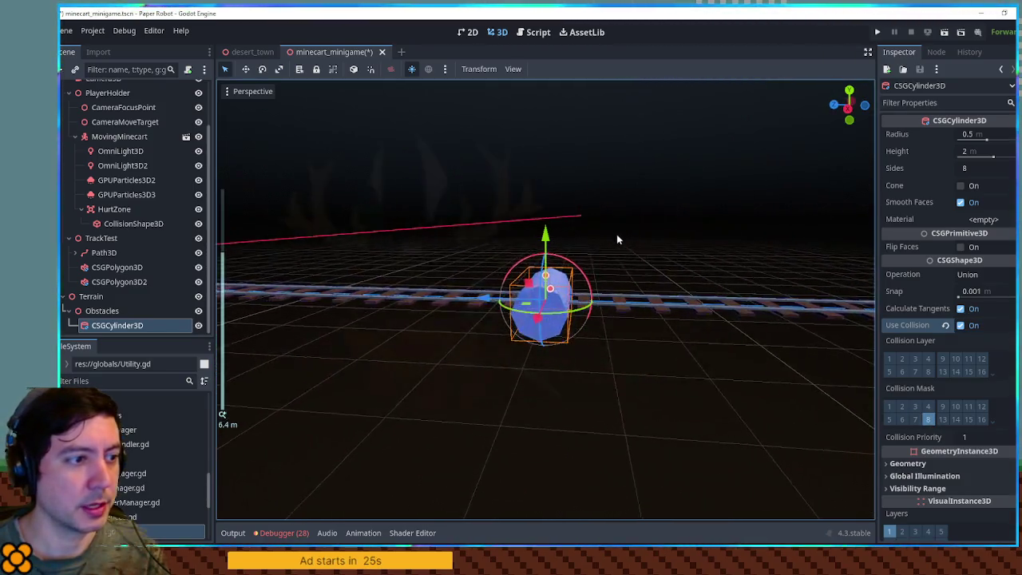
{"action": "mouse_move", "coordinate": [673, 223]}
{"action": "left_mouse_down"}
{"action": "mouse_move", "coordinate": [598, 231]}
{"action": "mouse_move", "coordinate": [605, 237]}
{"action": "mouse_move", "coordinate": [641, 235]}
{"action": "mouse_move", "coordinate": [600, 226]}
{"action": "mouse_move", "coordinate": [604, 218]}
{"action": "left_mouse_up"}
{"action": "key", "text": "ctrl+s"}
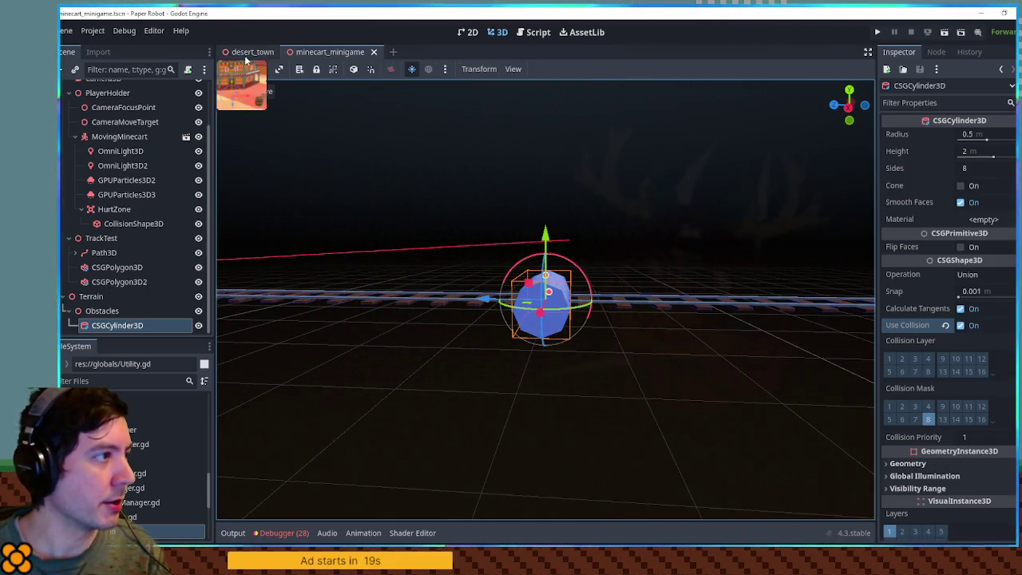
{"action": "left_click", "coordinate": [114, 208]}
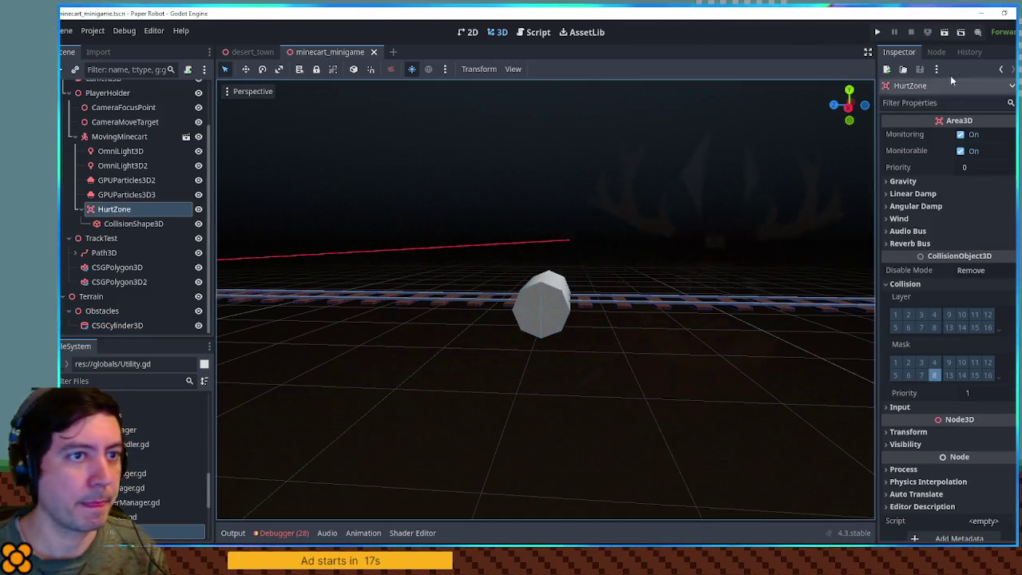
Step: Connect HurtZone's body_entered signal to a new handler in the track handler script
{"action": "left_click", "coordinate": [935, 53]}
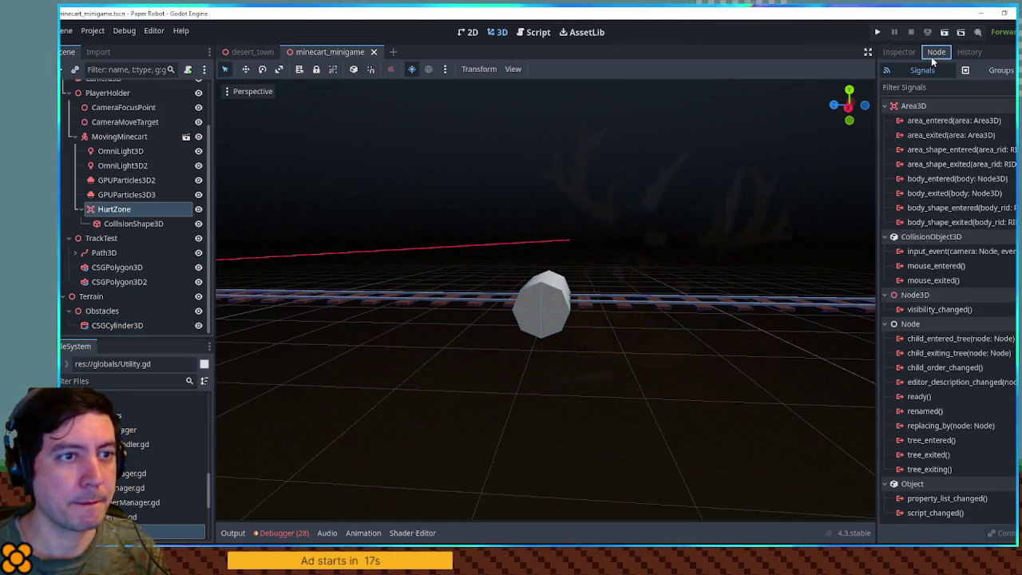
{"action": "double_click", "coordinate": [934, 179]}
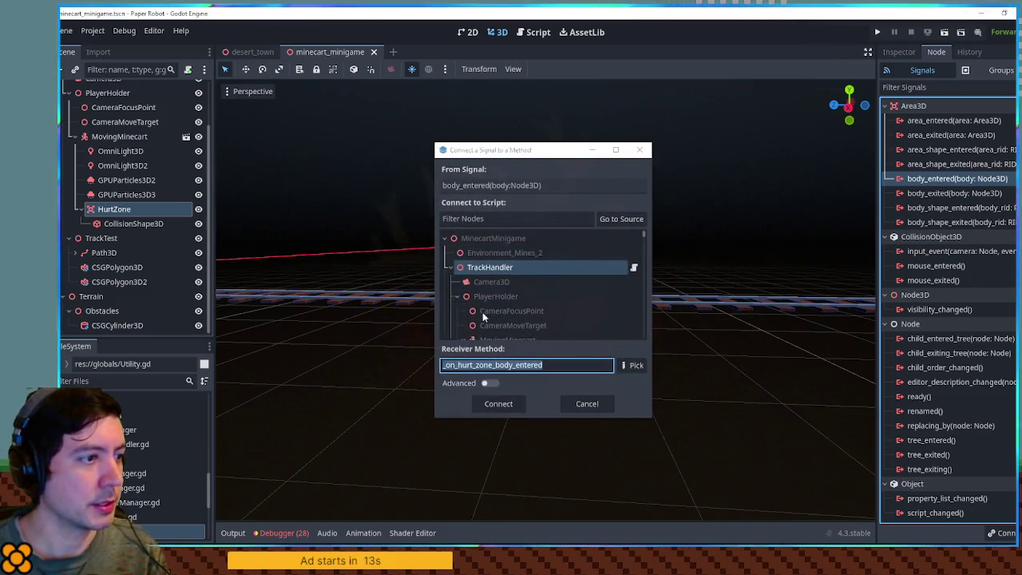
{"action": "left_click", "coordinate": [493, 402]}
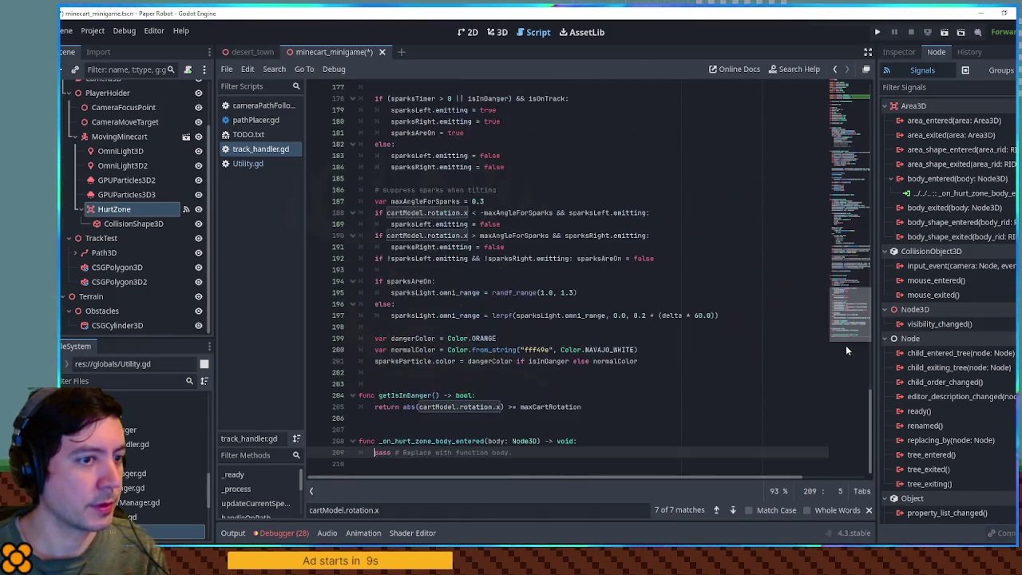
{"action": "left_click_drag", "start_coordinate": [847, 312], "coordinate": [846, 87]}
Step: Declare var hurtTimer = 0.0 below the cartModel export line
{"action": "left_click", "coordinate": [499, 178]}
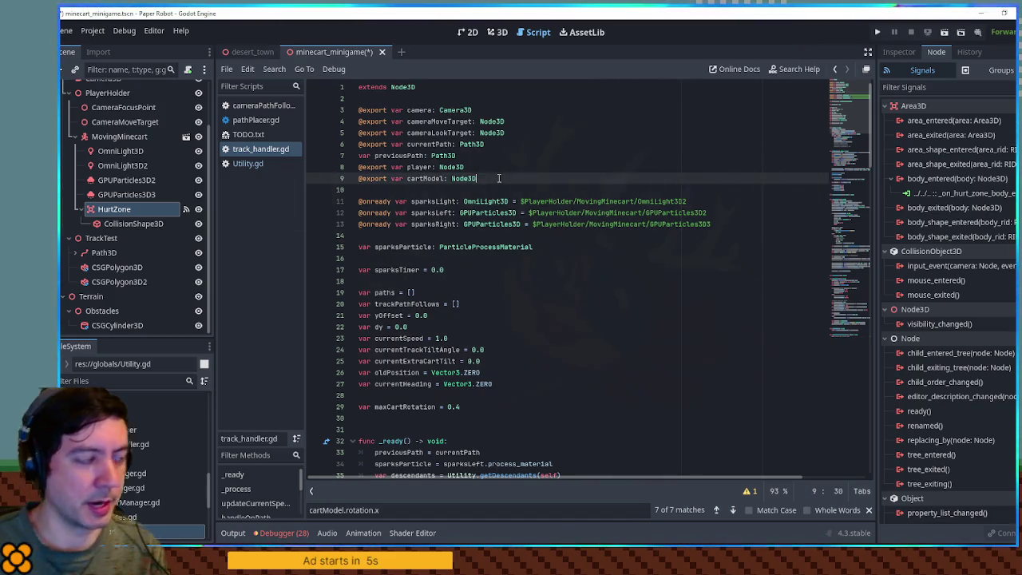
{"action": "key", "text": "Return"}
{"action": "type", "text": "var hurtTimer = 0.0"}
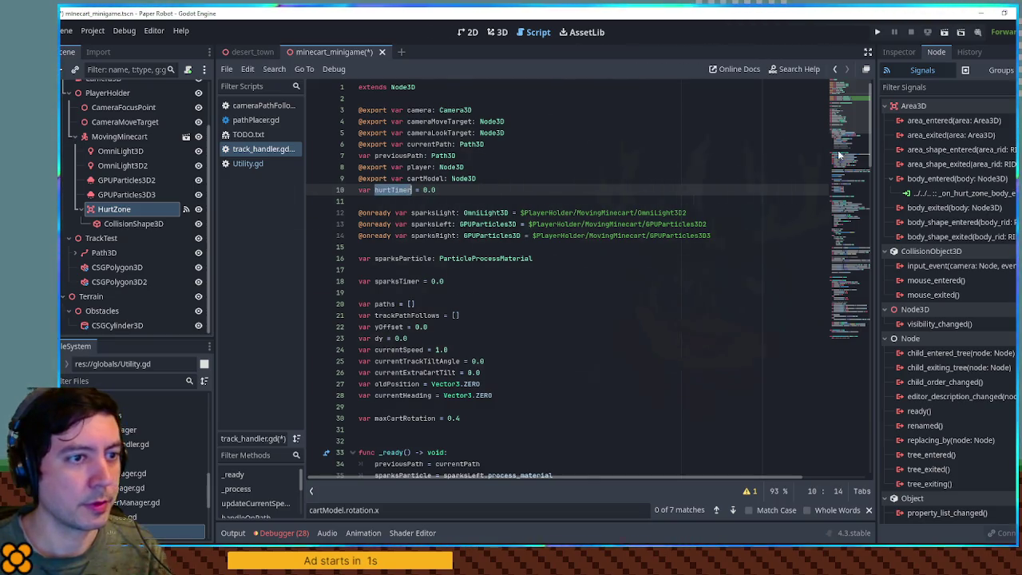
{"action": "scroll", "coordinate": [838, 154], "scroll_direction": "down", "scroll_amount": 7}
Step: Replace the handler's placeholder pass with hurtTimer = 0.5
{"action": "left_click", "coordinate": [844, 331]}
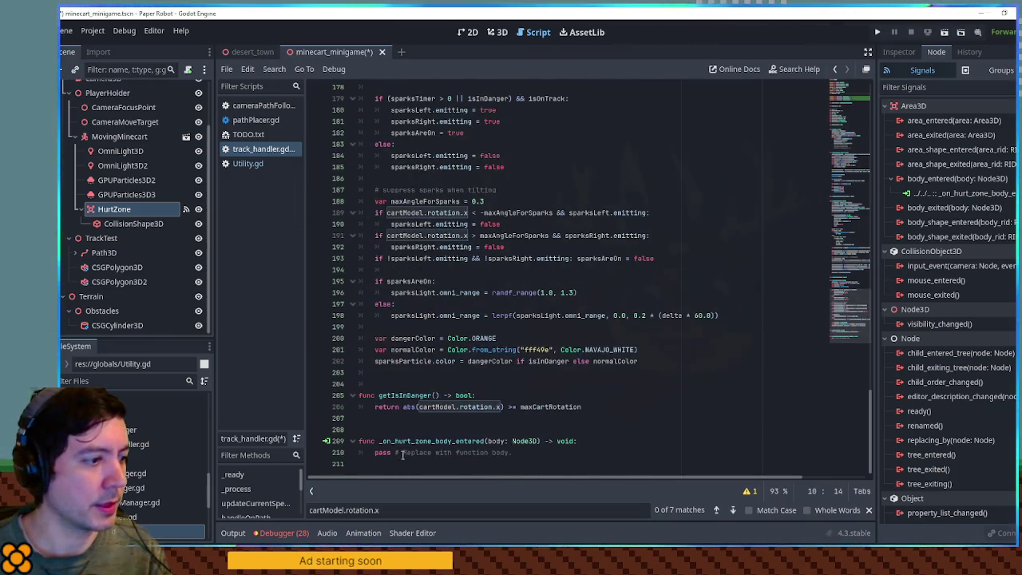
{"action": "left_click_drag", "start_coordinate": [376, 453], "coordinate": [404, 453]}
{"action": "type", "text": "hurtTimer = "}
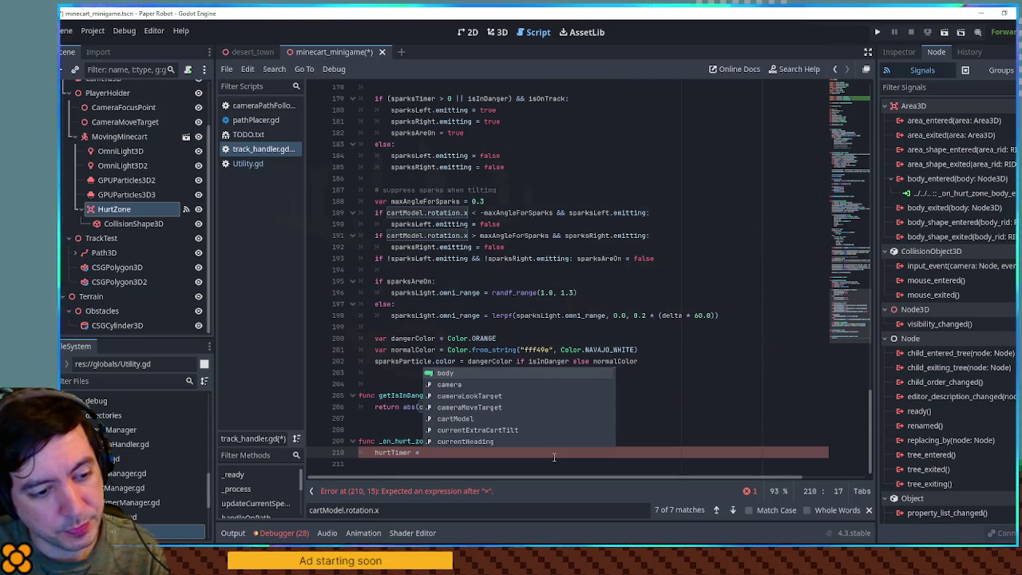
{"action": "type", "text": "0.5"}
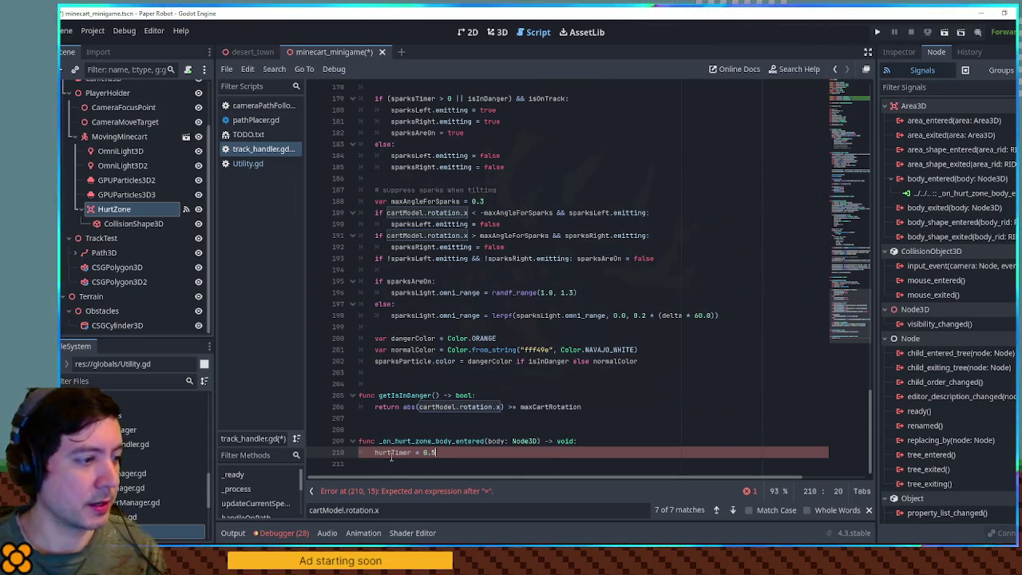
{"action": "double_click", "coordinate": [392, 453]}
{"action": "left_click", "coordinate": [619, 380]}
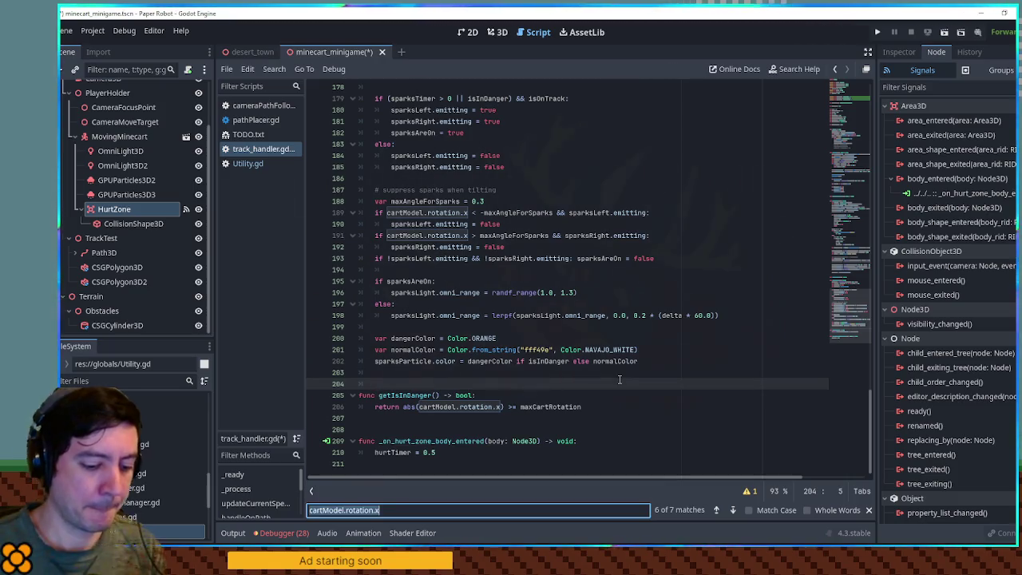
{"action": "type", "text": "down"}
{"action": "key", "text": "Escape"}
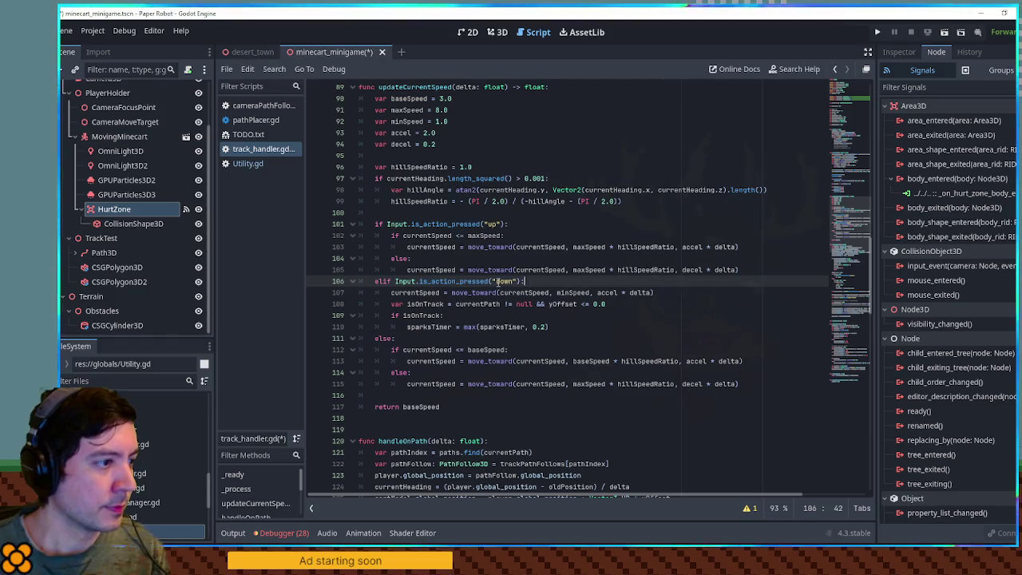
Step: Search the script for where updateCurrentSpeed is called
{"action": "left_click", "coordinate": [373, 282]}
{"action": "left_click", "coordinate": [527, 283]}
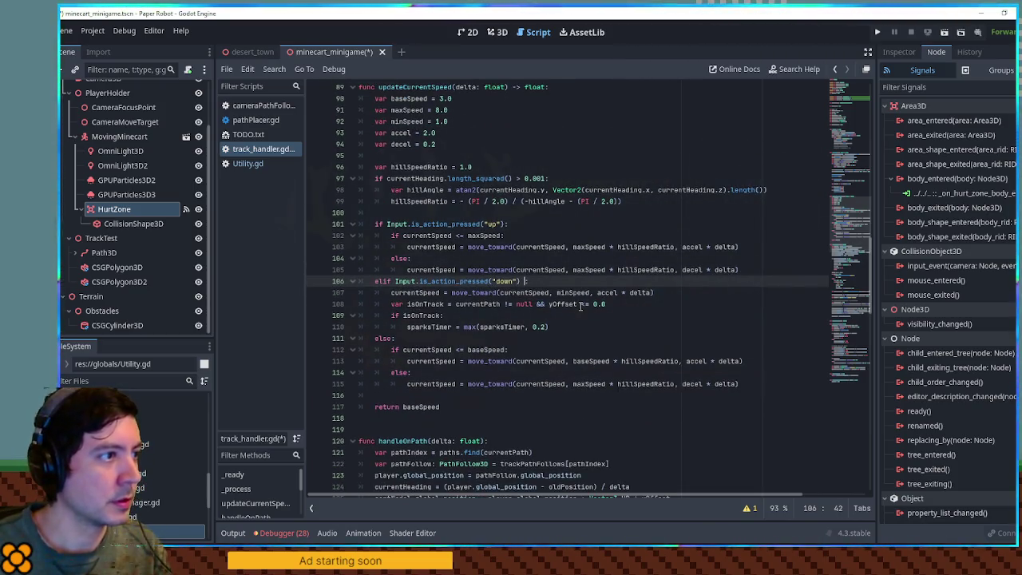
{"action": "double_click", "coordinate": [421, 88]}
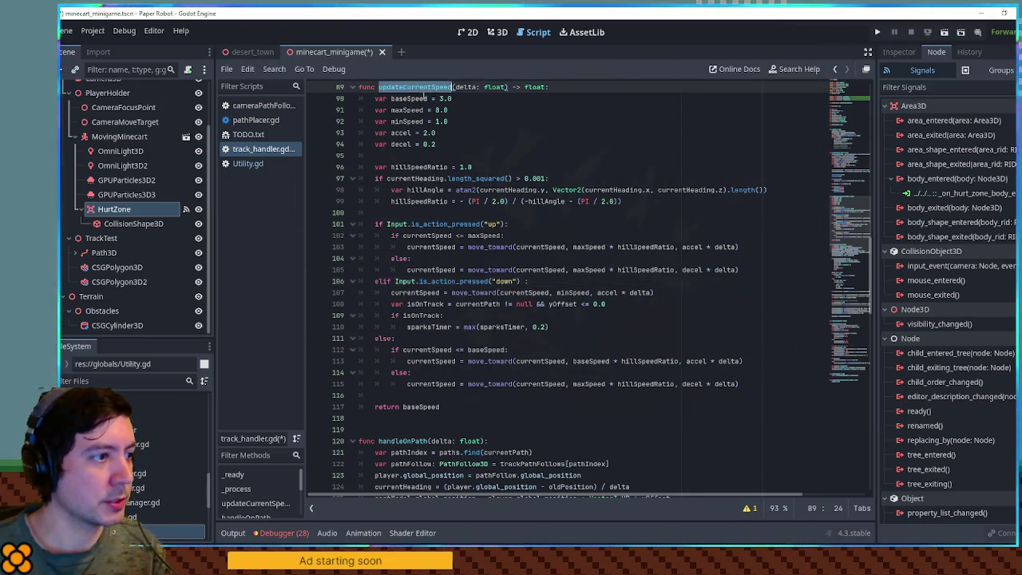
{"action": "key", "text": "ctrl+f"}
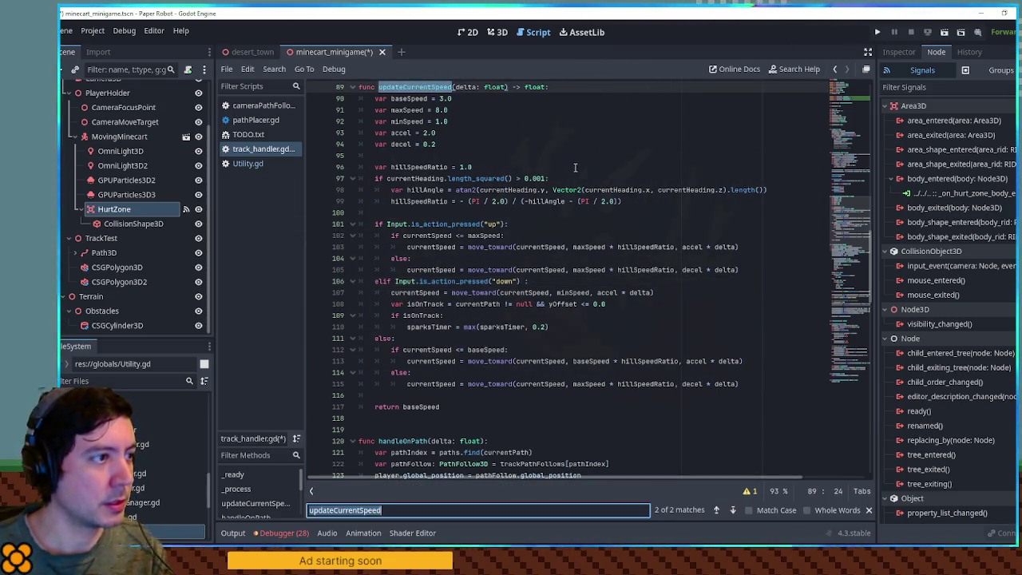
{"action": "left_click", "coordinate": [716, 511]}
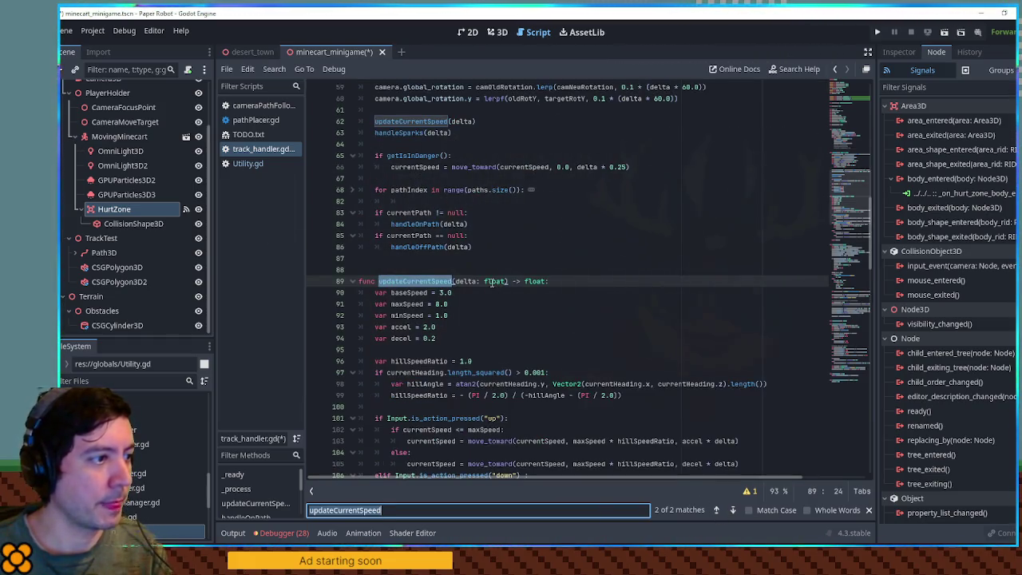
{"action": "scroll", "coordinate": [495, 256], "scroll_direction": "down", "scroll_amount": 4}
Step: Add a hurtTimer condition to the down-key branch in updateCurrentSpeed
{"action": "left_click", "coordinate": [517, 339]}
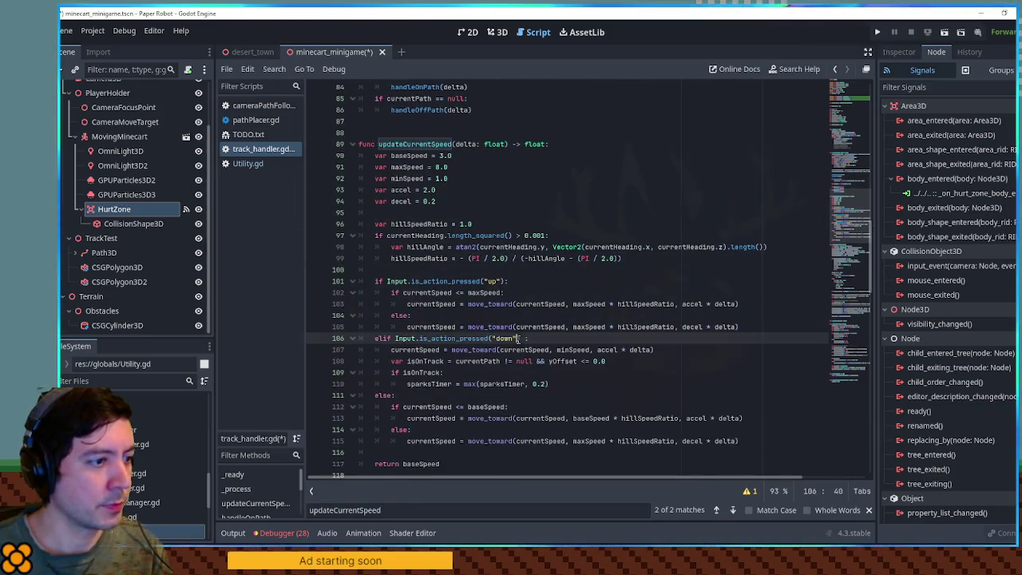
{"action": "type", "text": "||hurtTimer > 0.0"}
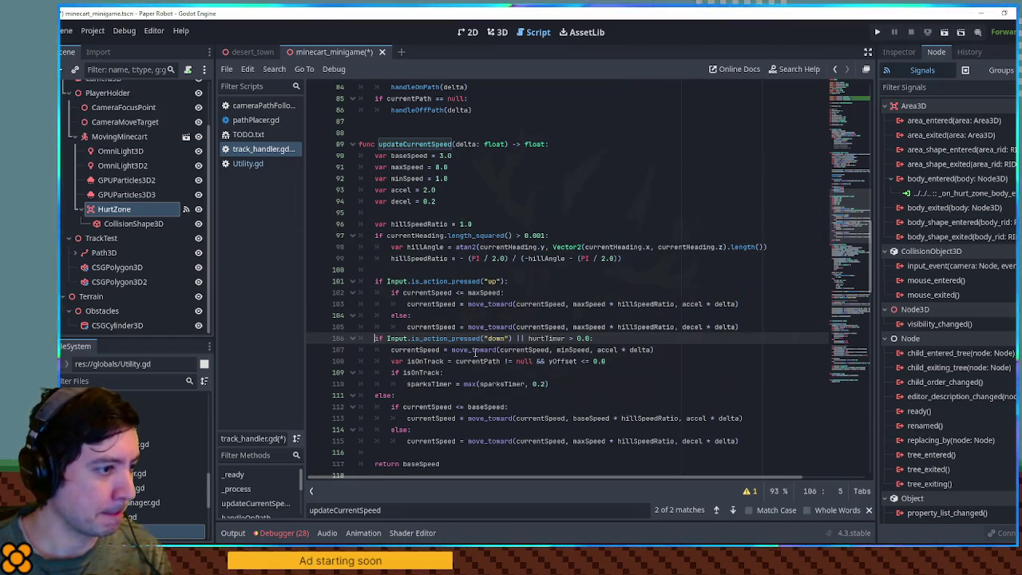
{"action": "left_click", "coordinate": [558, 383]}
{"action": "left_click", "coordinate": [377, 281]}
{"action": "type", "text": "el"}
Step: Move the up-key speed block below the down block
{"action": "left_click", "coordinate": [647, 349]}
{"action": "mouse_move", "coordinate": [749, 326]}
{"action": "left_mouse_down"}
{"action": "mouse_move", "coordinate": [364, 281]}
{"action": "mouse_move", "coordinate": [358, 270]}
{"action": "left_mouse_up"}
{"action": "key", "text": "ctrl+x"}
{"action": "left_click", "coordinate": [570, 327]}
{"action": "key", "text": "ctrl+v"}
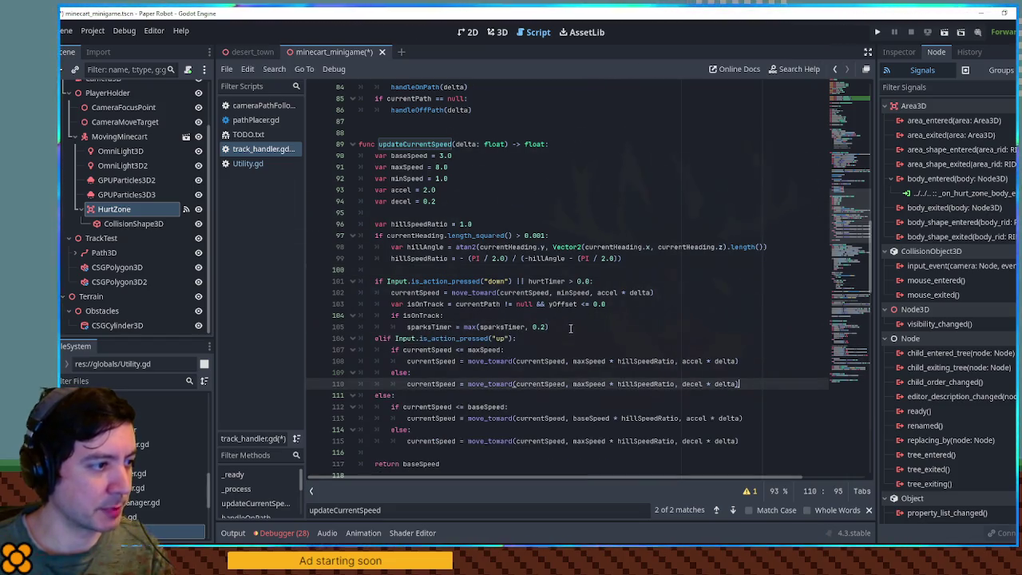
Step: Count hurtTimer down with move_toward at the start of _process, then run the game
{"action": "double_click", "coordinate": [546, 281]}
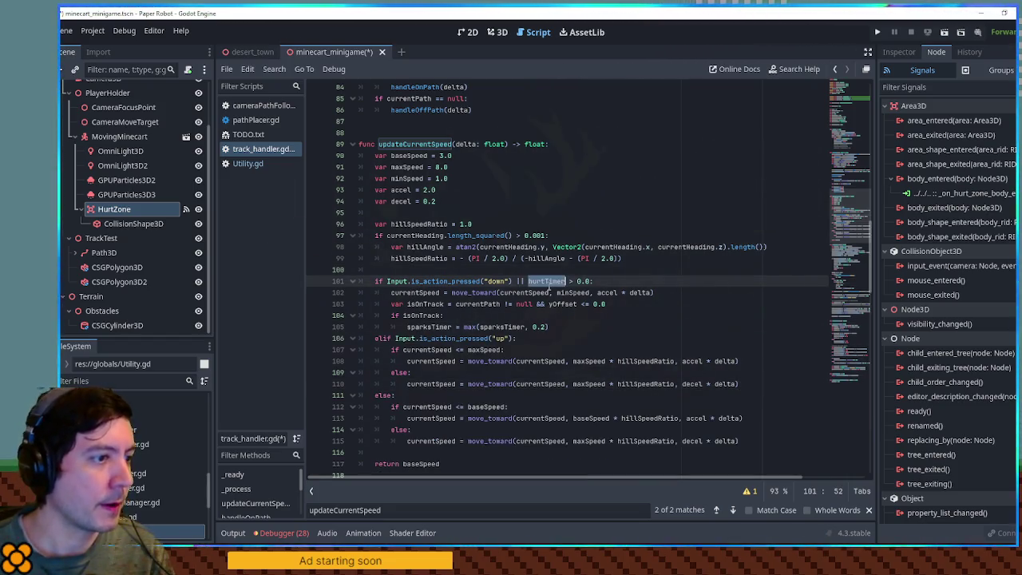
{"action": "left_click_drag", "start_coordinate": [845, 230], "coordinate": [852, 189]}
{"action": "left_click", "coordinate": [566, 117]}
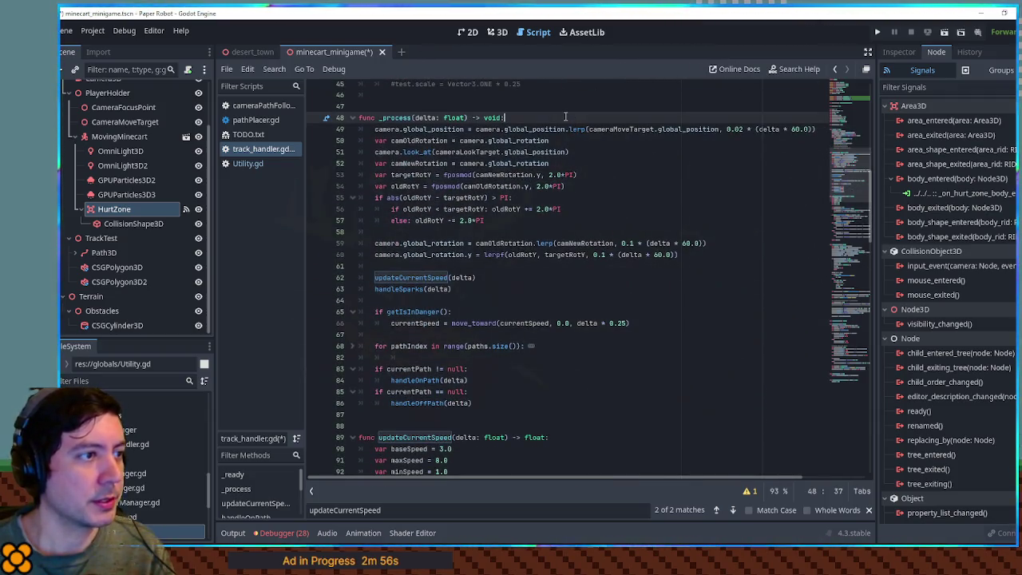
{"action": "key", "text": "Return"}
{"action": "key", "text": "ctrl+v"}
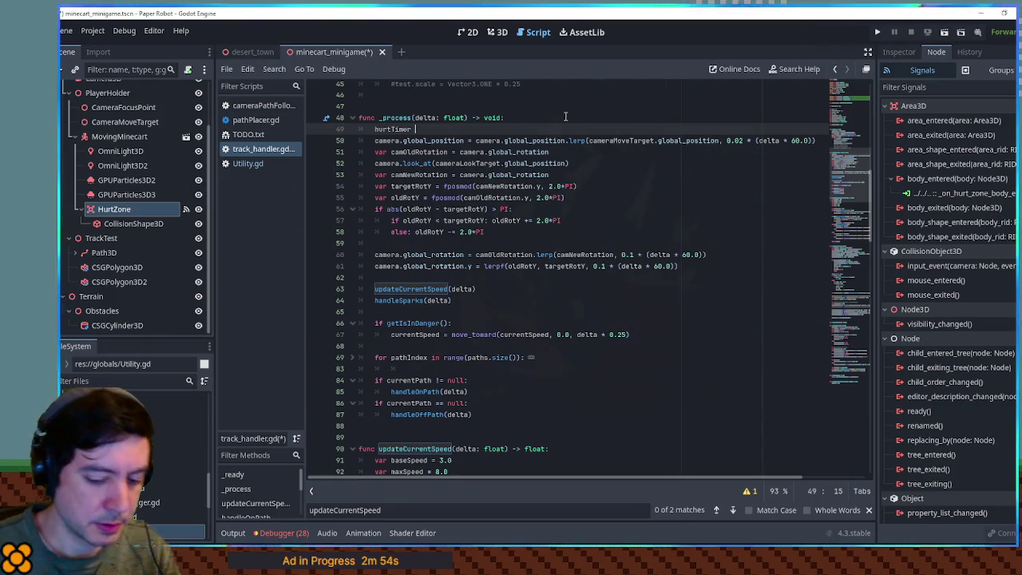
{"action": "type", "text": "move_toward(hurtTimer,"}
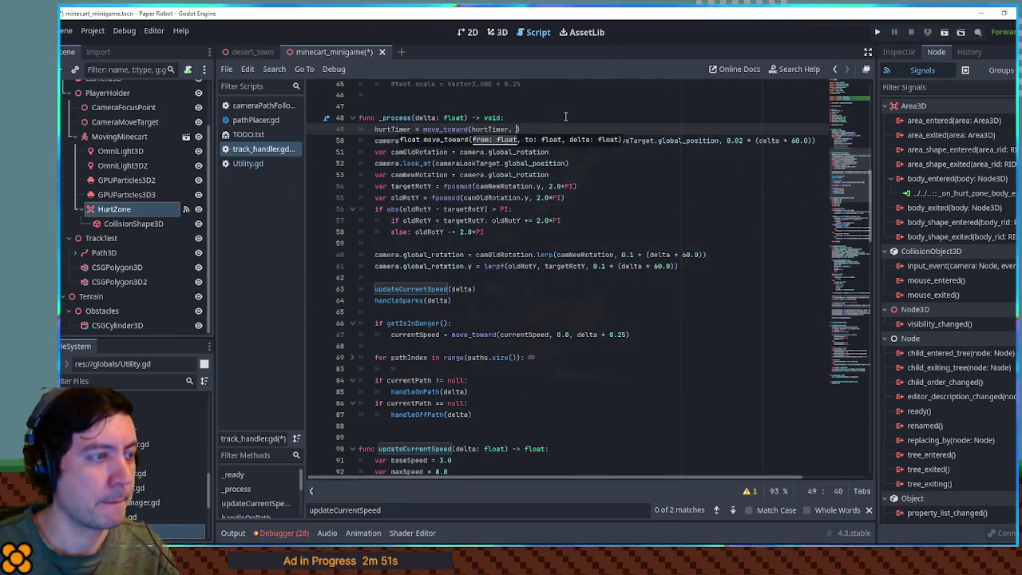
{"action": "key", "text": "F5"}
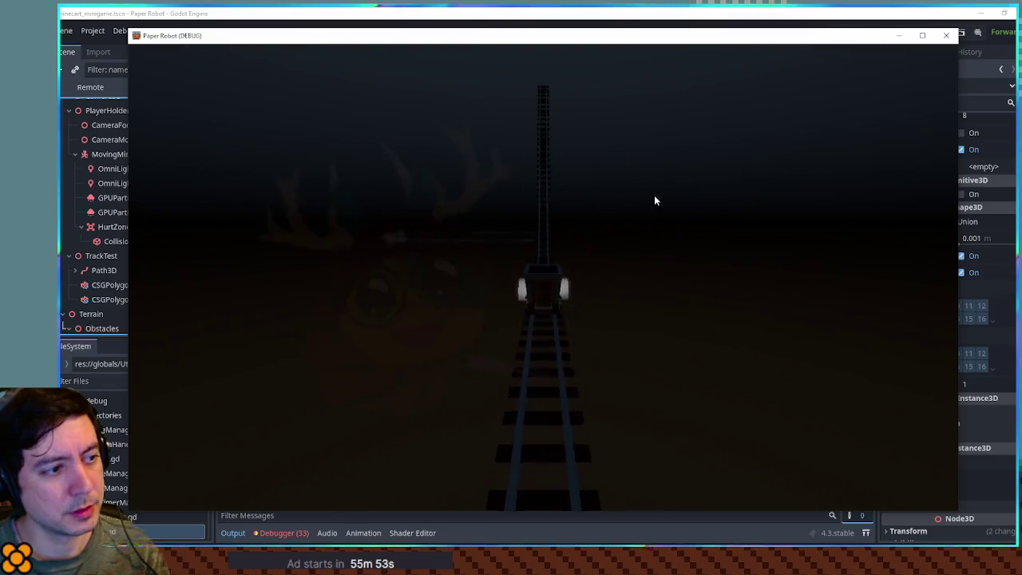
Step: Stop the game, read the TEST message in the Output log, and return to the 3D view
{"action": "key", "text": "F8"}
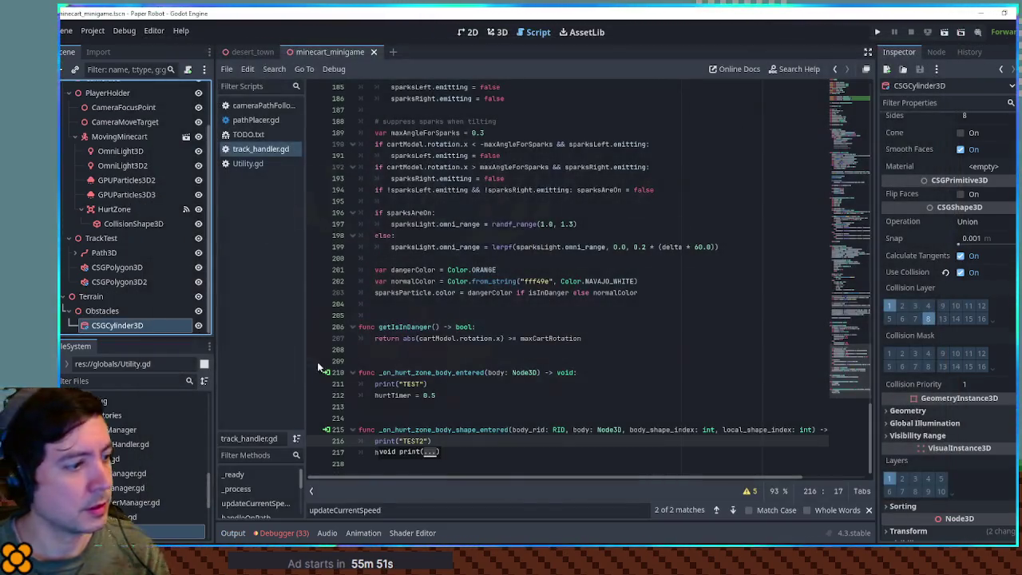
{"action": "left_click", "coordinate": [239, 535]}
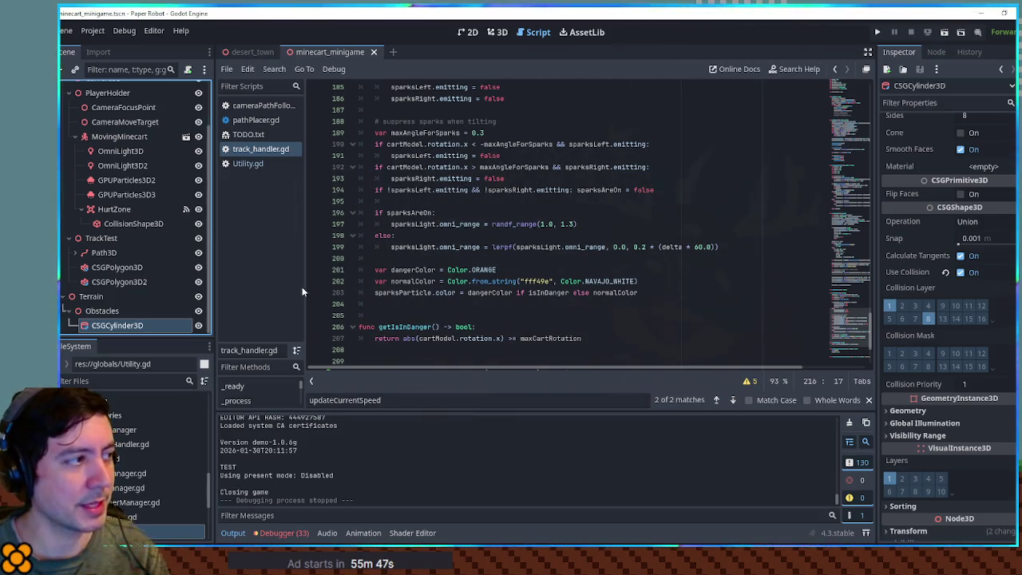
{"action": "left_click", "coordinate": [557, 327]}
{"action": "scroll", "coordinate": [557, 324], "scroll_direction": "down", "scroll_amount": 1}
{"action": "scroll", "coordinate": [557, 324], "scroll_direction": "down", "scroll_amount": 3}
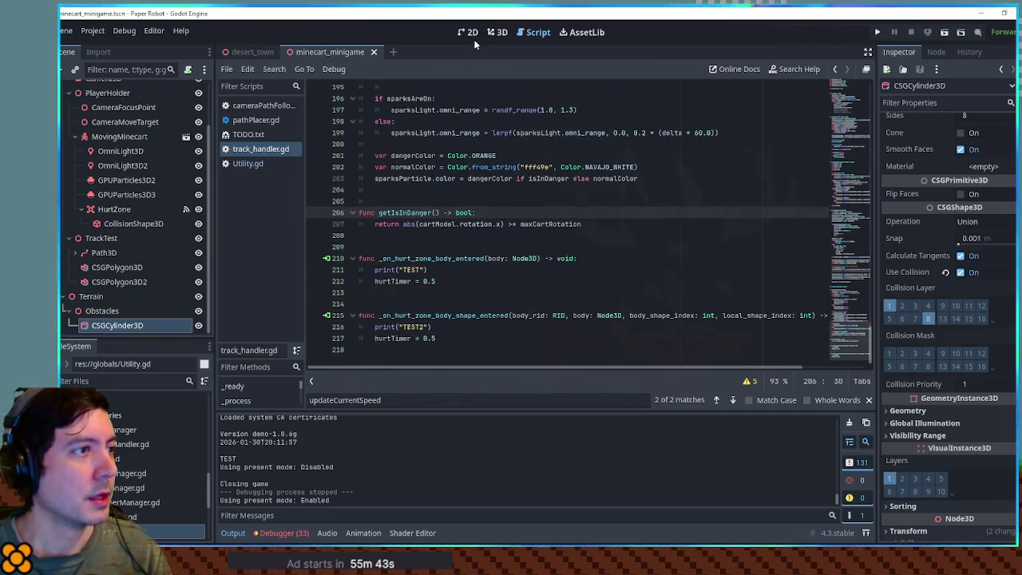
{"action": "left_click", "coordinate": [498, 32]}
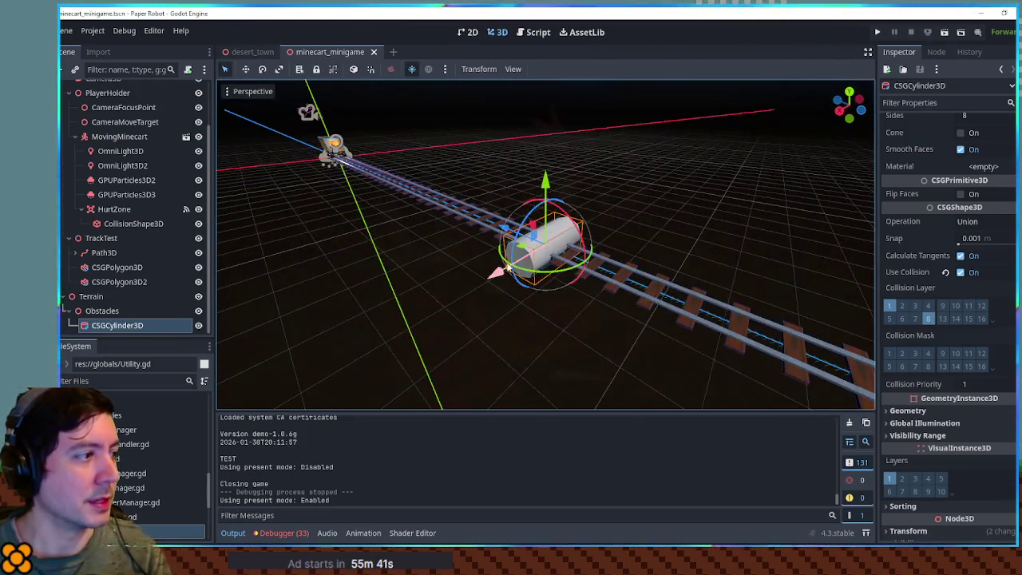
Step: Delete the CSGCylinder3D obstacle and add a StaticBody3D under Obstacles
{"action": "key", "text": "Delete"}
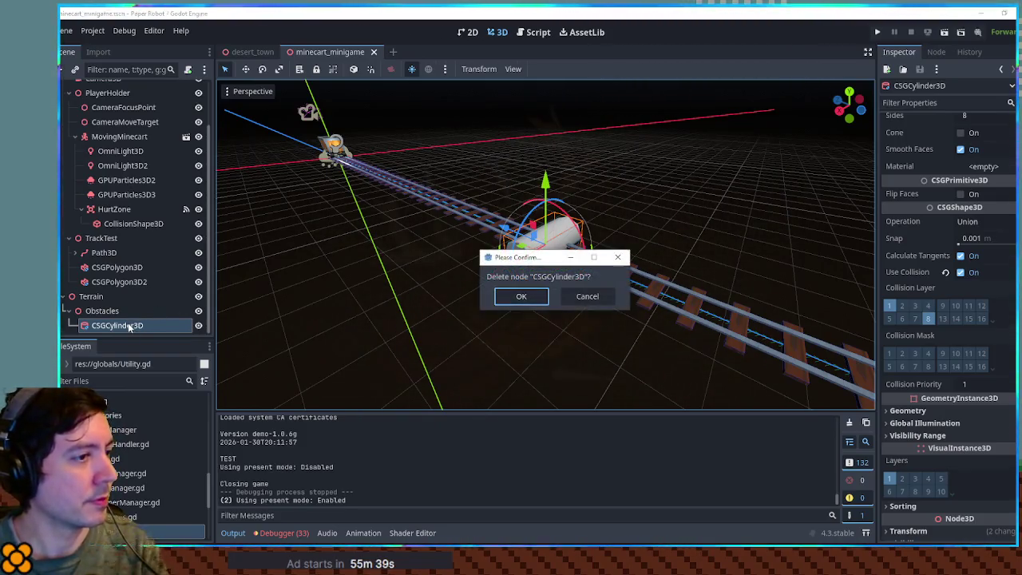
{"action": "left_click", "coordinate": [512, 298]}
{"action": "left_click", "coordinate": [138, 327]}
{"action": "key", "text": "ctrl+a"}
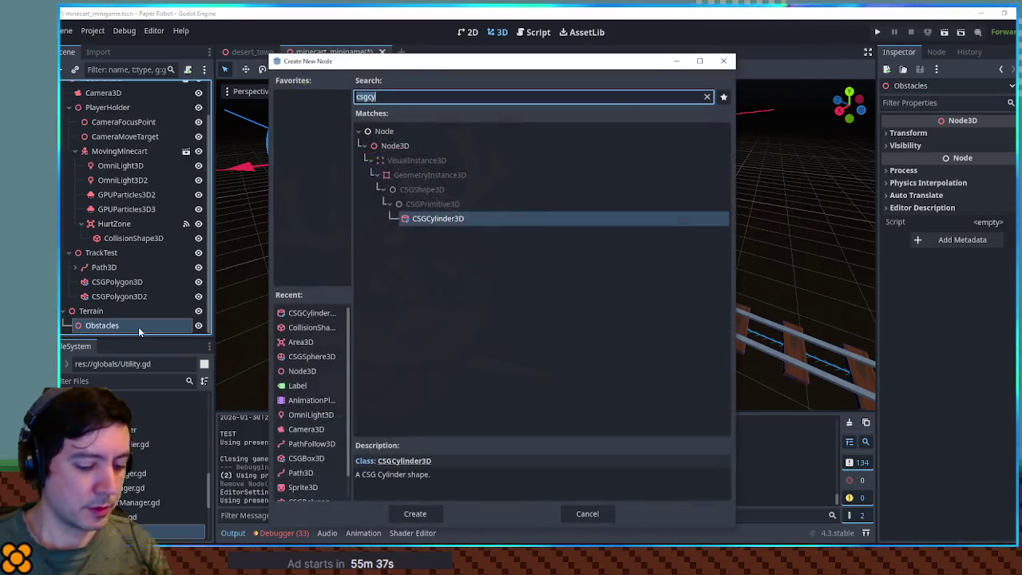
{"action": "type", "text": "static"}
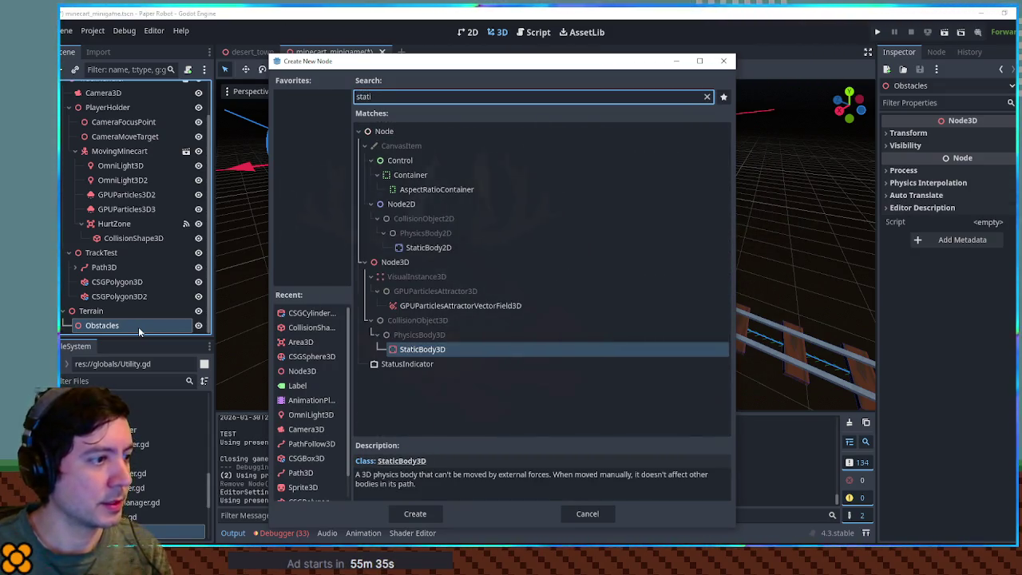
{"action": "key", "text": "Return"}
Step: Give the StaticBody3D a CollisionShape3D child with a new CapsuleShape3D
{"action": "mouse_move", "coordinate": [405, 134]}
{"action": "left_mouse_down"}
{"action": "mouse_move", "coordinate": [367, 254]}
{"action": "mouse_move", "coordinate": [332, 296]}
{"action": "mouse_move", "coordinate": [427, 256]}
{"action": "mouse_move", "coordinate": [462, 266]}
{"action": "left_mouse_up"}
{"action": "scroll", "coordinate": [323, 302], "scroll_direction": "up", "scroll_amount": 5}
{"action": "key", "text": "ctrl+a"}
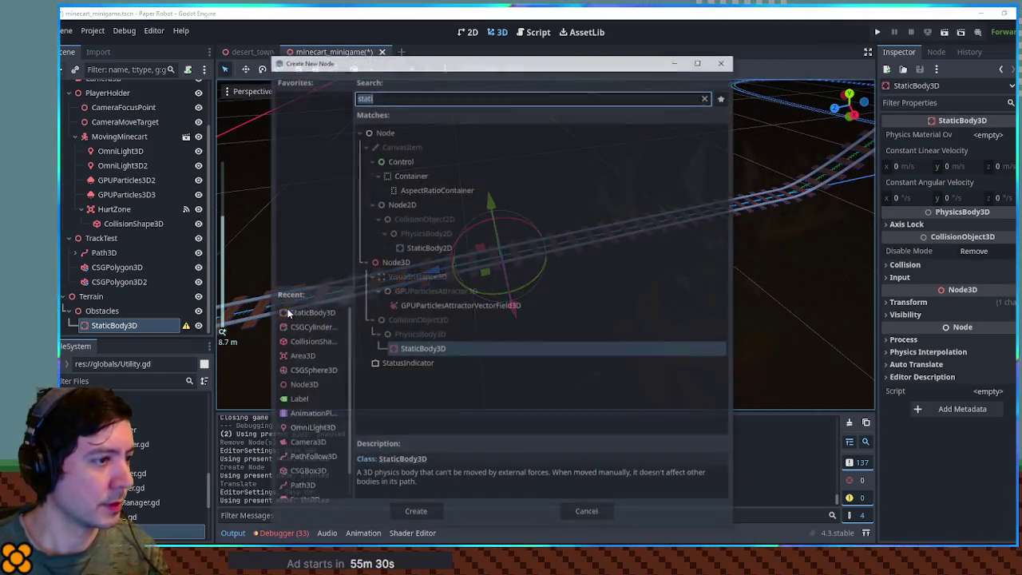
{"action": "type", "text": "coll"}
{"action": "key", "text": "Return"}
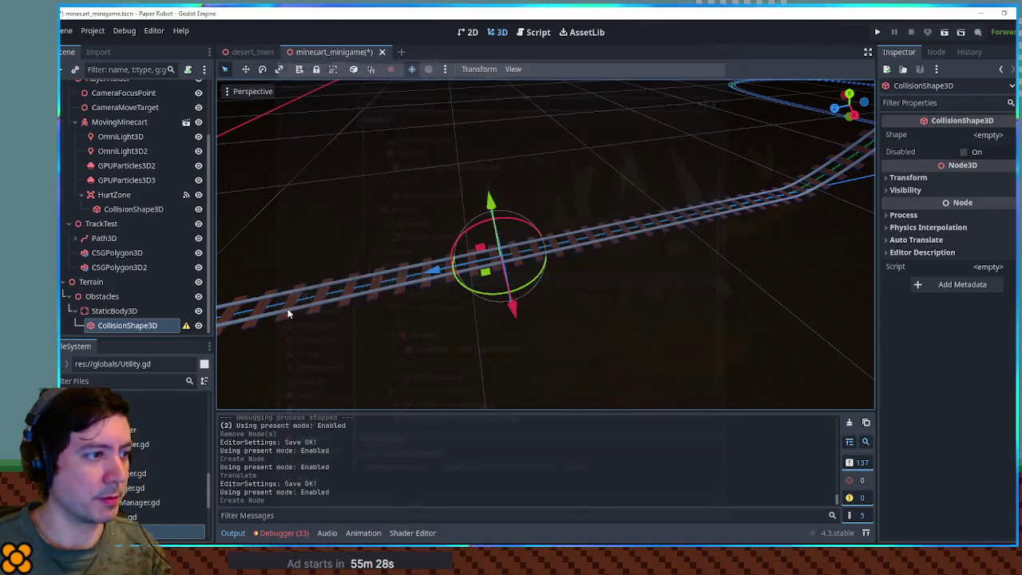
{"action": "left_click", "coordinate": [991, 134]}
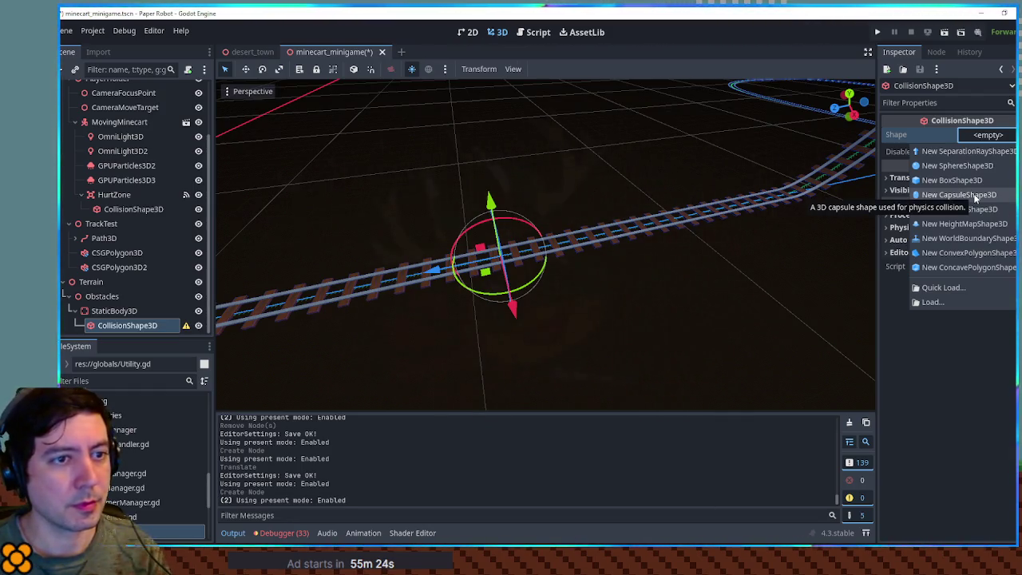
{"action": "left_click", "coordinate": [975, 198]}
Step: Rotate the capsule shape 60°, save the scene, and run it
{"action": "key", "text": "f"}
{"action": "mouse_move", "coordinate": [584, 223]}
{"action": "left_mouse_down"}
{"action": "mouse_move", "coordinate": [561, 204]}
{"action": "mouse_move", "coordinate": [529, 214]}
{"action": "mouse_move", "coordinate": [516, 252]}
{"action": "left_mouse_up"}
{"action": "key", "text": "ctrl+s"}
{"action": "key", "text": "F6"}
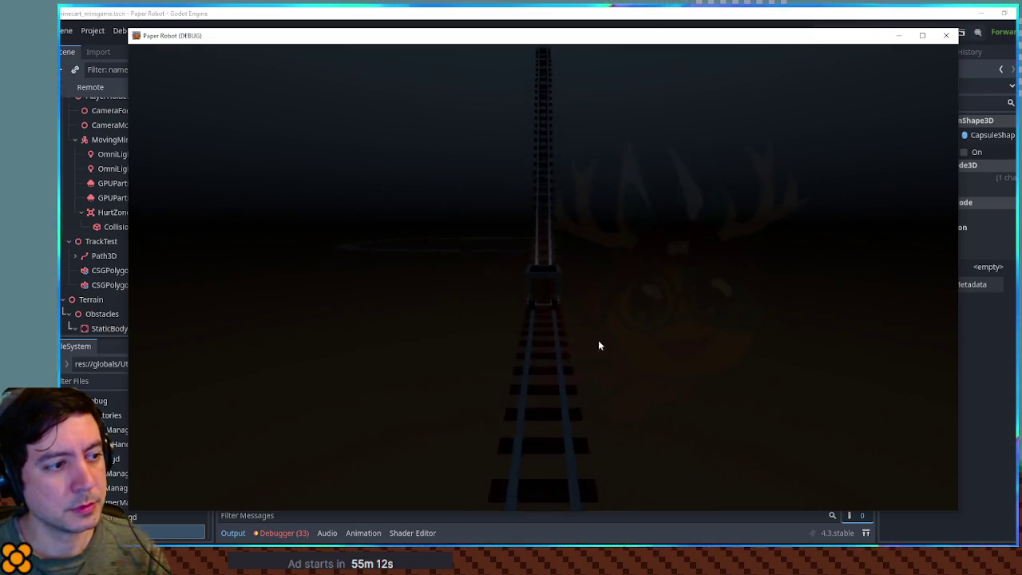
Step: Enable collision layer 8 on the StaticBody3D obstacle and save the scene
{"action": "left_click", "coordinate": [946, 36]}
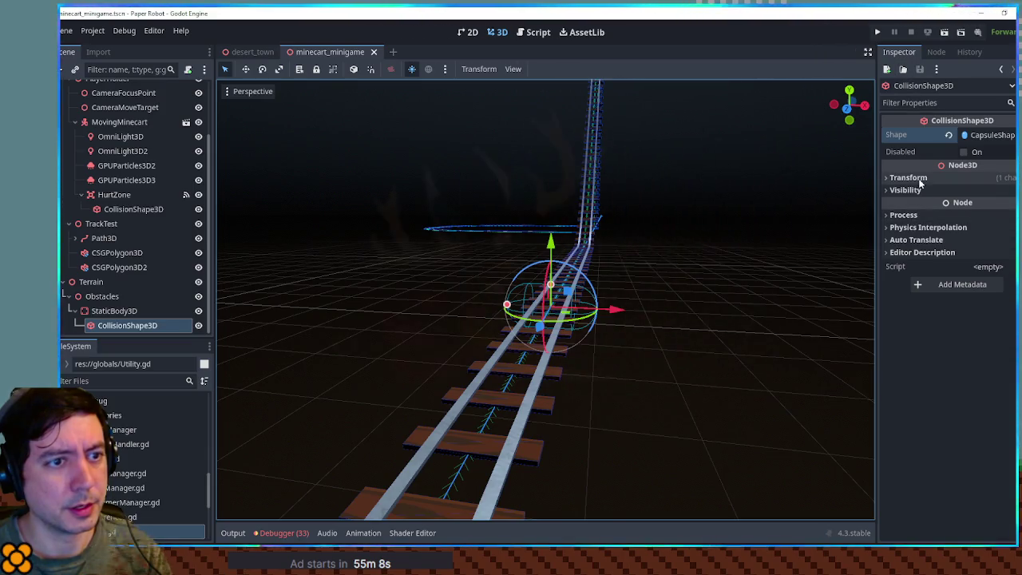
{"action": "left_click", "coordinate": [497, 331]}
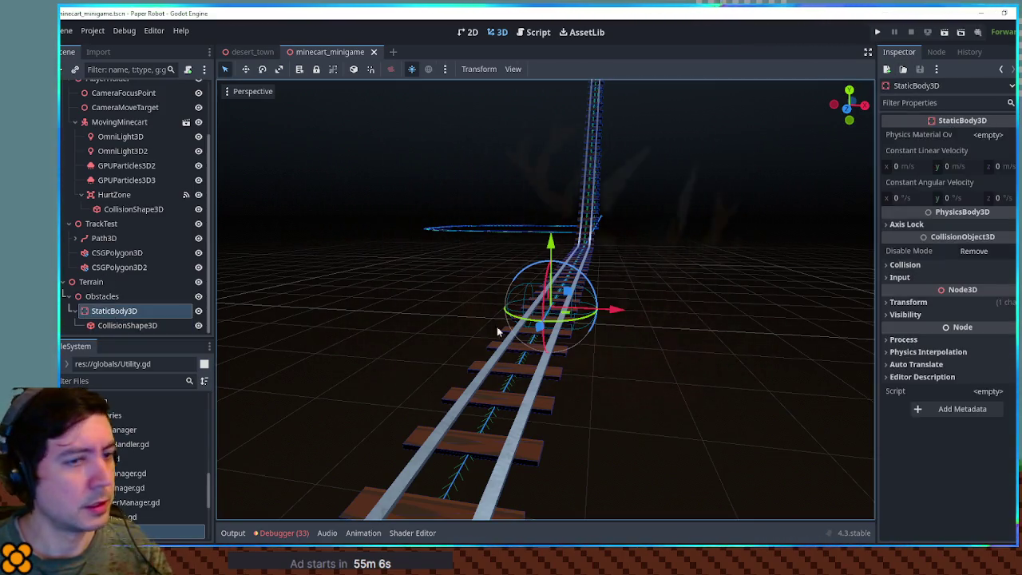
{"action": "left_click", "coordinate": [925, 267]}
{"action": "left_click", "coordinate": [933, 310]}
{"action": "key", "text": "ctrl+s"}
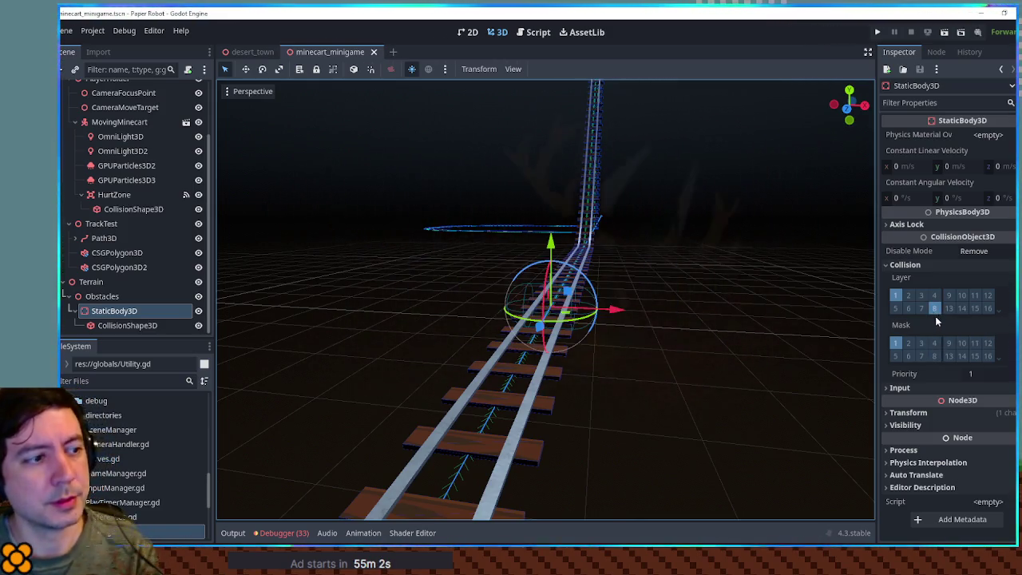
Step: Run the game again, check its log, then close it
{"action": "key", "text": "F6"}
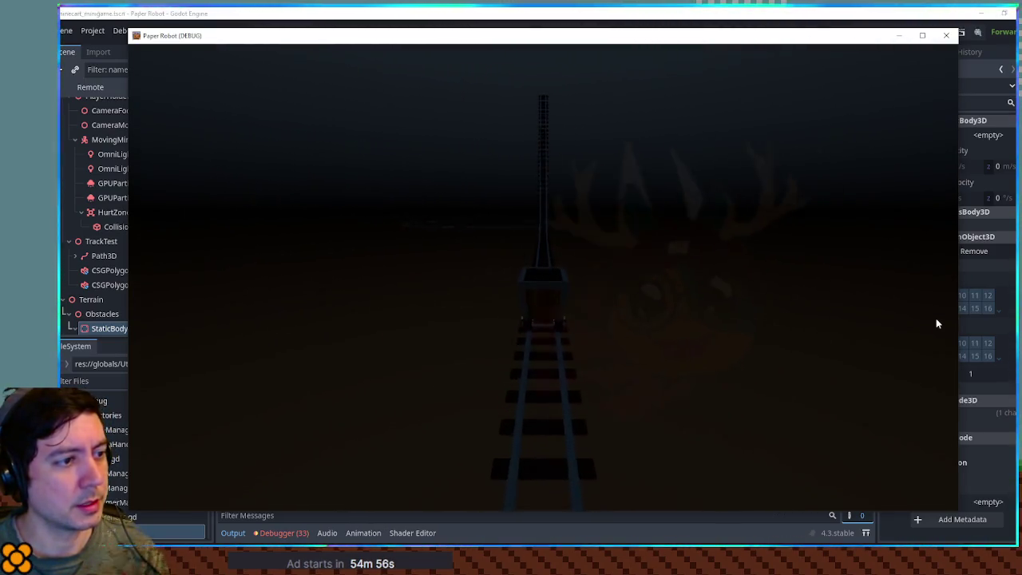
{"action": "left_click_drag", "start_coordinate": [710, 511], "coordinate": [705, 445]}
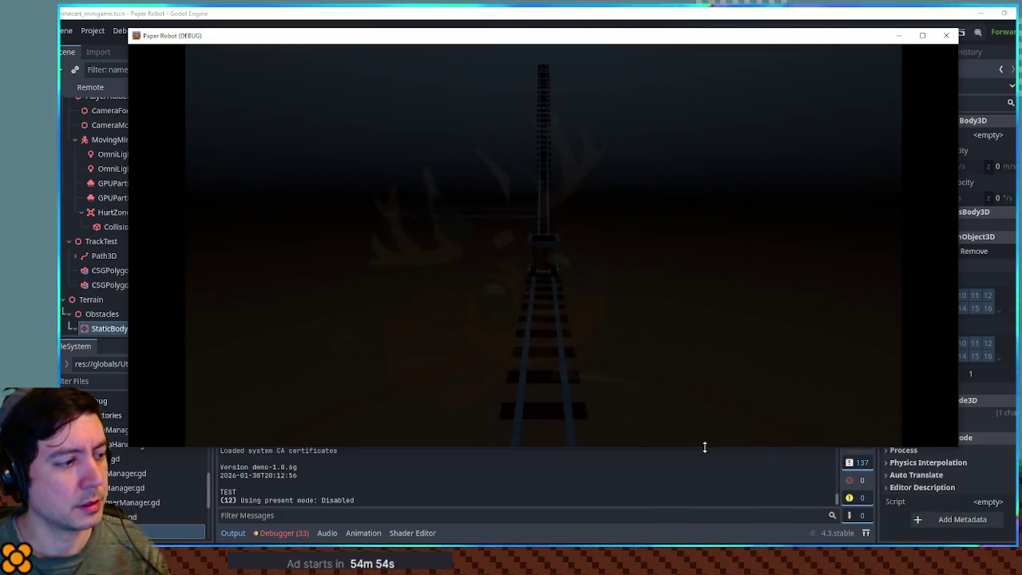
{"action": "left_click", "coordinate": [947, 35]}
{"action": "left_click_drag", "start_coordinate": [572, 303], "coordinate": [343, 295]}
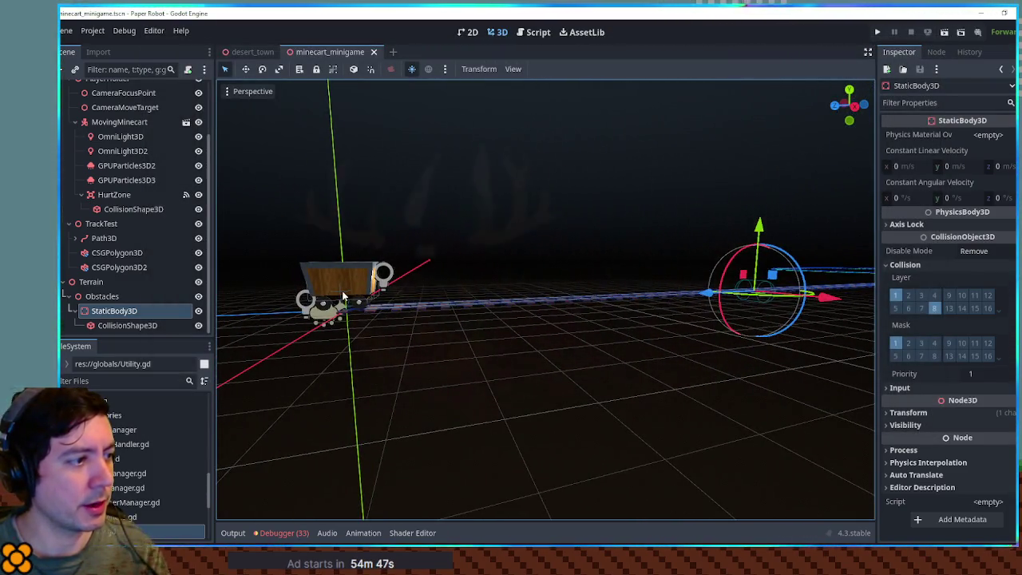
Step: Turn off collision mask bit 1 on the StaticBody3D obstacle, save, and select HurtZone
{"action": "left_click_drag", "start_coordinate": [344, 295], "coordinate": [665, 305]}
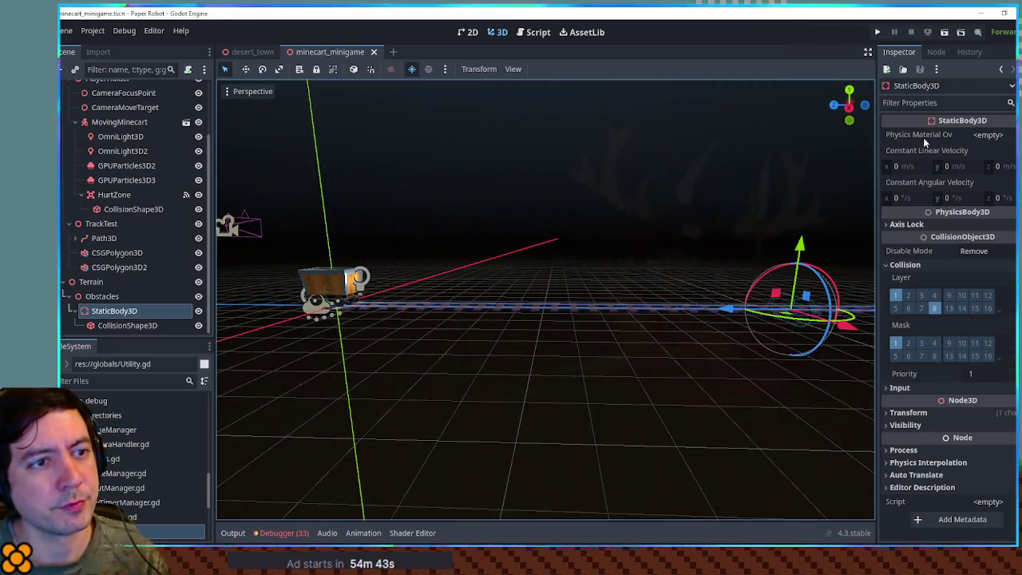
{"action": "left_click", "coordinate": [937, 52]}
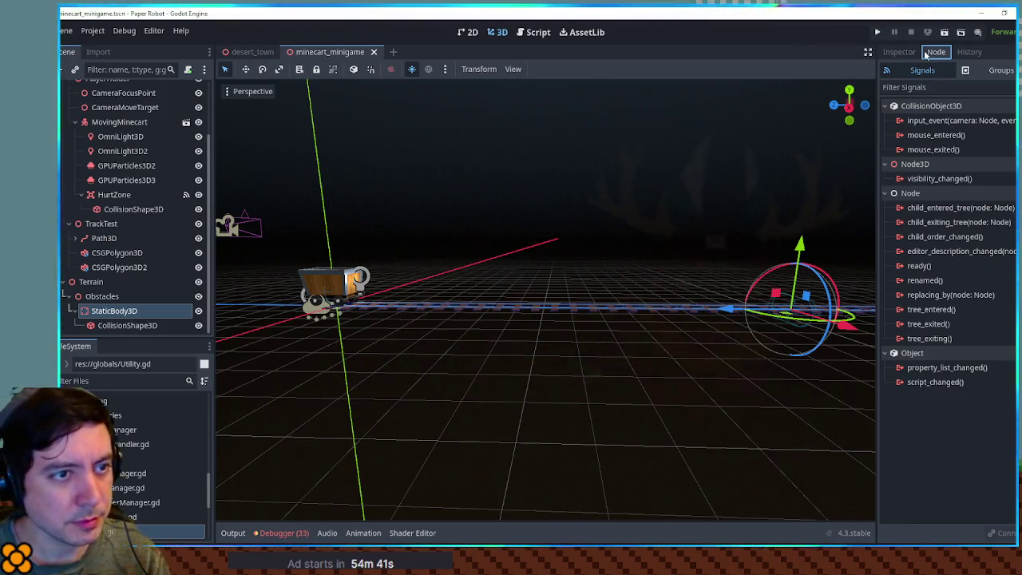
{"action": "left_click", "coordinate": [899, 52]}
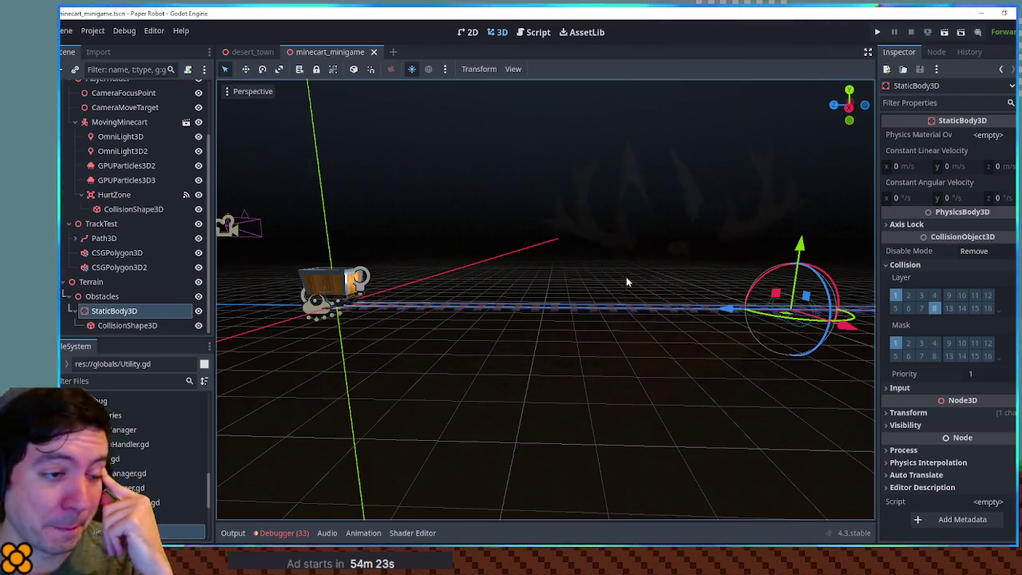
{"action": "scroll", "coordinate": [643, 277], "scroll_direction": "up", "scroll_amount": 2}
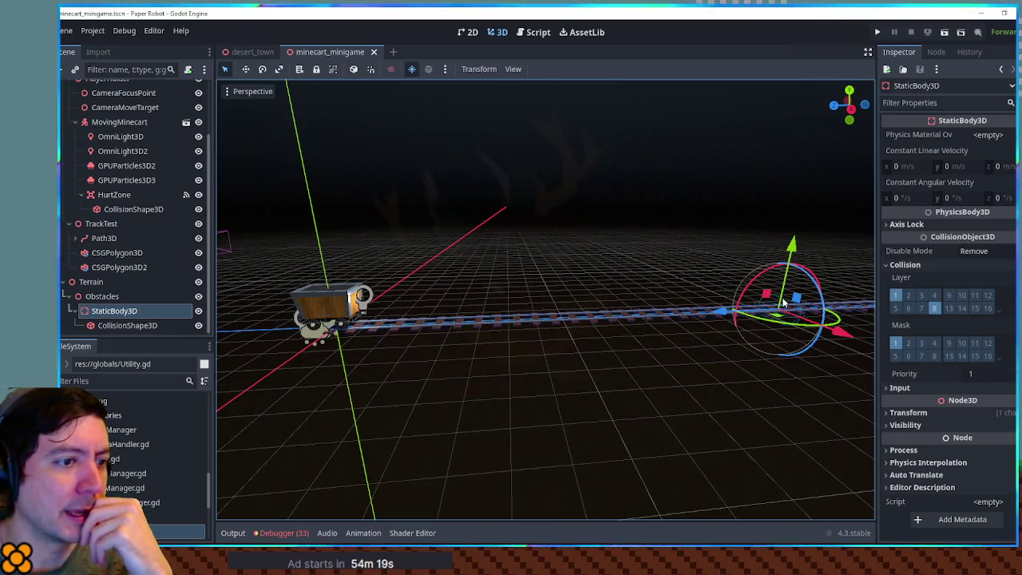
{"action": "left_click", "coordinate": [136, 325]}
{"action": "left_click", "coordinate": [138, 315]}
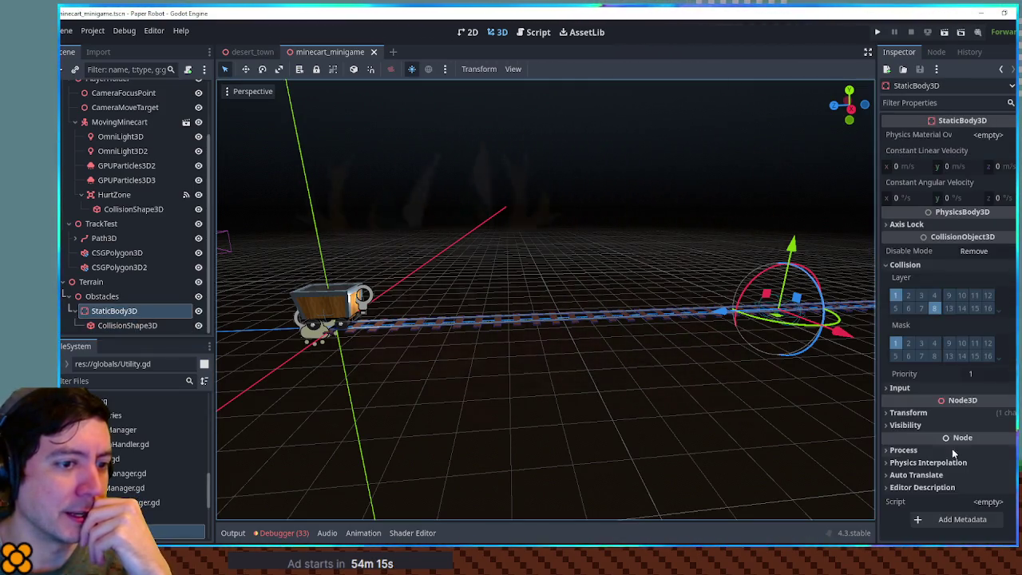
{"action": "left_click", "coordinate": [895, 343]}
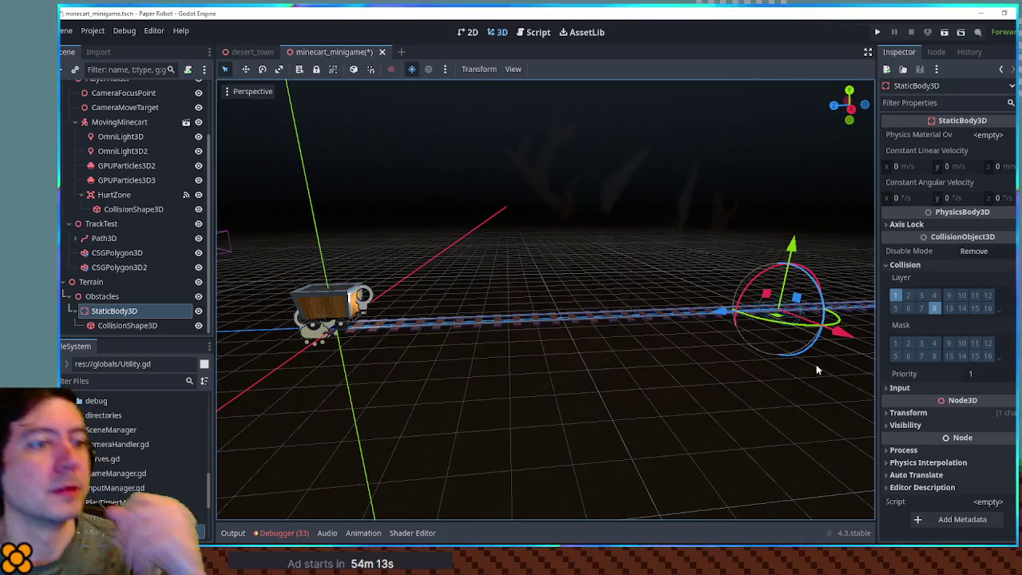
{"action": "key", "text": "ctrl+s"}
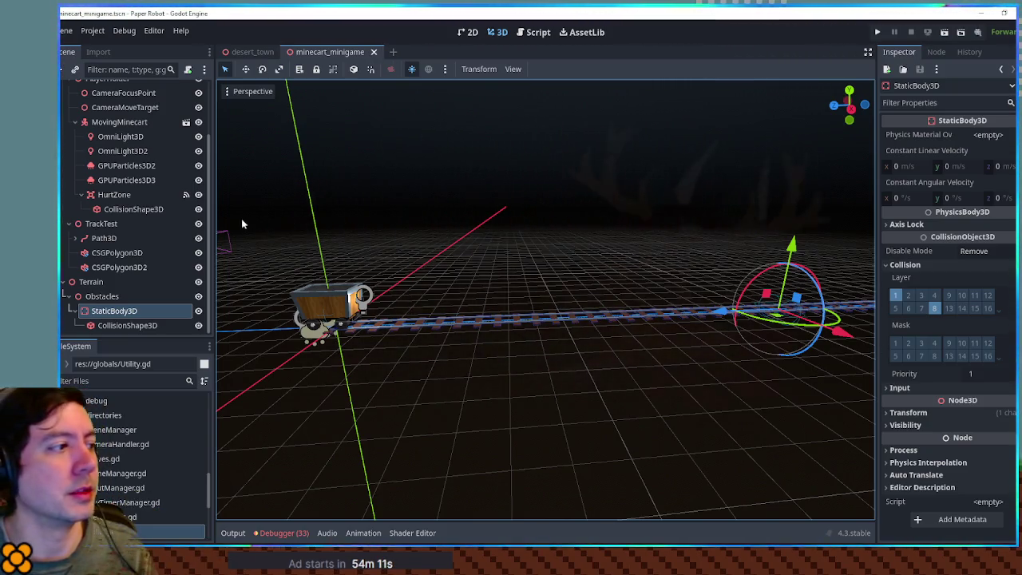
{"action": "left_click", "coordinate": [128, 194]}
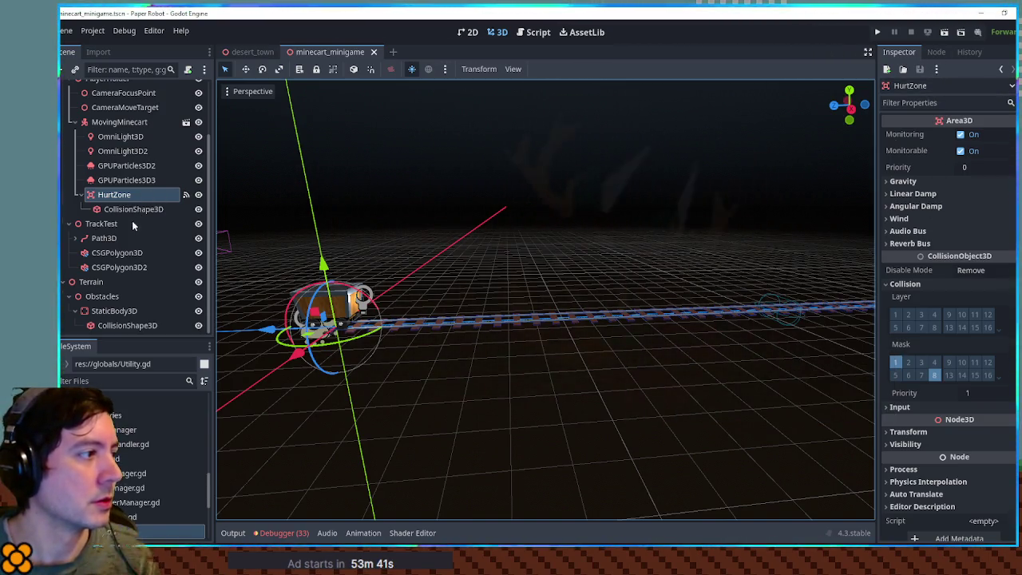
Step: Compare the collision settings of the StaticBody3D obstacle and HurtZone
{"action": "left_click", "coordinate": [112, 310]}
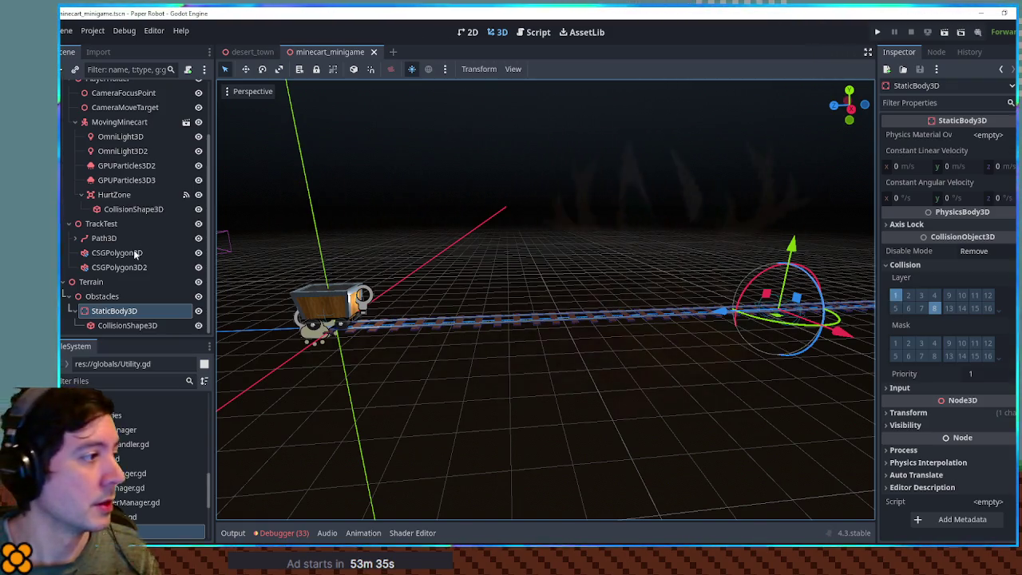
{"action": "left_click", "coordinate": [116, 195]}
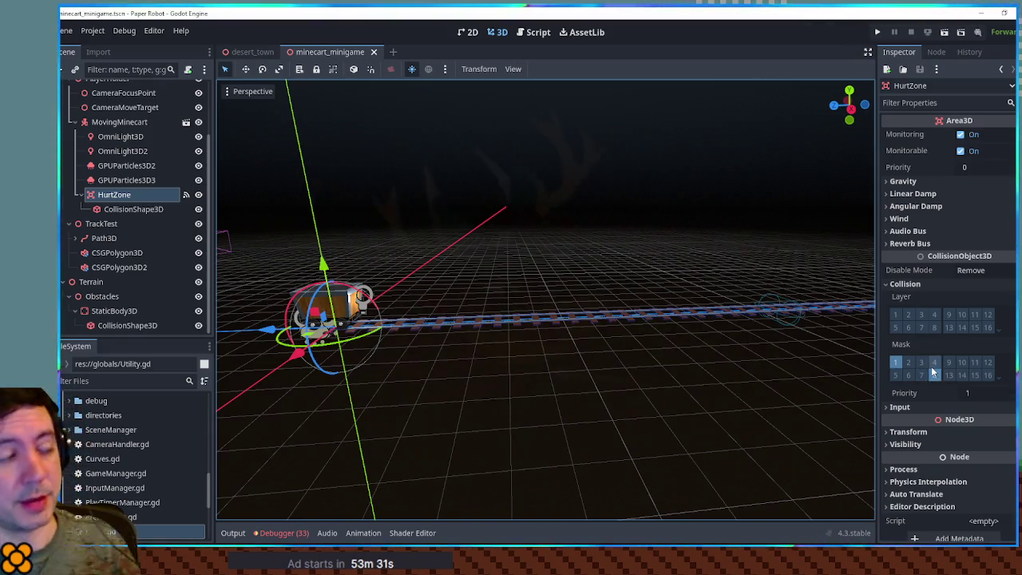
{"action": "left_click", "coordinate": [113, 311]}
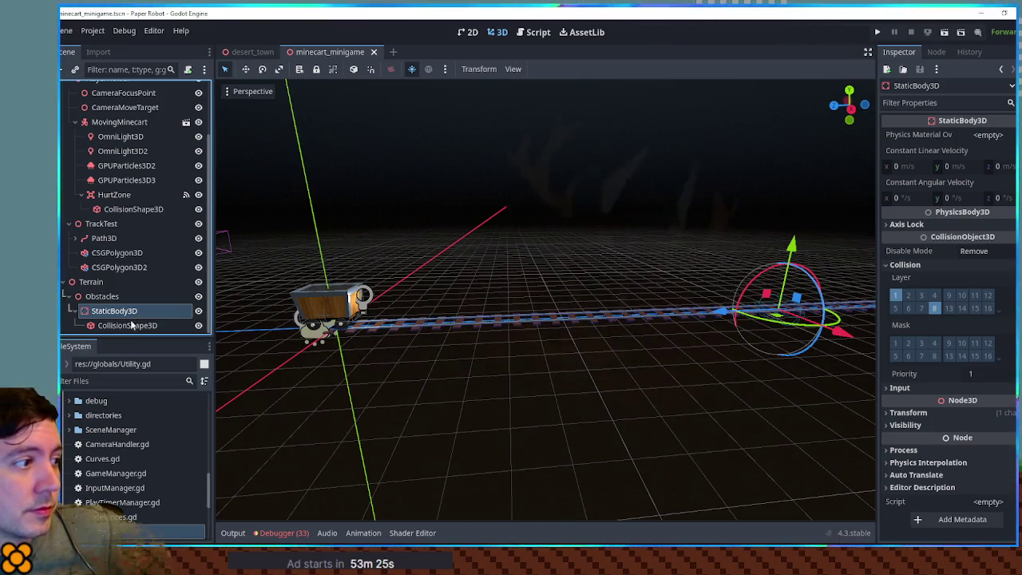
{"action": "left_click", "coordinate": [124, 210]}
{"action": "left_click", "coordinate": [120, 195]}
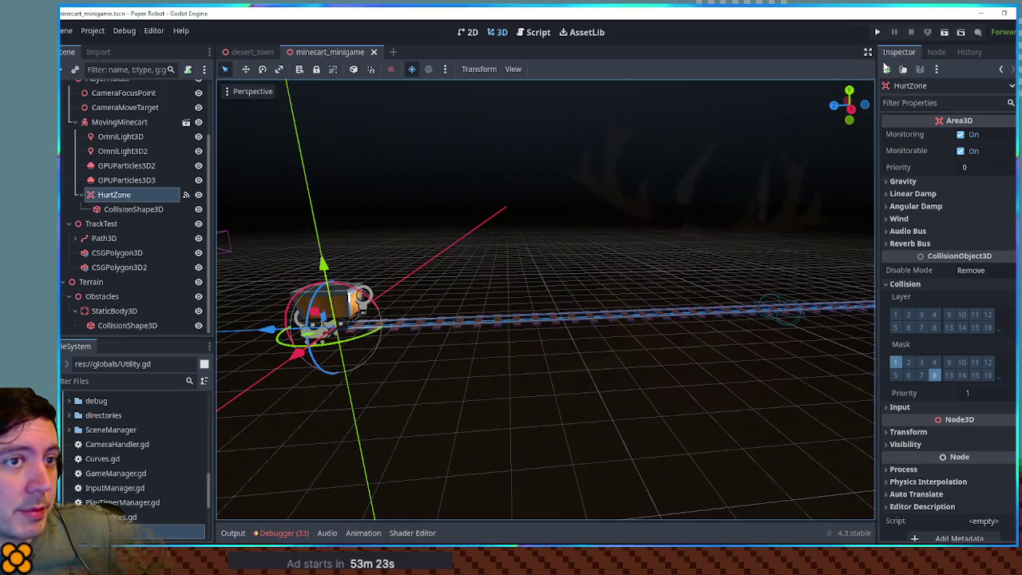
Step: Connect HurtZone's body_shape_entered signal to the track handler script, save, and run the scene
{"action": "left_click", "coordinate": [942, 55]}
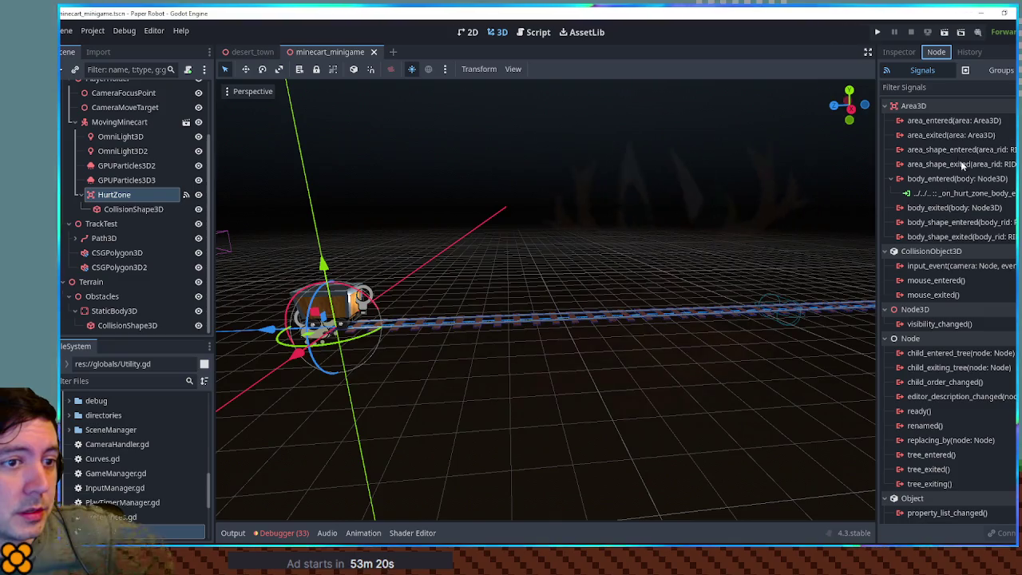
{"action": "mouse_move", "coordinate": [960, 185]}
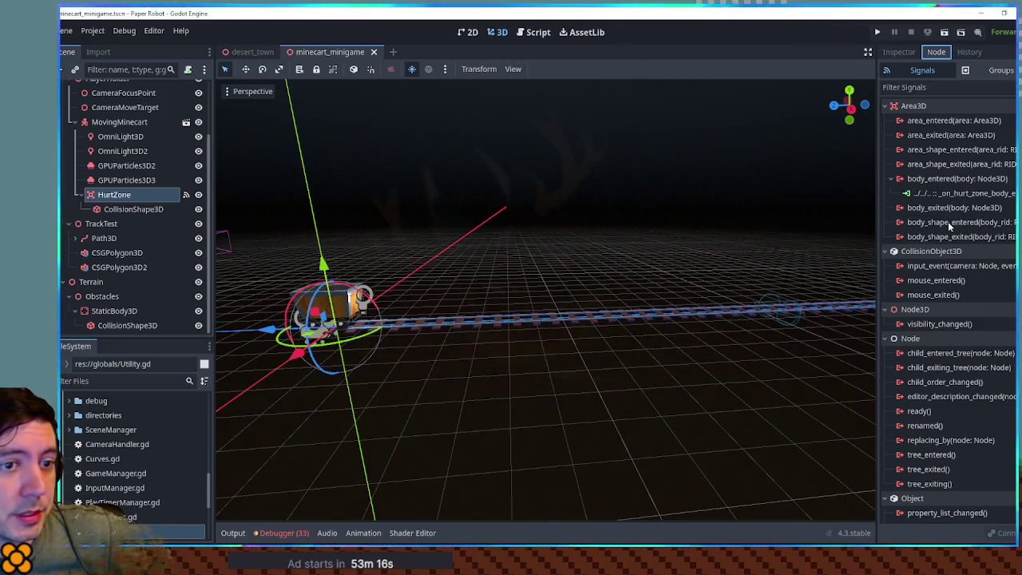
{"action": "double_click", "coordinate": [948, 223]}
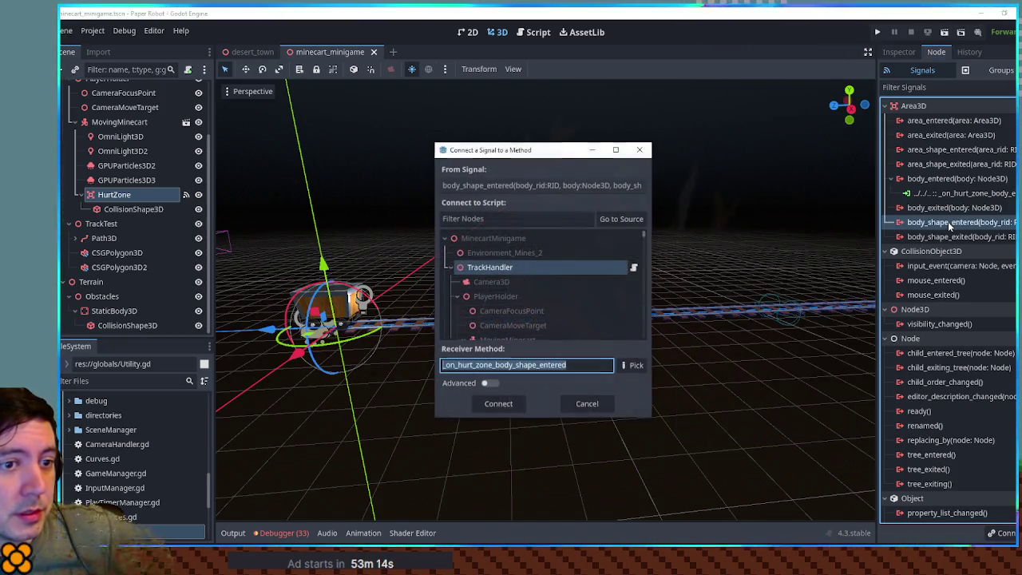
{"action": "left_click", "coordinate": [497, 405]}
{"action": "key", "text": "ctrl+s"}
{"action": "key", "text": "F6"}
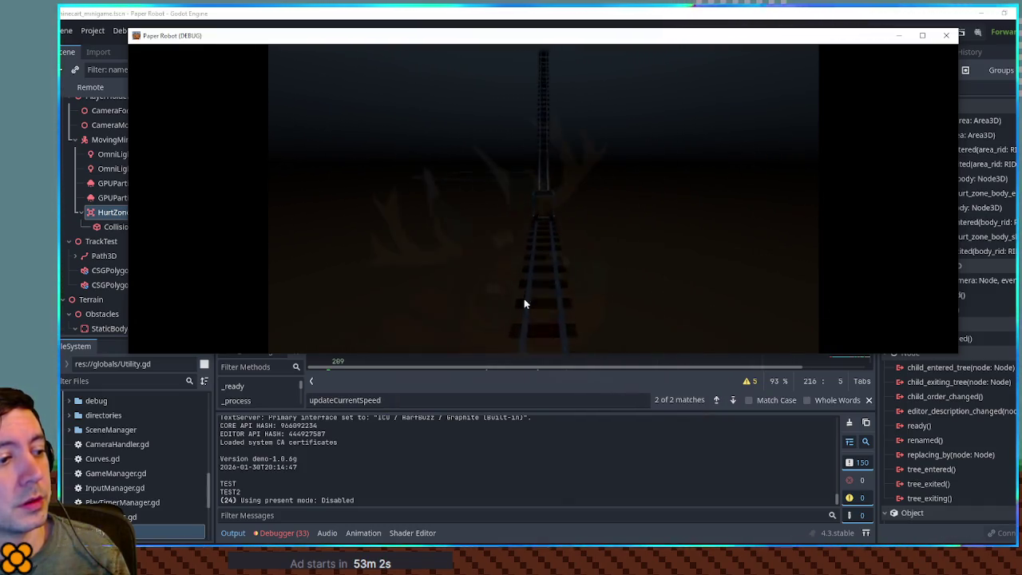
Step: Close the test game and check the Output log
{"action": "left_click", "coordinate": [946, 36]}
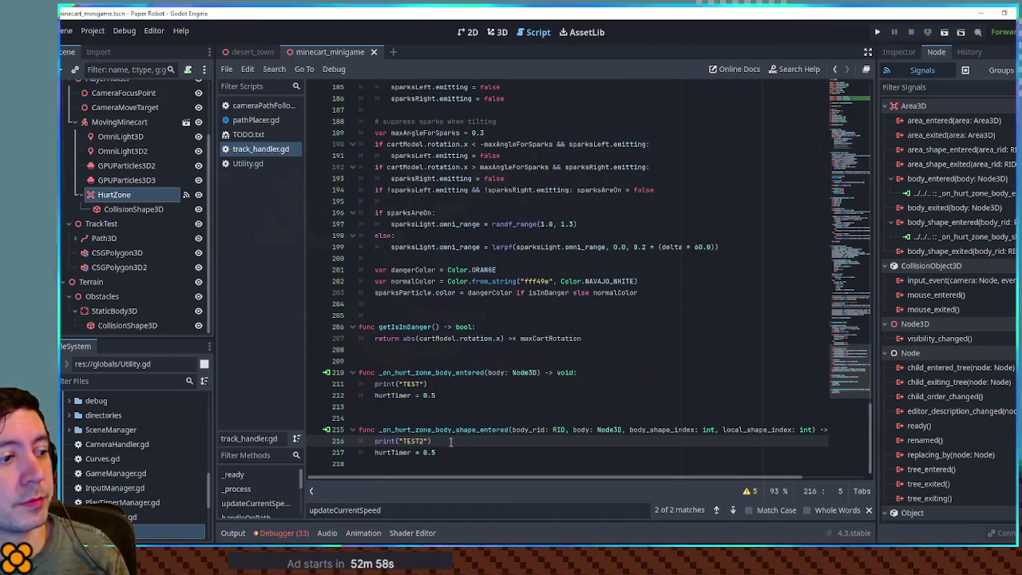
{"action": "left_click", "coordinate": [233, 533]}
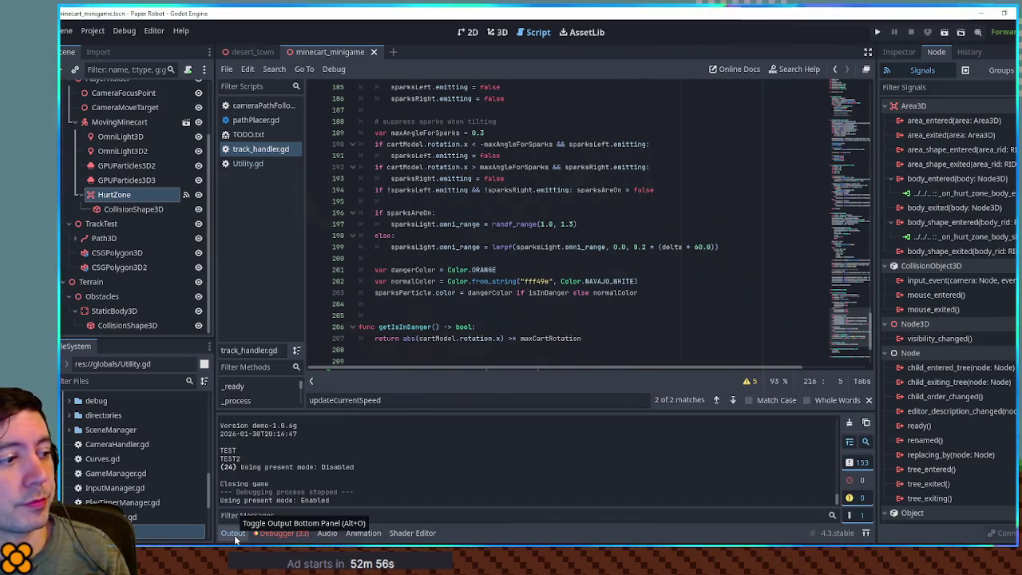
{"action": "left_click", "coordinate": [233, 534]}
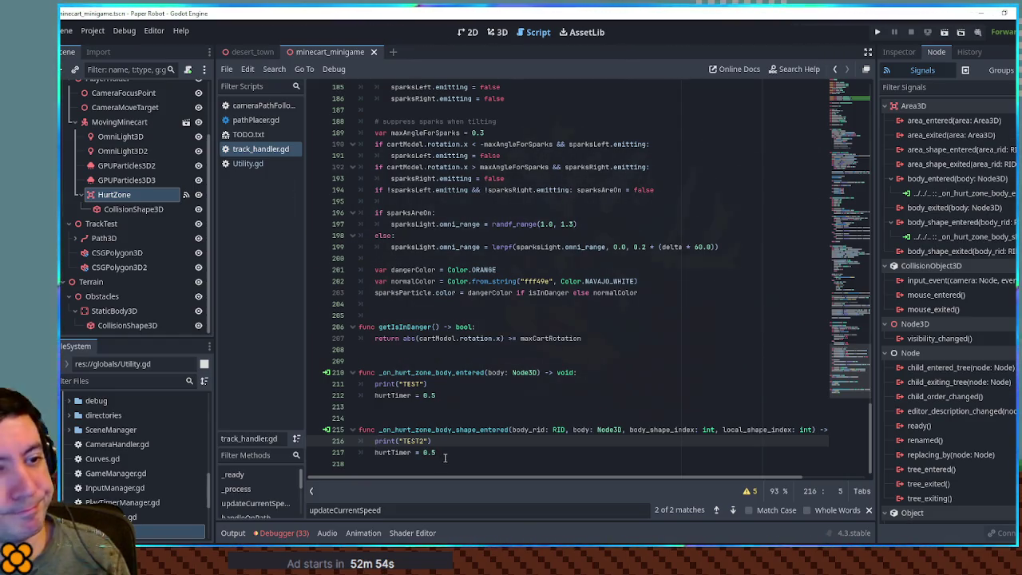
Step: Disconnect HurtZone's body_shape_entered signal and select its TEST2 handler lines
{"action": "right_click", "coordinate": [965, 237]}
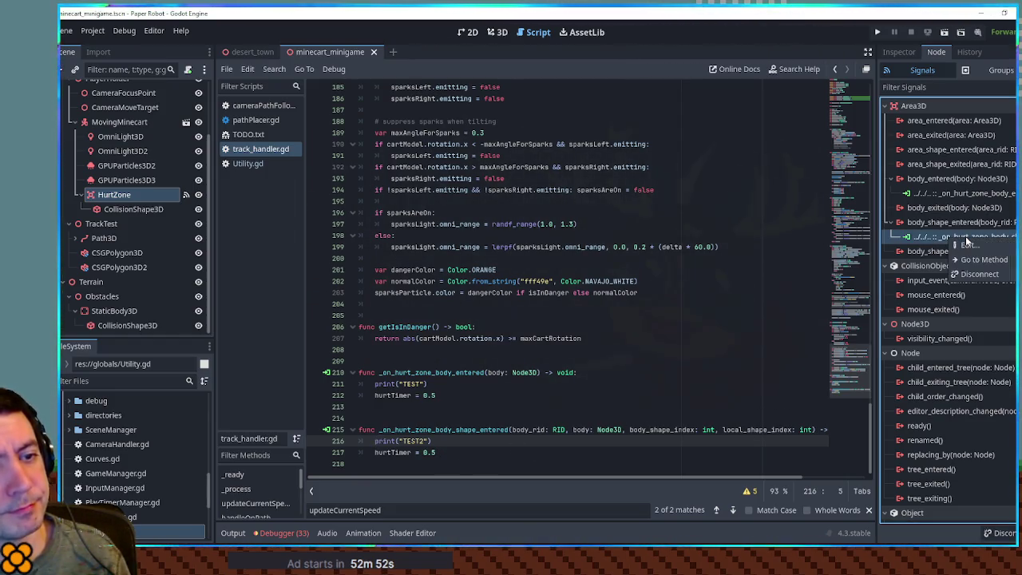
{"action": "left_click", "coordinate": [979, 275]}
{"action": "left_click_drag", "start_coordinate": [469, 453], "coordinate": [469, 413]}
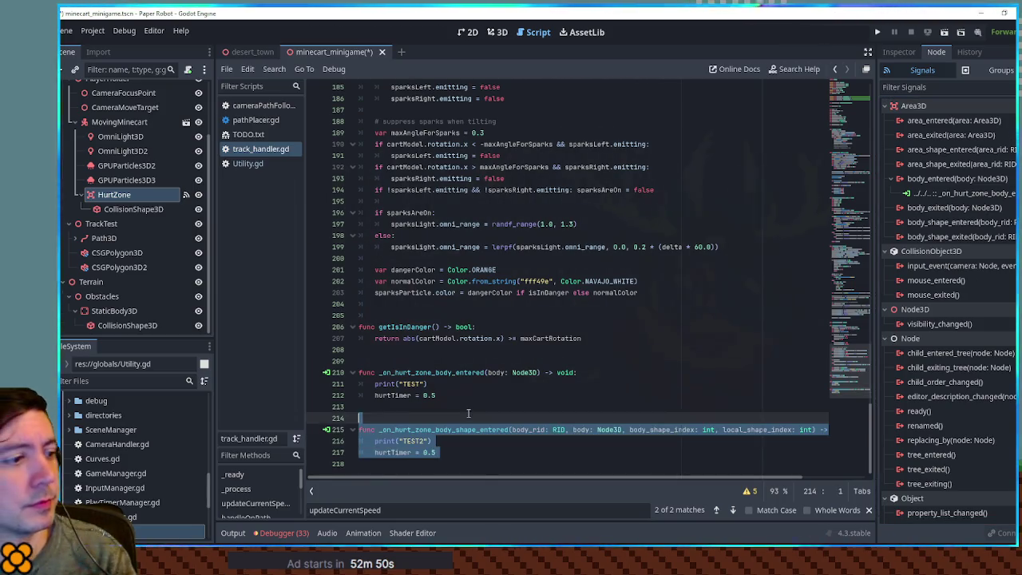
Step: Delete the TEST2 handler, save the script, and change HurtZone's type to CharacterBody3D
{"action": "key", "text": "BackSpace"}
{"action": "key", "text": "ctrl+s"}
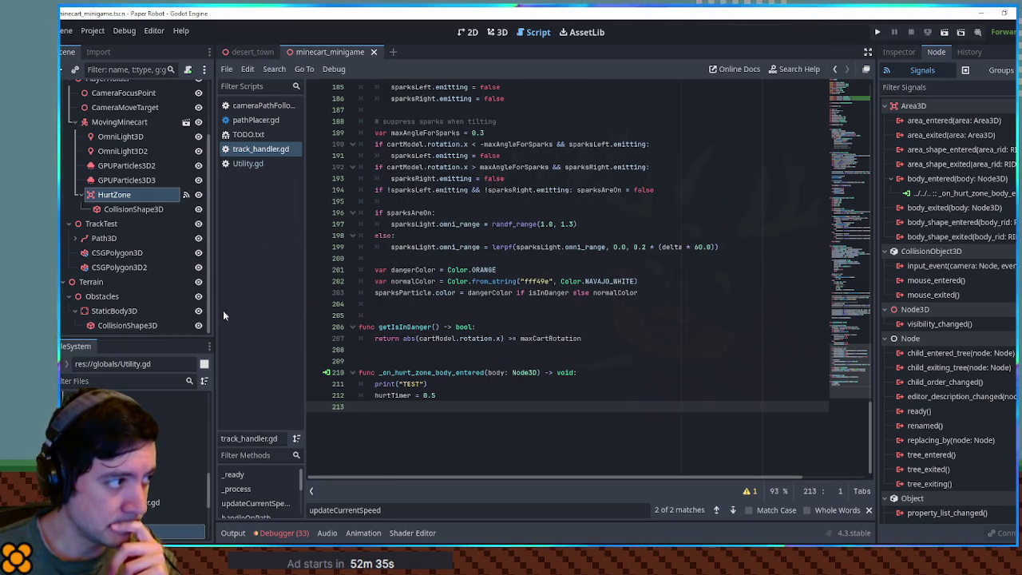
{"action": "right_click", "coordinate": [141, 197]}
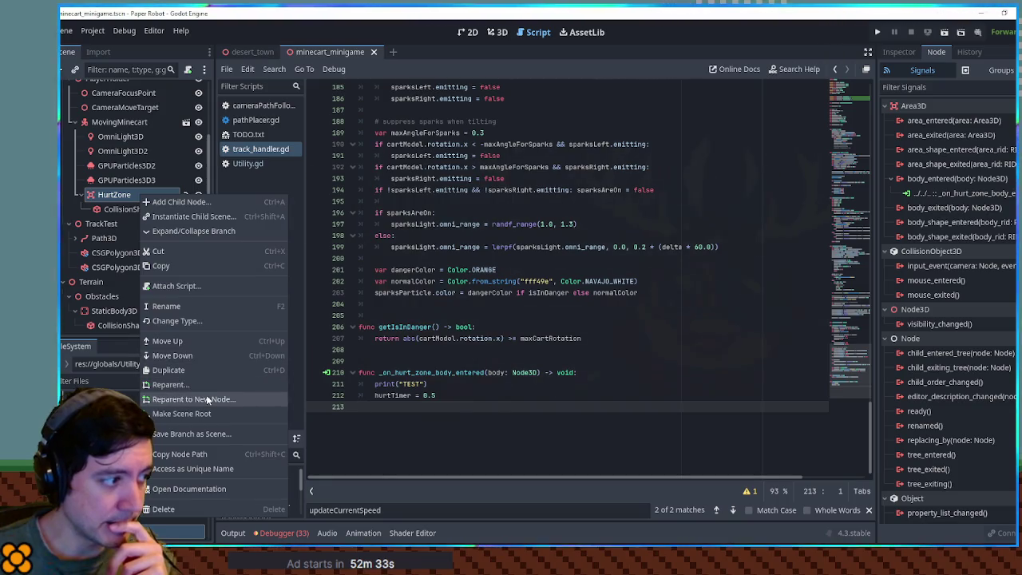
{"action": "left_click", "coordinate": [202, 320]}
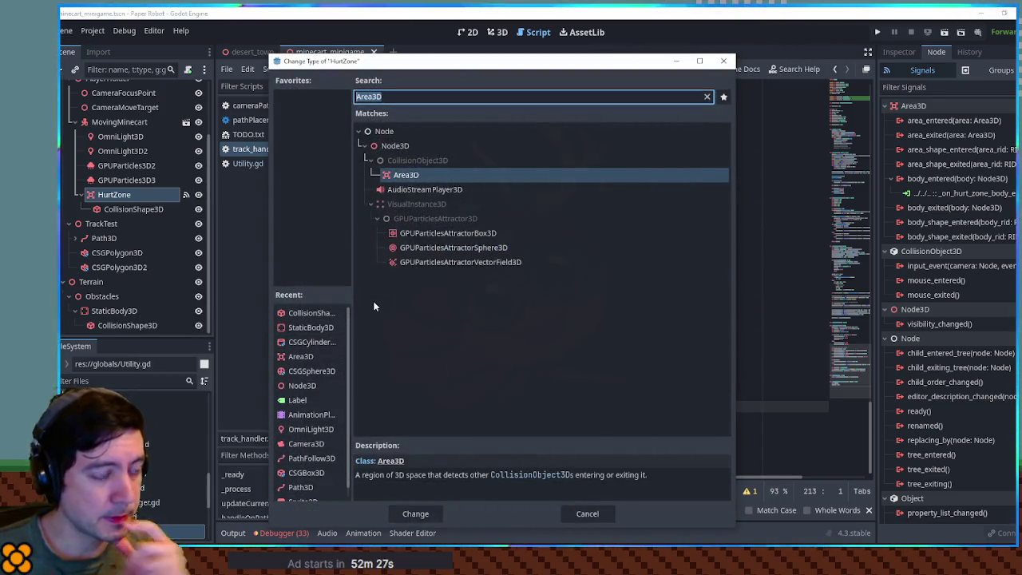
{"action": "type", "text": "charac"}
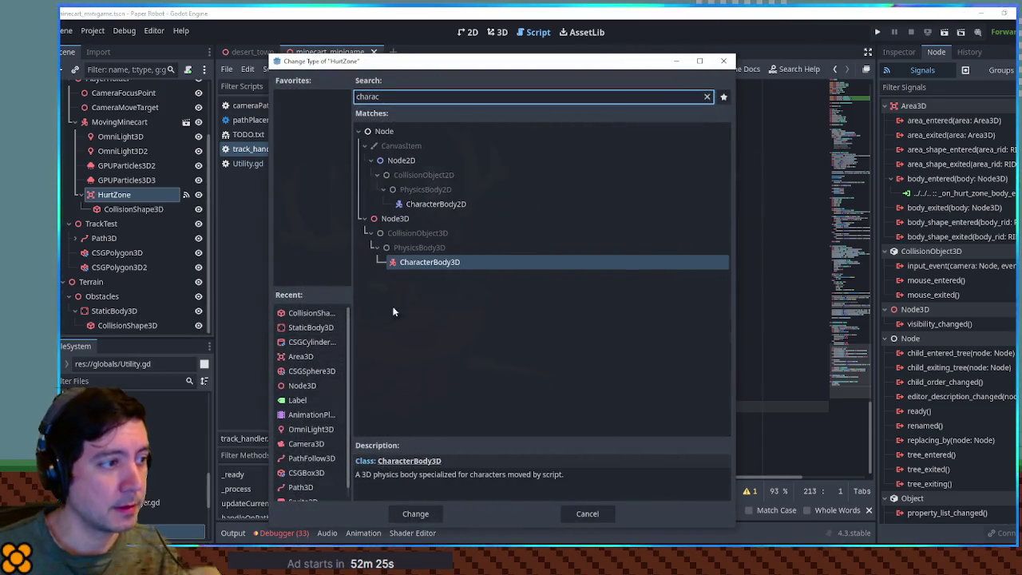
{"action": "double_click", "coordinate": [459, 264]}
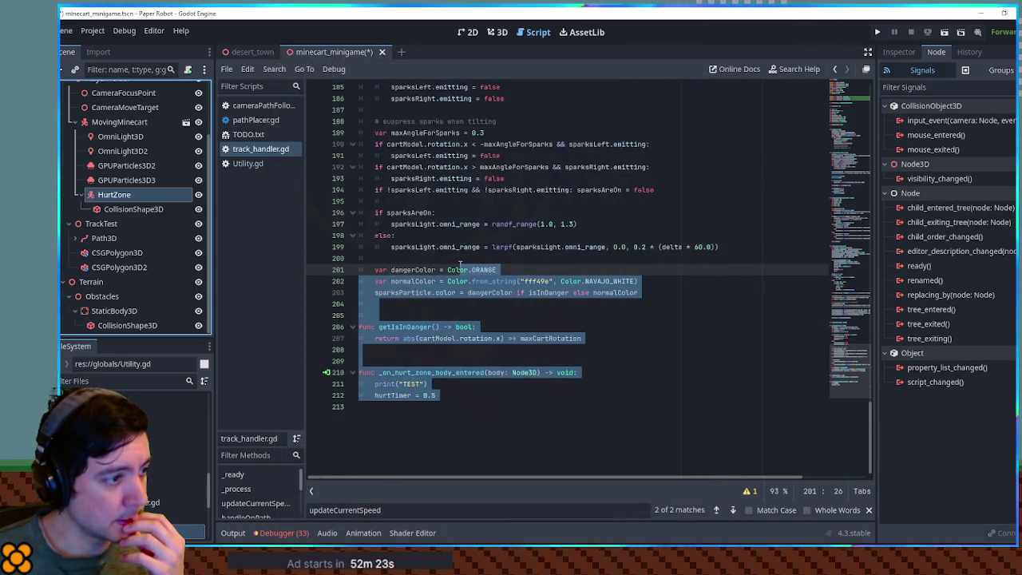
{"action": "left_click", "coordinate": [533, 395]}
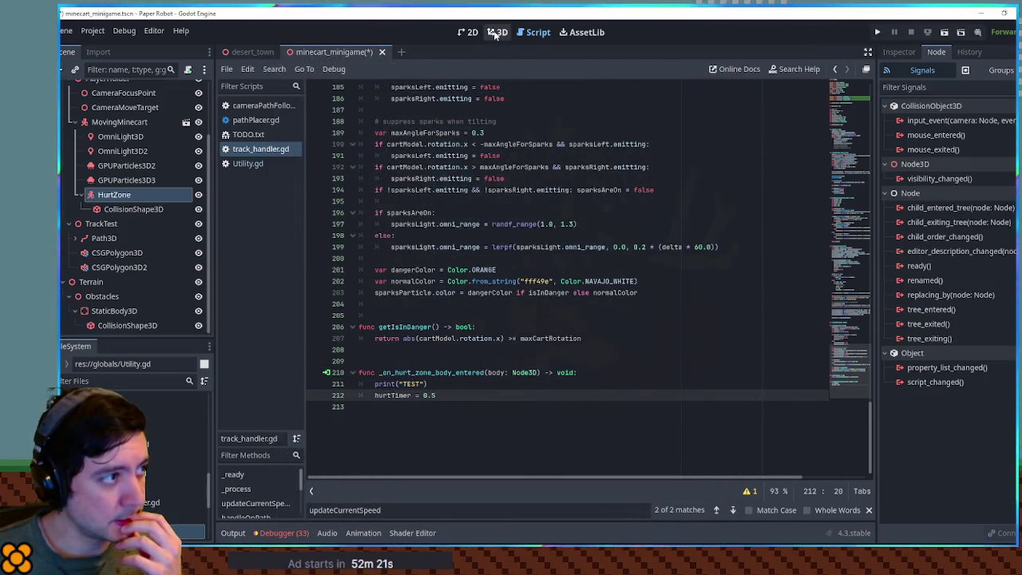
Step: In the 3D view, check that HurtZone's body_entered signal is still connected to _on_hurt_zone_body_entered
{"action": "left_click", "coordinate": [495, 35]}
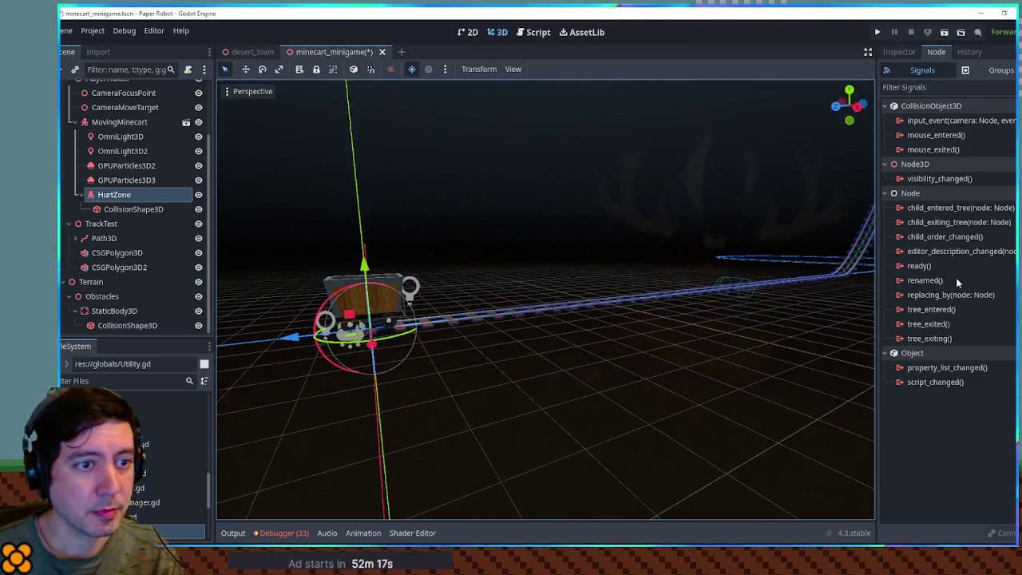
{"action": "left_click", "coordinate": [128, 207]}
{"action": "left_click", "coordinate": [116, 196]}
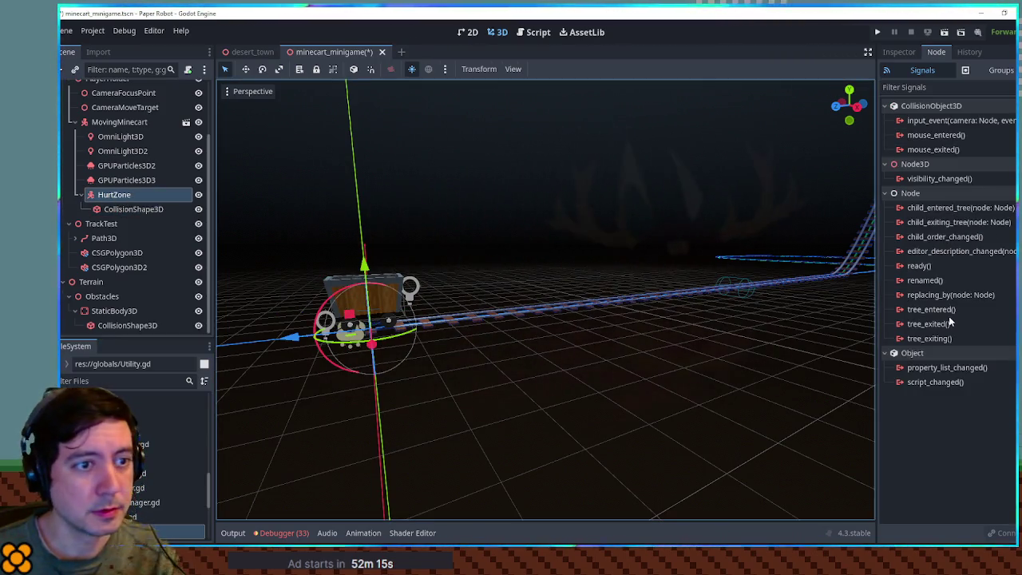
{"action": "left_click", "coordinate": [607, 315]}
{"action": "left_click", "coordinate": [116, 194]}
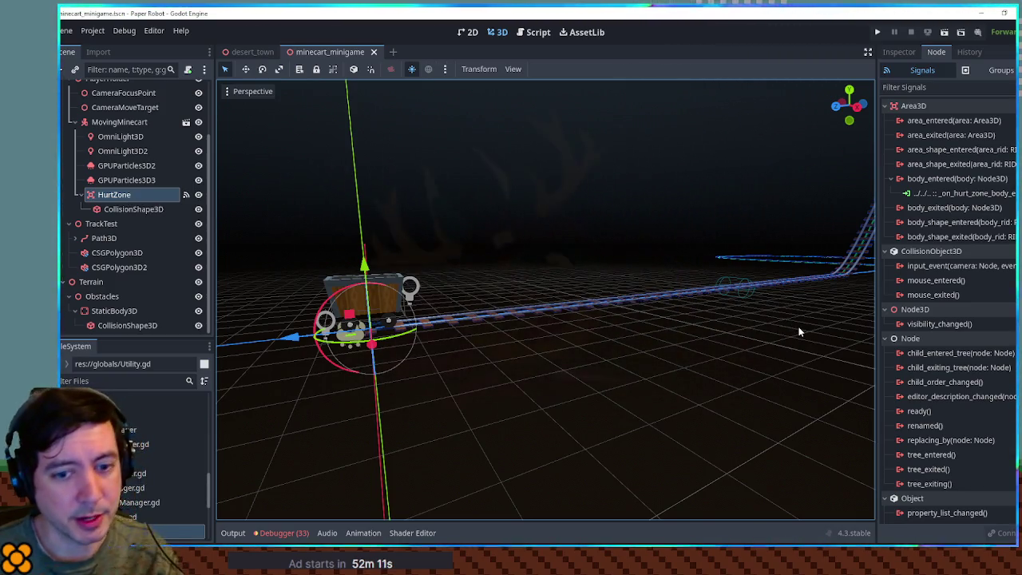
{"action": "left_click", "coordinate": [938, 178]}
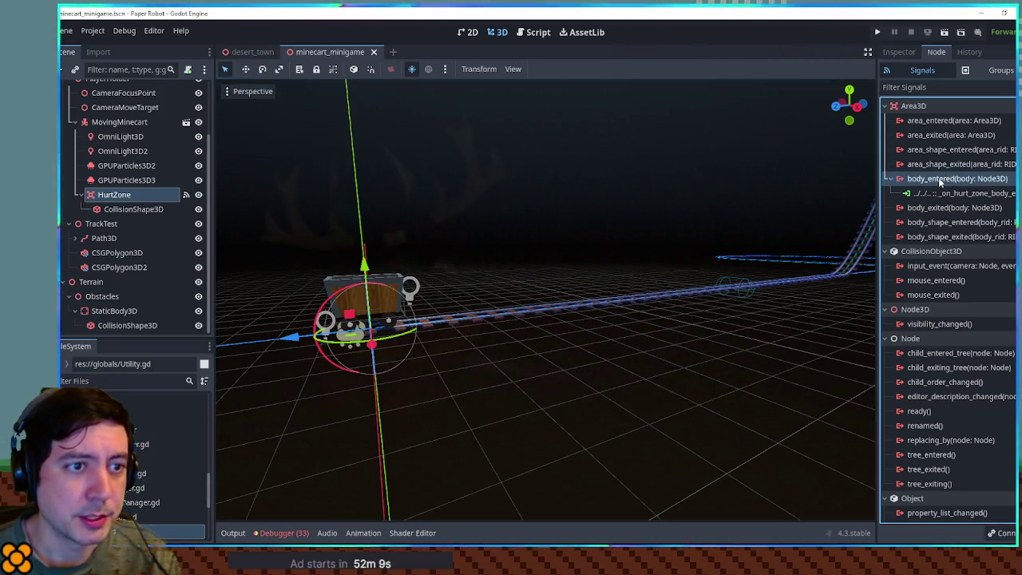
Step: Re-centre the view on the minecart and filter the FileSystem for 'players'
{"action": "mouse_move", "coordinate": [725, 231]}
{"action": "left_mouse_down"}
{"action": "mouse_move", "coordinate": [632, 240]}
{"action": "mouse_move", "coordinate": [507, 230]}
{"action": "mouse_move", "coordinate": [564, 250]}
{"action": "mouse_move", "coordinate": [714, 250]}
{"action": "mouse_move", "coordinate": [765, 233]}
{"action": "left_mouse_up"}
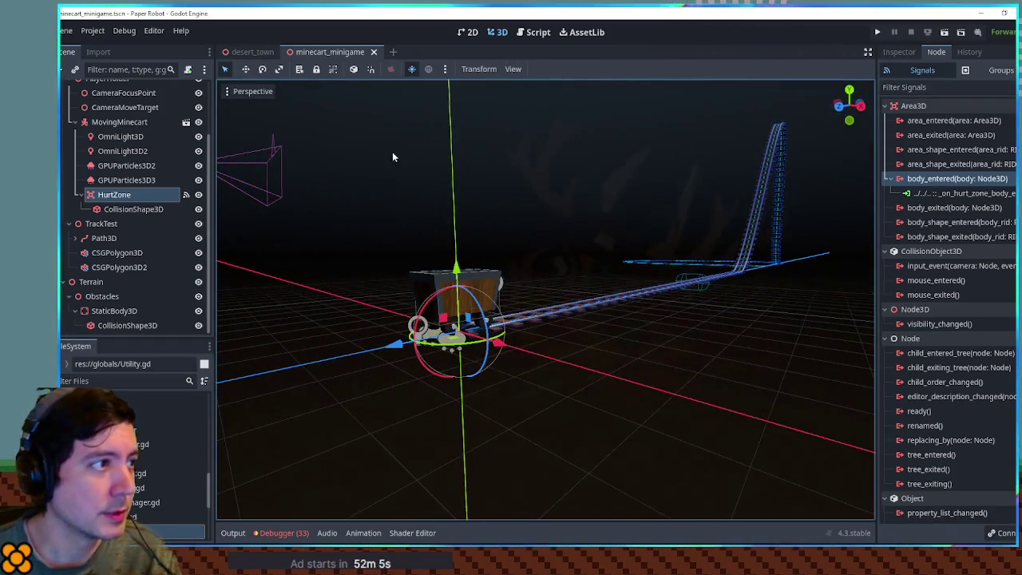
{"action": "left_click", "coordinate": [103, 382]}
{"action": "type", "text": "player"}
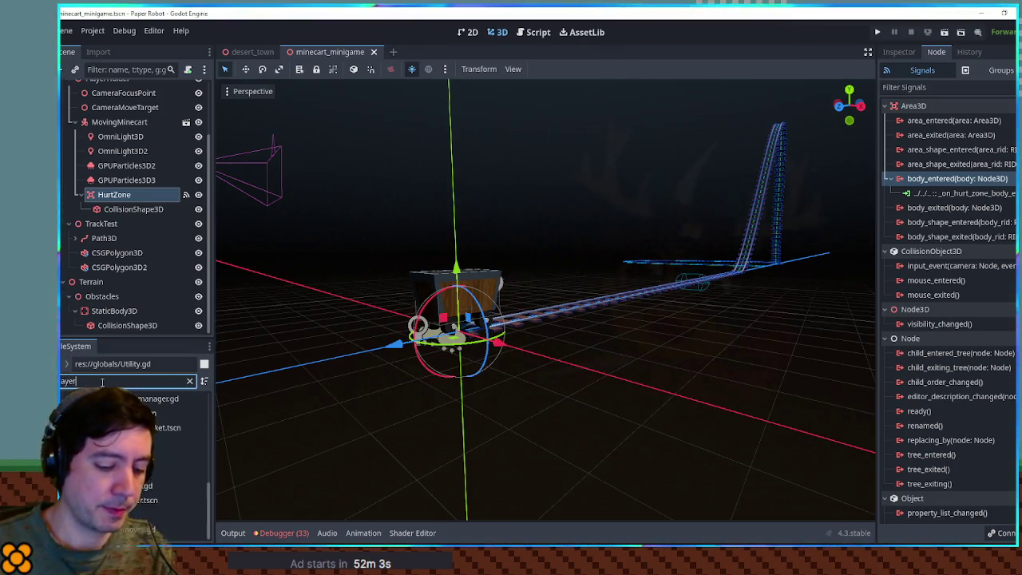
{"action": "type", "text": "s"}
{"action": "double_click", "coordinate": [160, 457]}
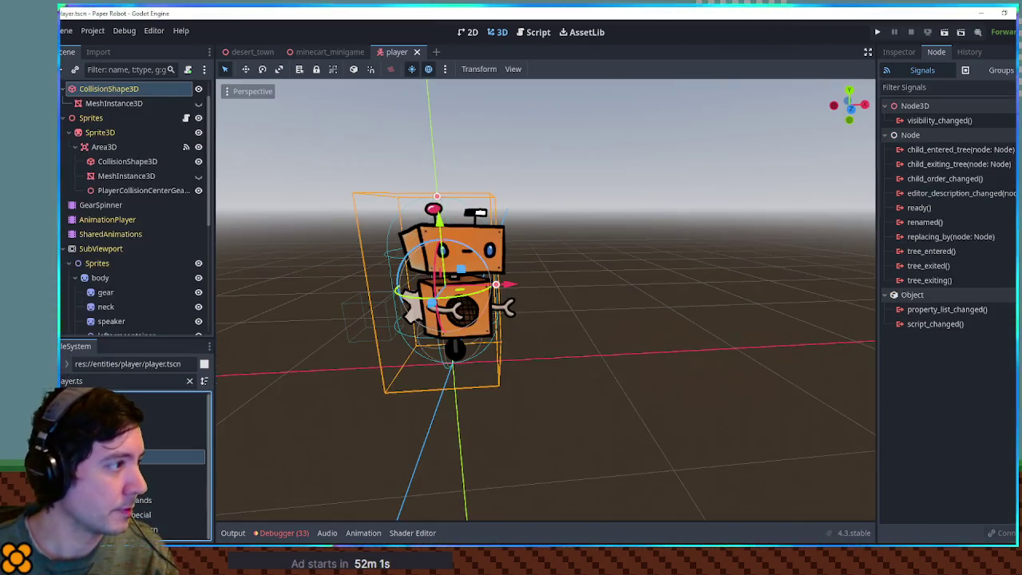
{"action": "left_click", "coordinate": [100, 147]}
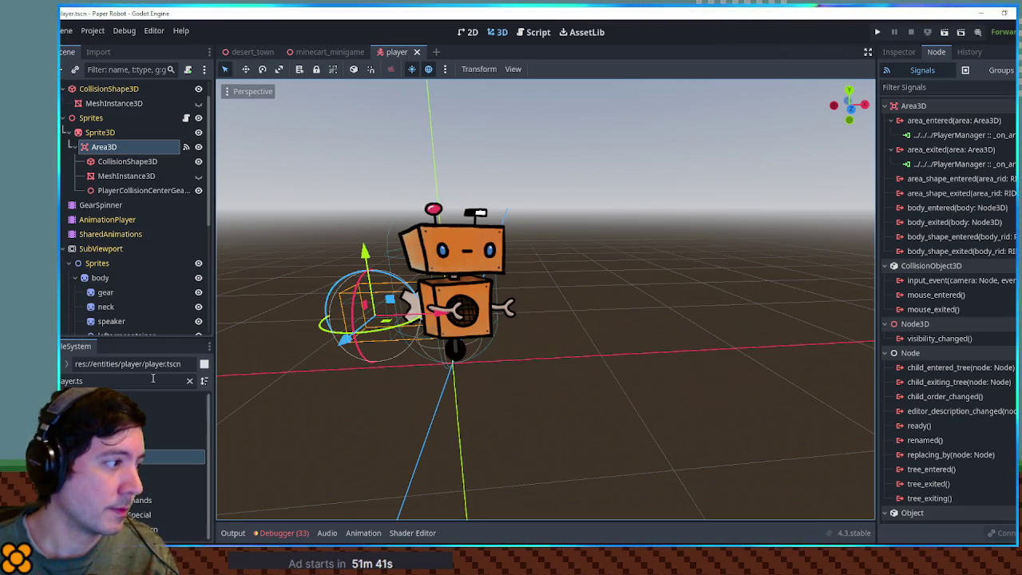
{"action": "scroll", "coordinate": [117, 194], "scroll_direction": "up", "scroll_amount": 1}
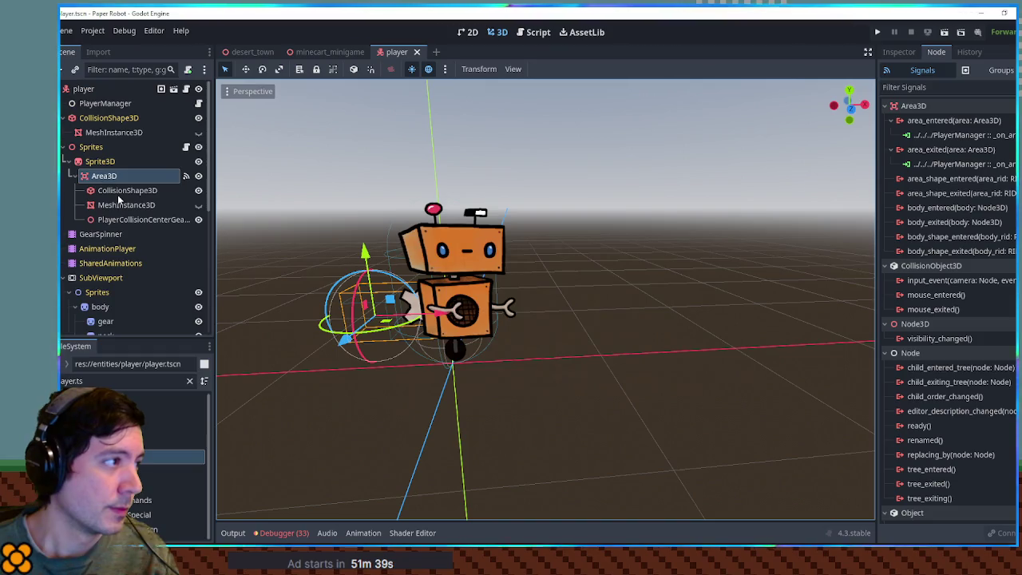
{"action": "scroll", "coordinate": [118, 194], "scroll_direction": "down", "scroll_amount": 5}
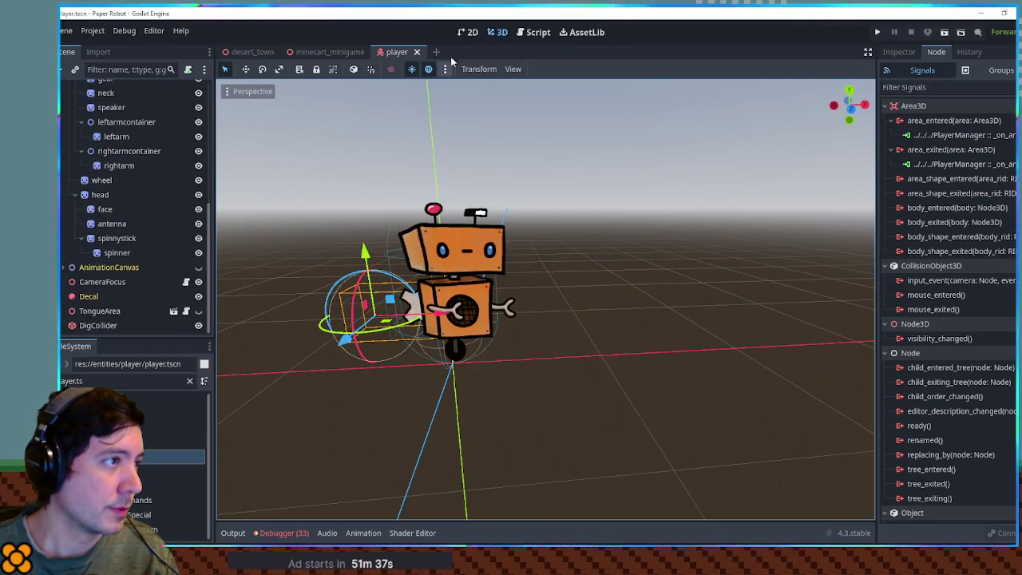
{"action": "middle_click", "coordinate": [385, 56]}
{"action": "left_click", "coordinate": [112, 380]}
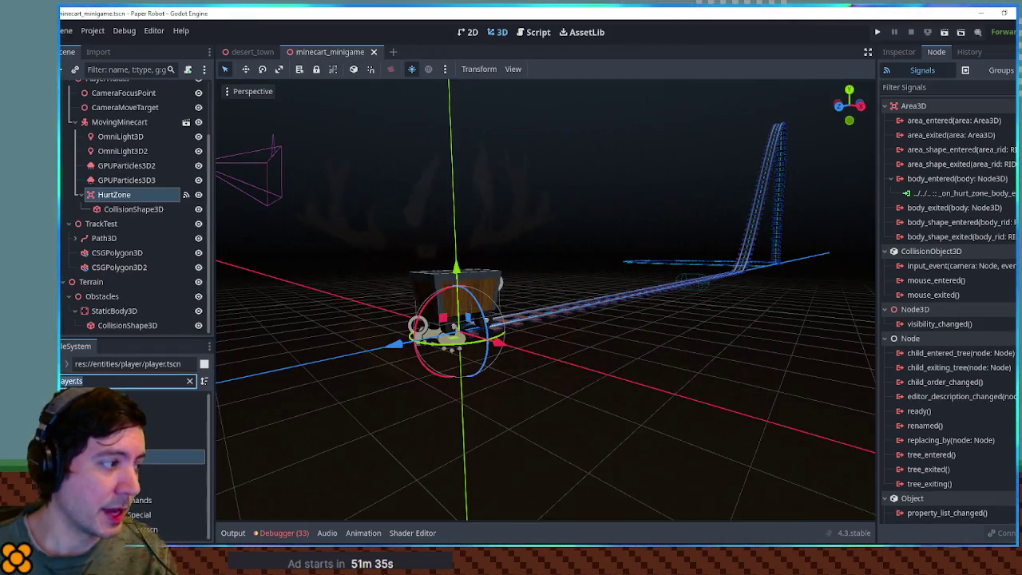
Step: Open the item_on_field scene and jump to the Area3D's body_entered handler script
{"action": "type", "text": "em on fie"}
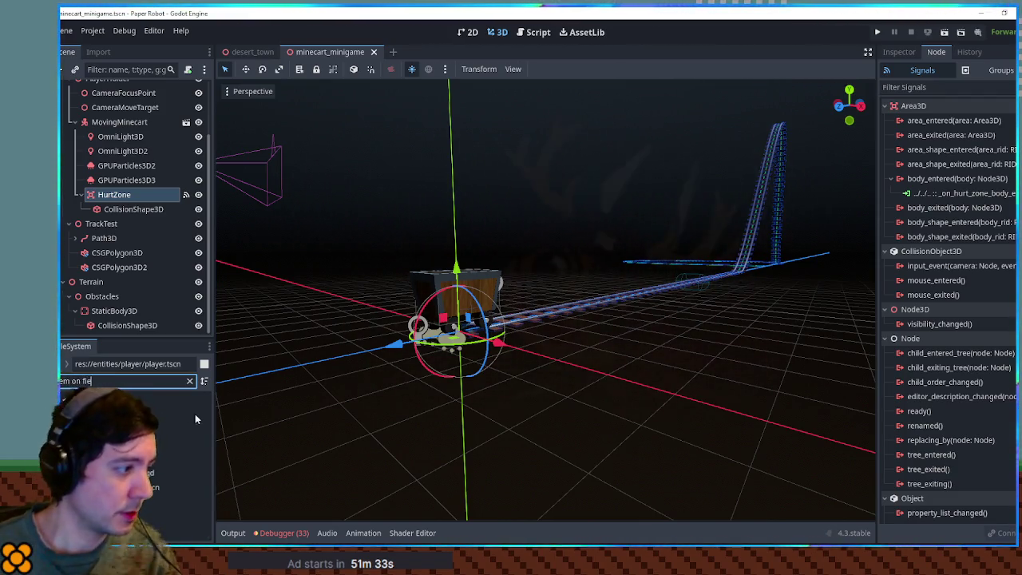
{"action": "double_click", "coordinate": [148, 487]}
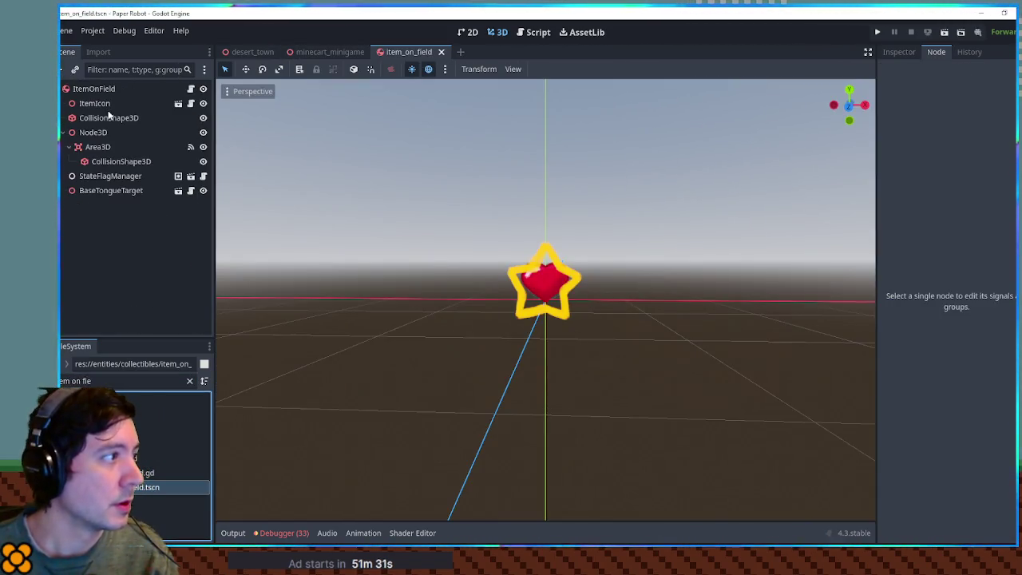
{"action": "left_click", "coordinate": [99, 91]}
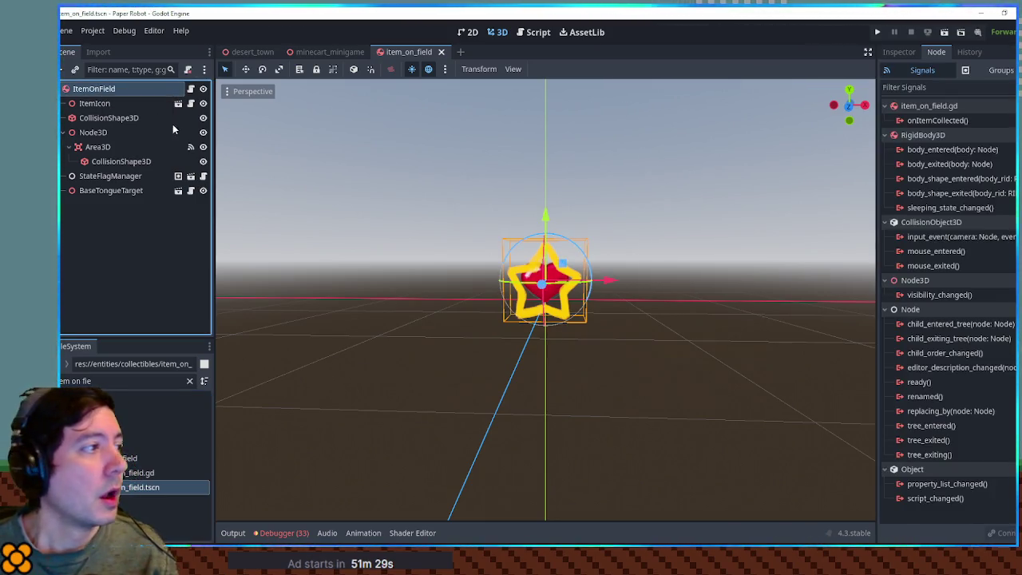
{"action": "left_click", "coordinate": [98, 149]}
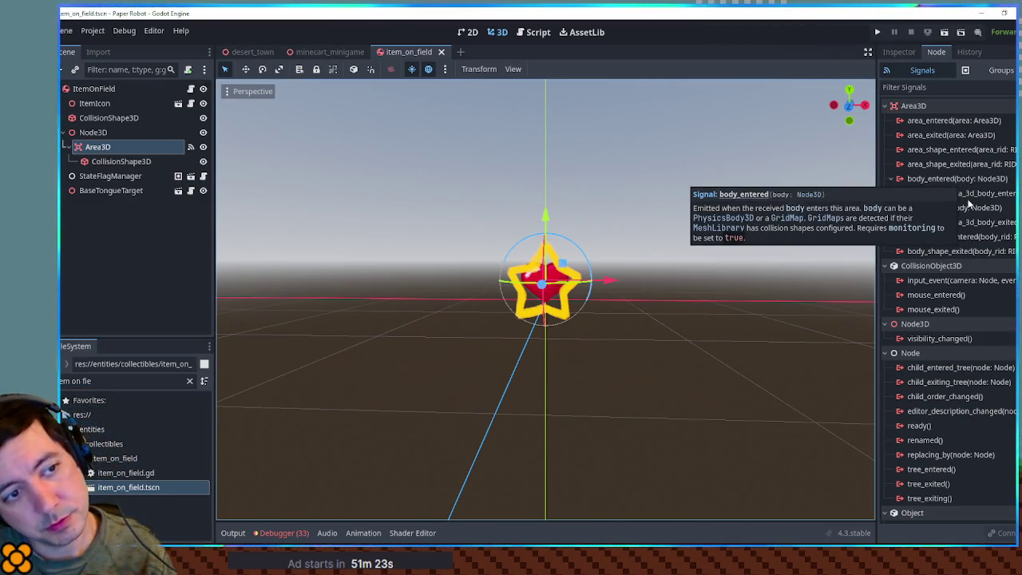
{"action": "double_click", "coordinate": [972, 195]}
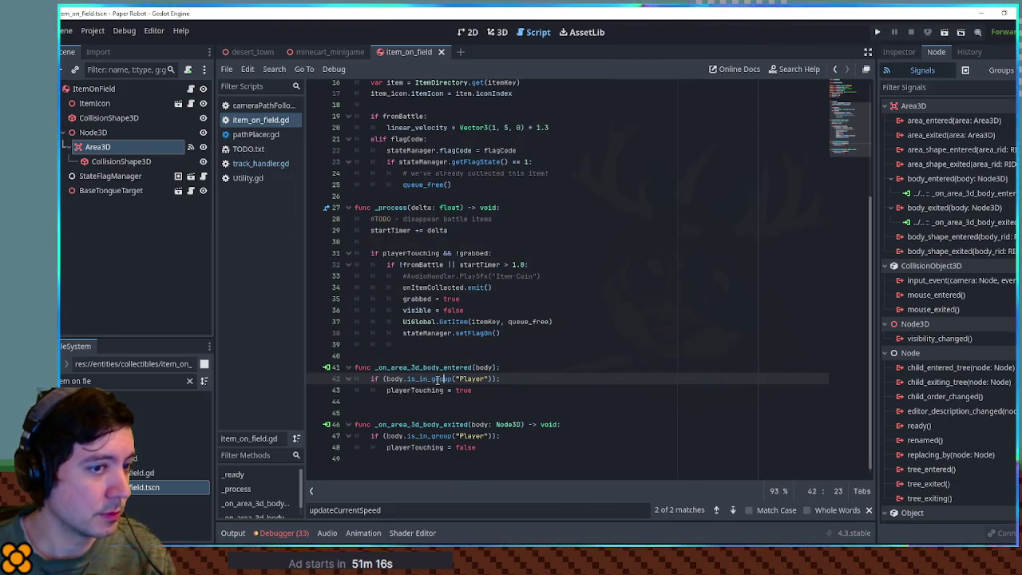
Step: Inspect the Area3D's collision layer and mask, then close the item_on_field scene tab
{"action": "left_click", "coordinate": [903, 52]}
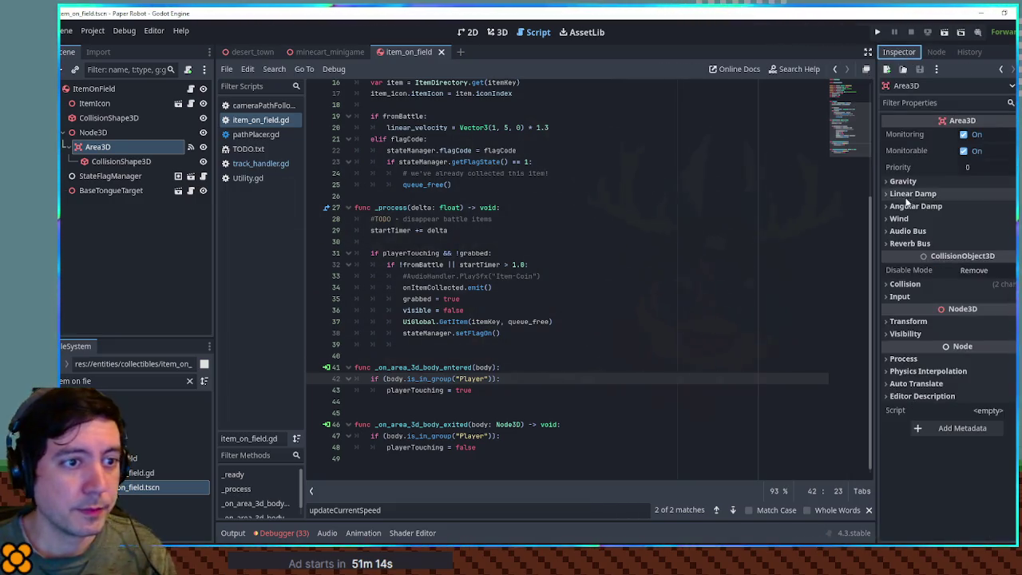
{"action": "left_click", "coordinate": [910, 284]}
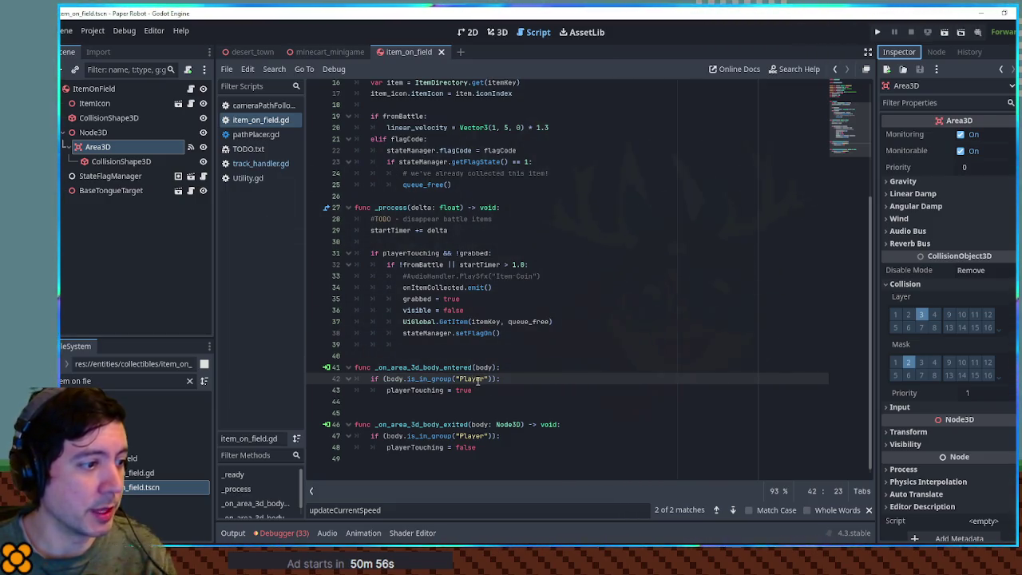
{"action": "middle_click", "coordinate": [397, 60]}
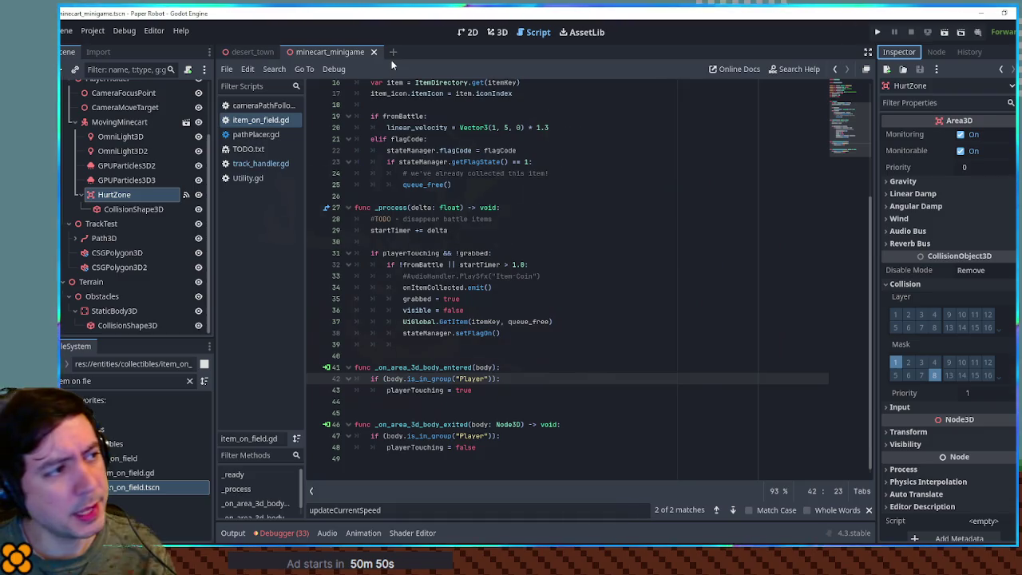
Step: Add a MeshInstance3D with a CapsuleMesh to the track obstacle and save the scene
{"action": "left_click", "coordinate": [249, 166]}
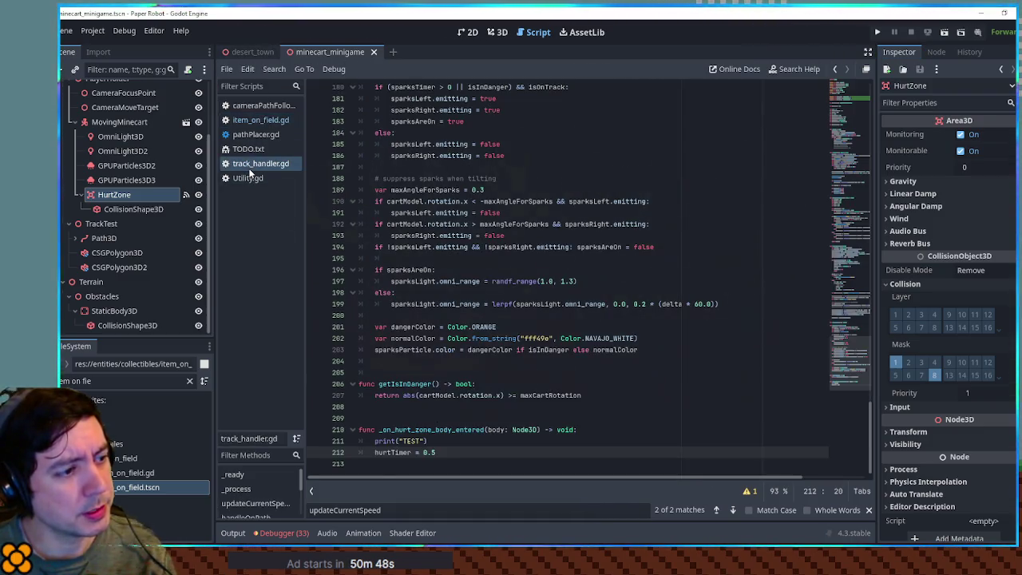
{"action": "left_click", "coordinate": [492, 38]}
{"action": "left_click_drag", "start_coordinate": [757, 283], "coordinate": [590, 294]}
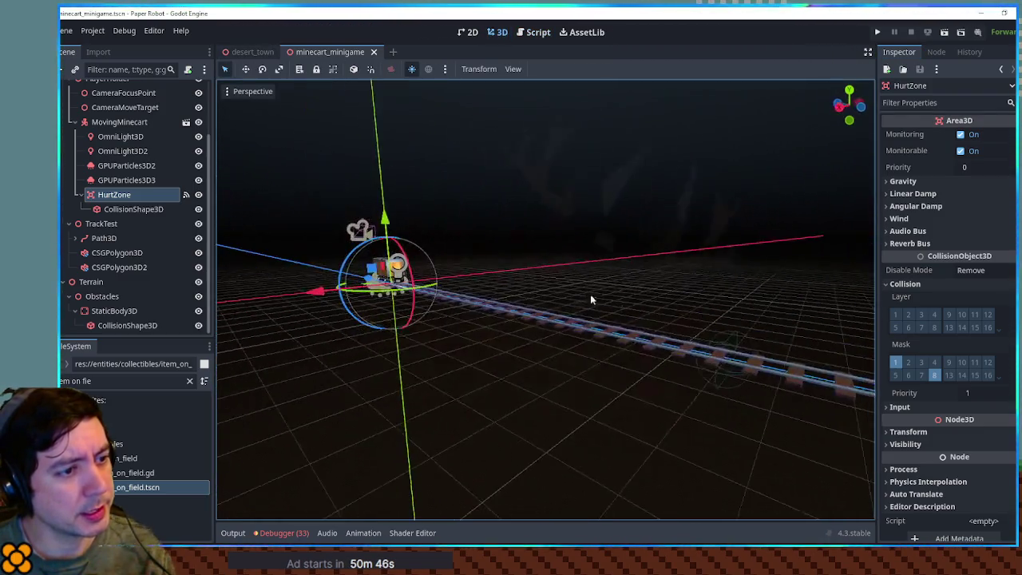
{"action": "left_click", "coordinate": [743, 335]}
{"action": "key", "text": "ctrl+a"}
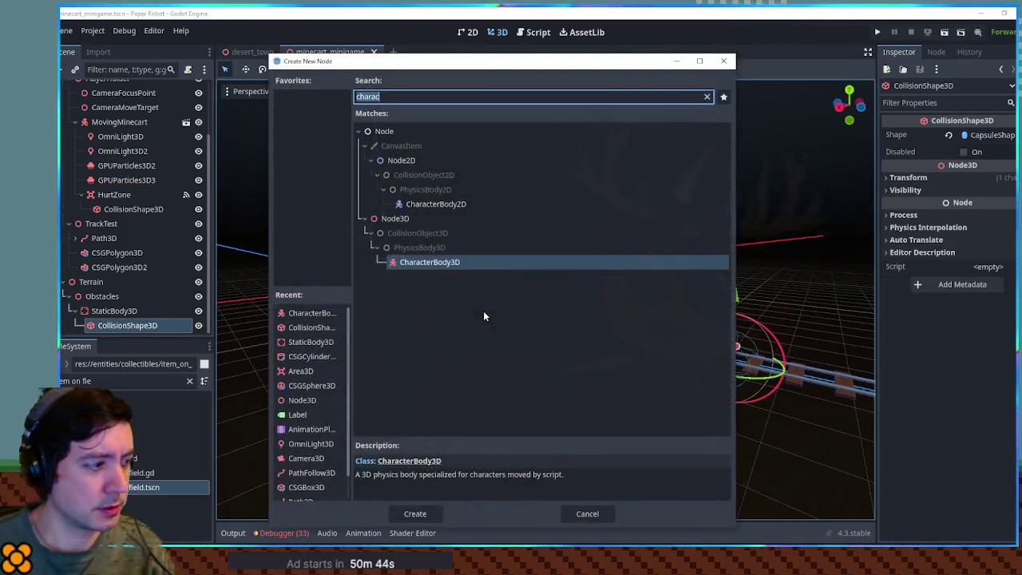
{"action": "type", "text": "meshinst"}
{"action": "key", "text": "Return"}
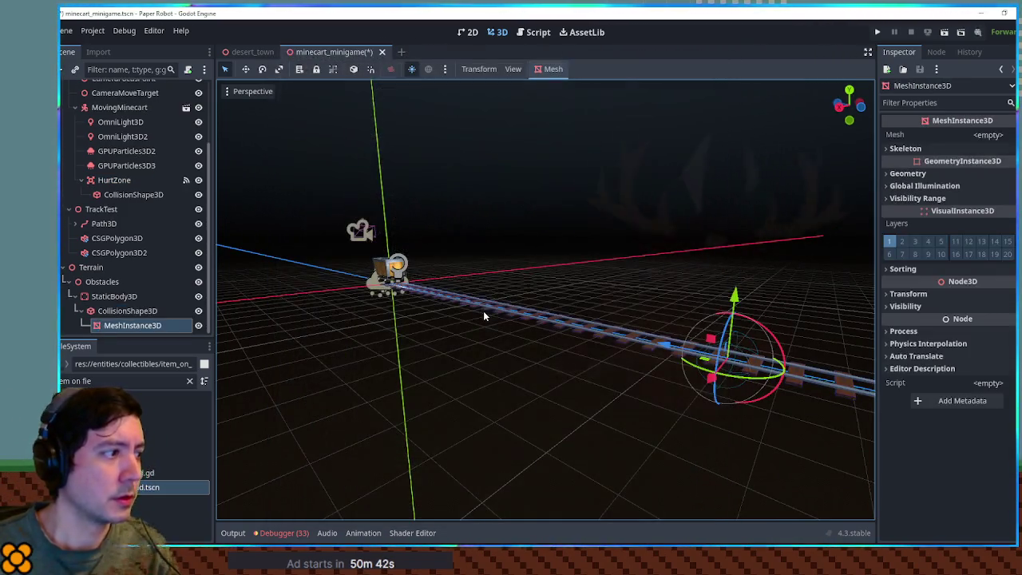
{"action": "left_click", "coordinate": [987, 135]}
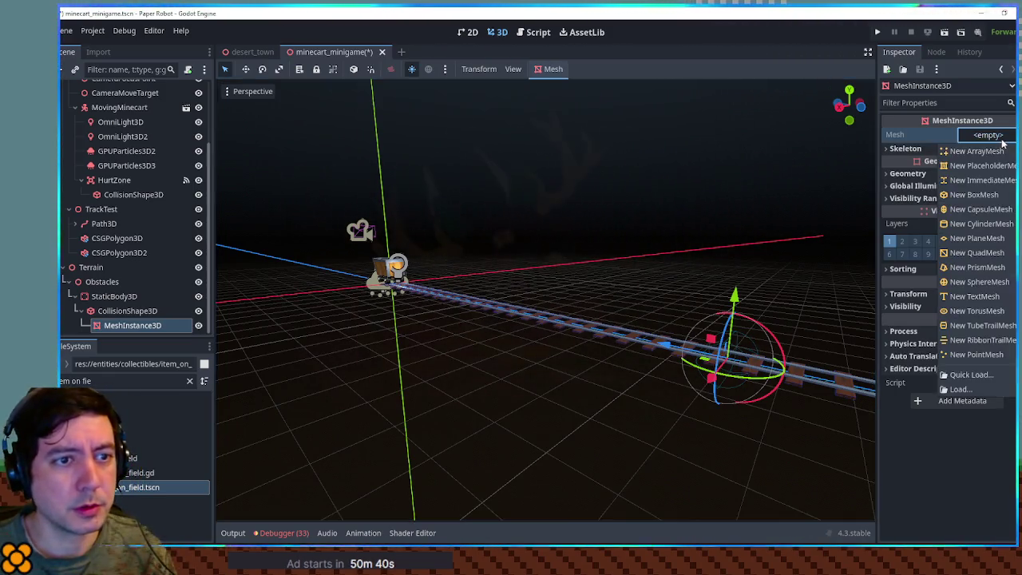
{"action": "left_click", "coordinate": [978, 199]}
{"action": "left_click_drag", "start_coordinate": [818, 235], "coordinate": [438, 370]}
{"action": "key", "text": "ctrl+s"}
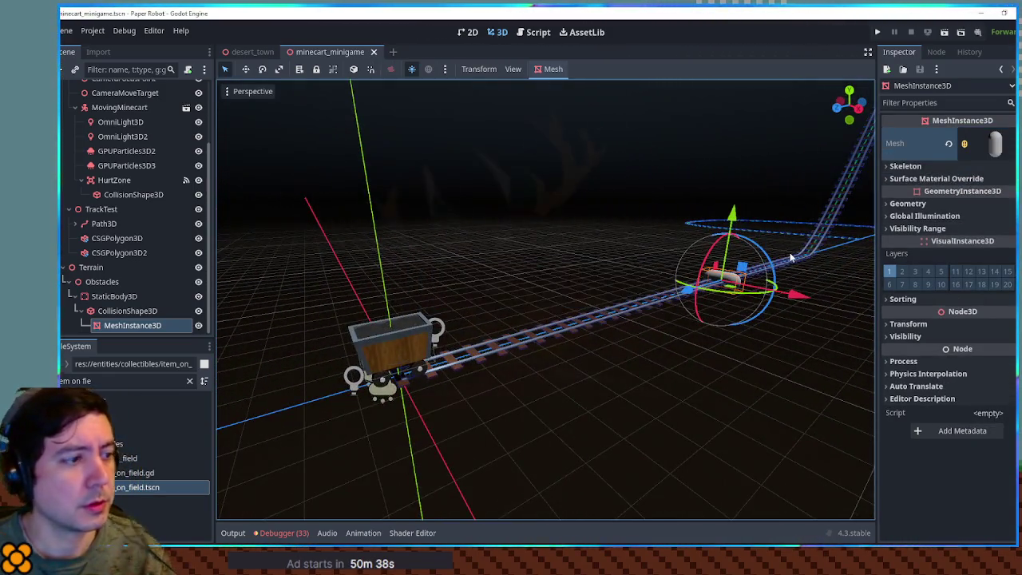
Step: Add a MeshInstance3D with a SphereMesh under HurtZone, save, and run the game
{"action": "left_click", "coordinate": [132, 194]}
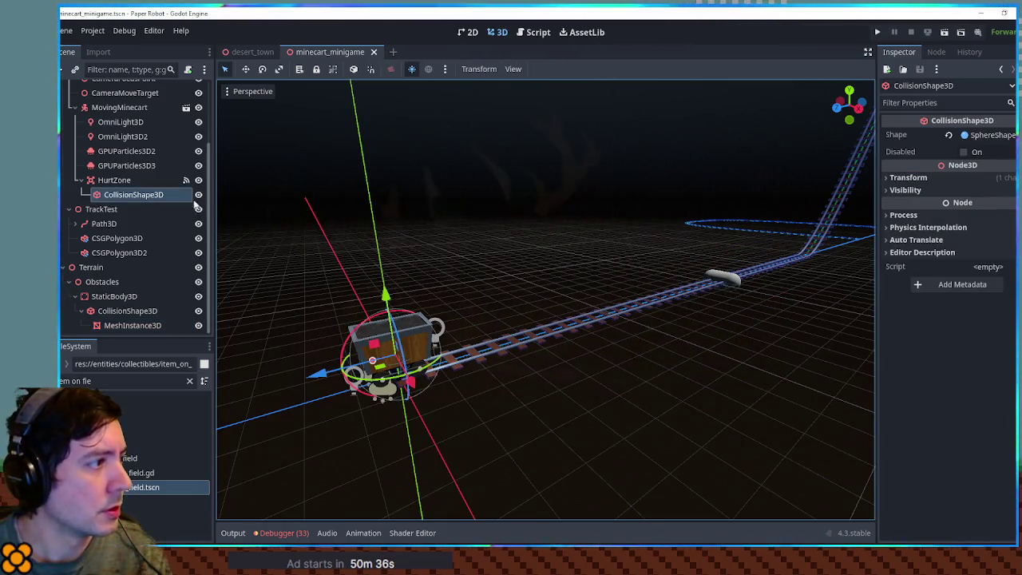
{"action": "left_click", "coordinate": [144, 180]}
{"action": "key", "text": "ctrl+a"}
{"action": "type", "text": "meshinst"}
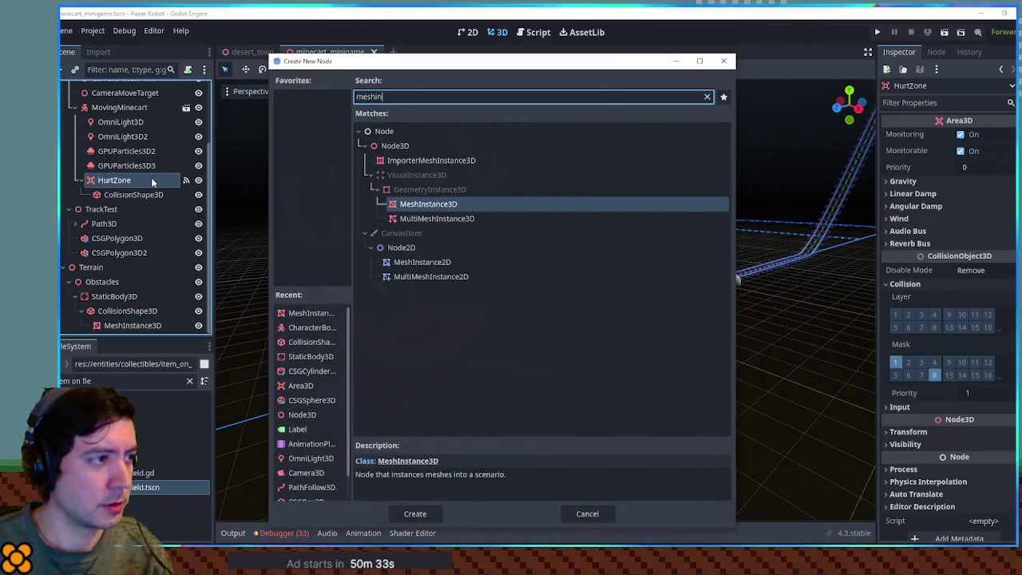
{"action": "key", "text": "Return"}
{"action": "left_click", "coordinate": [988, 135]}
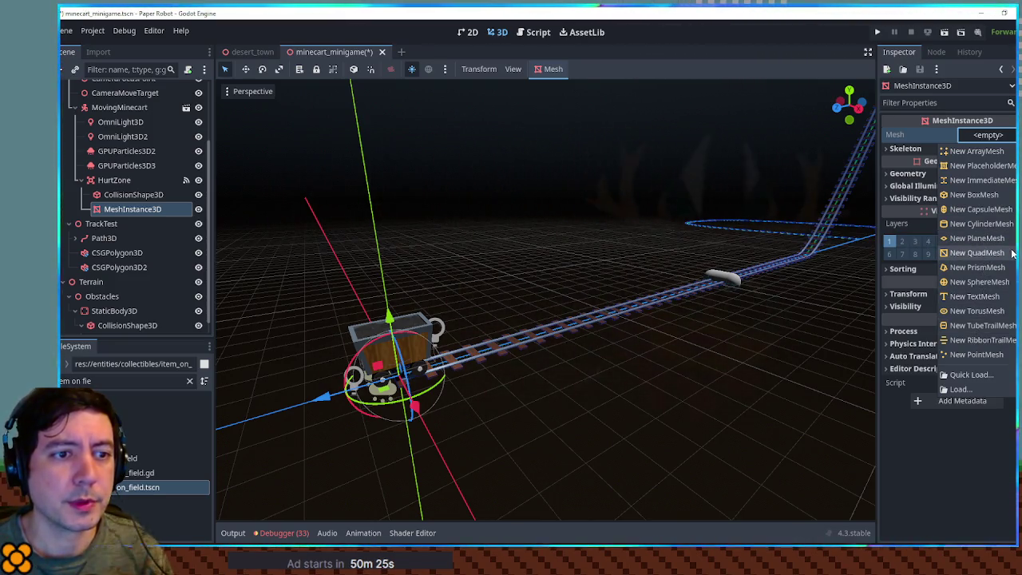
{"action": "left_click", "coordinate": [979, 282]}
{"action": "scroll", "coordinate": [551, 375], "scroll_direction": "up", "scroll_amount": 5}
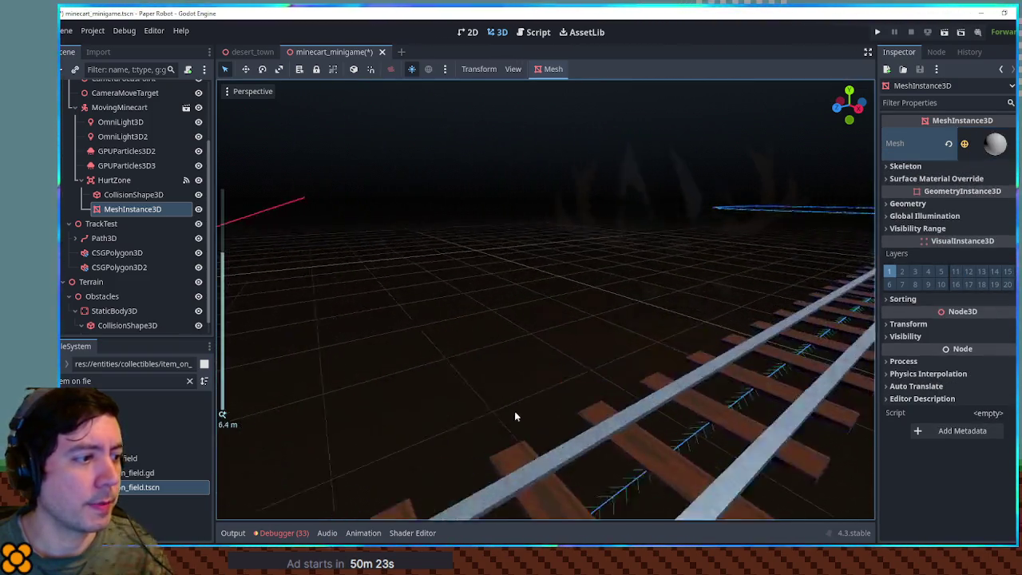
{"action": "key", "text": "f"}
{"action": "key", "text": "ctrl+s"}
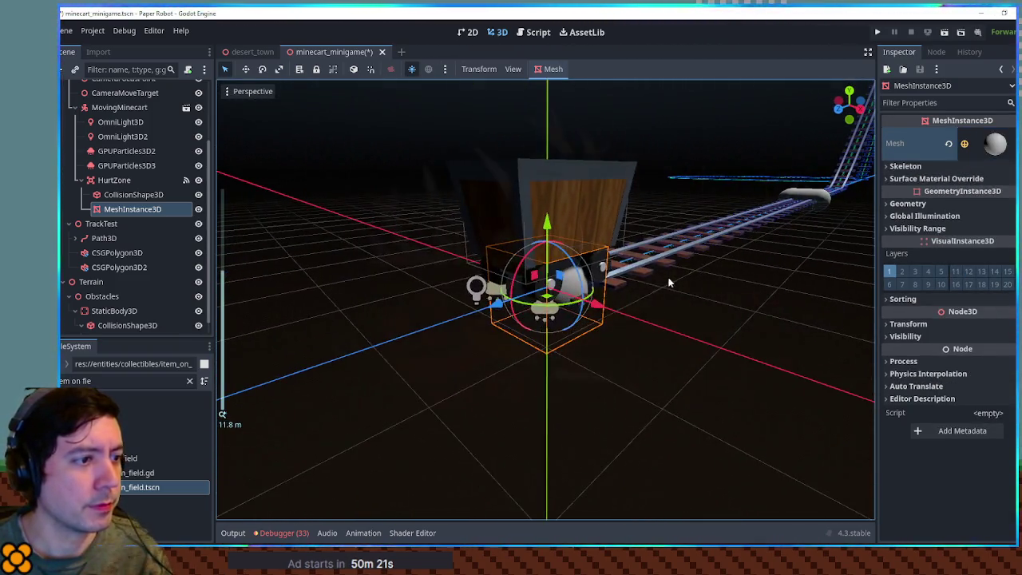
{"action": "key", "text": "F6"}
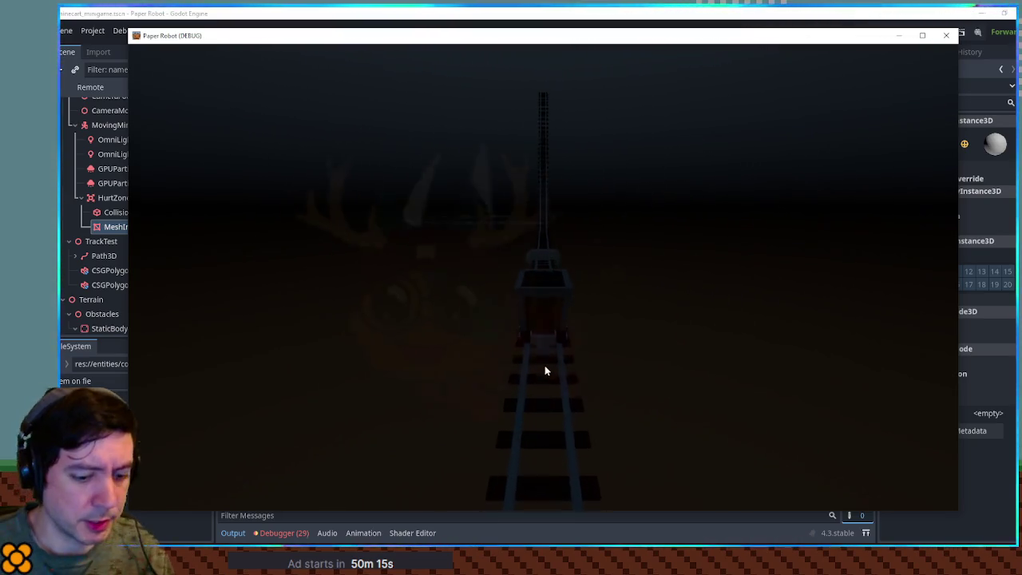
Step: Shrink the game window to read the output log, then close the game
{"action": "left_click_drag", "start_coordinate": [572, 512], "coordinate": [566, 401]}
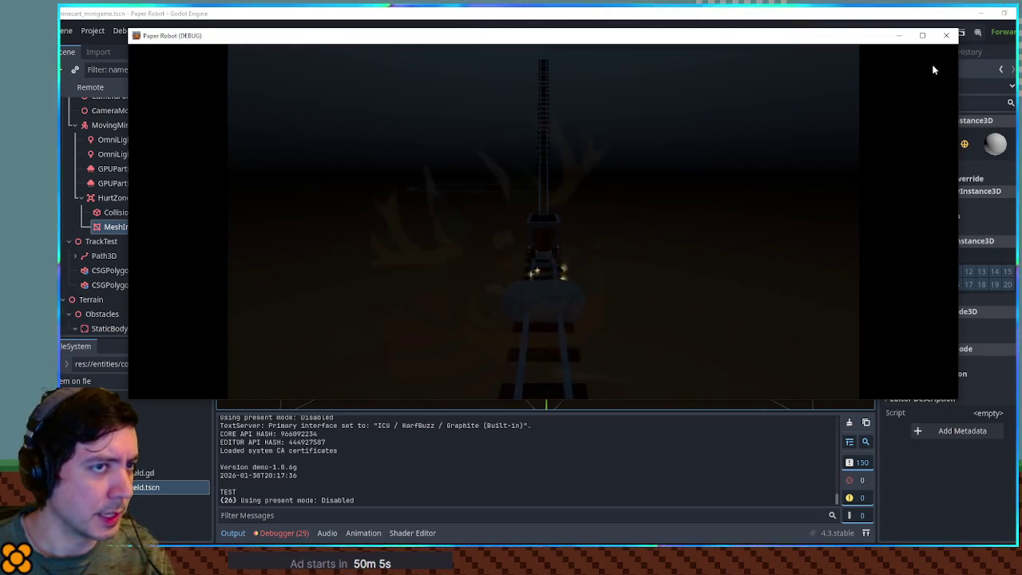
{"action": "left_click", "coordinate": [947, 35]}
{"action": "scroll", "coordinate": [648, 290], "scroll_direction": "up", "scroll_amount": 5}
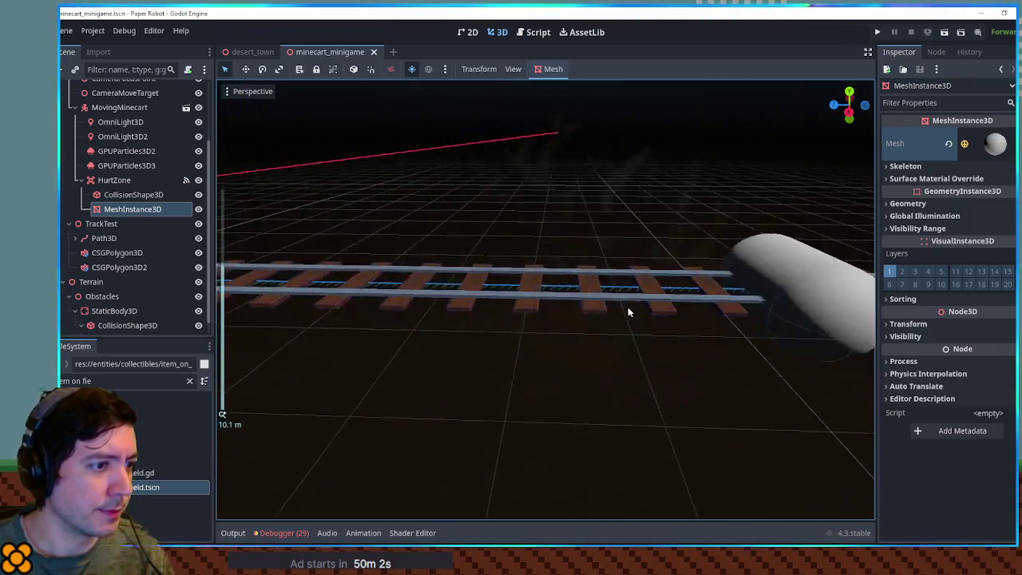
{"action": "scroll", "coordinate": [651, 311], "scroll_direction": "down", "scroll_amount": 4}
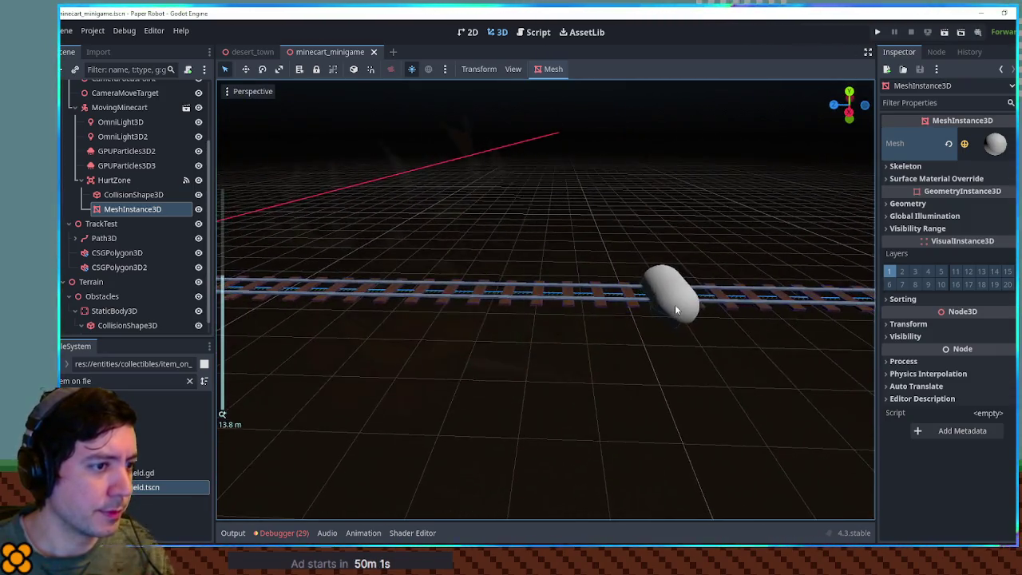
Step: Run the minigame a second time, close it, and select the obstacle's capsule mesh
{"action": "key", "text": "F5"}
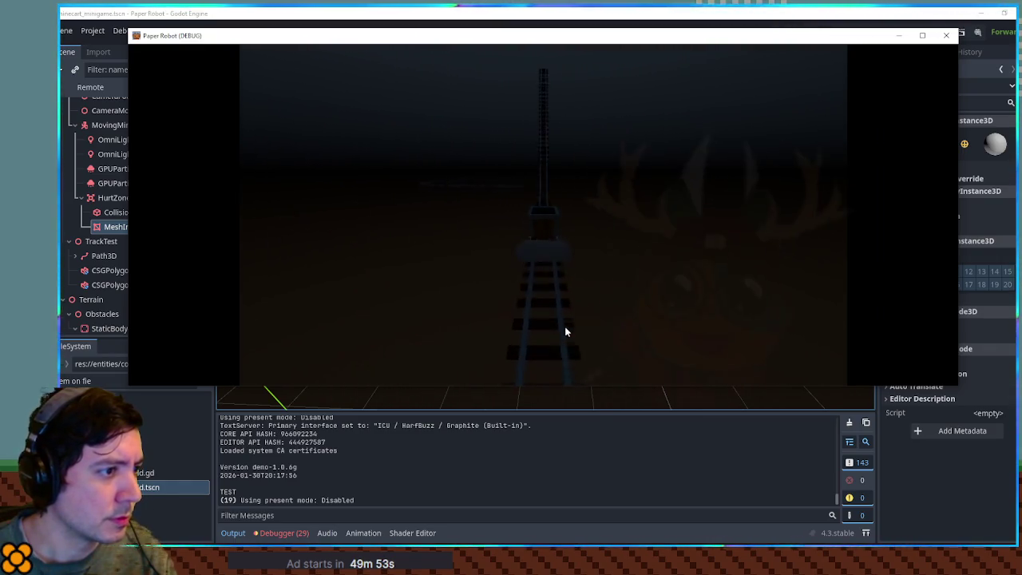
{"action": "left_click", "coordinate": [947, 39]}
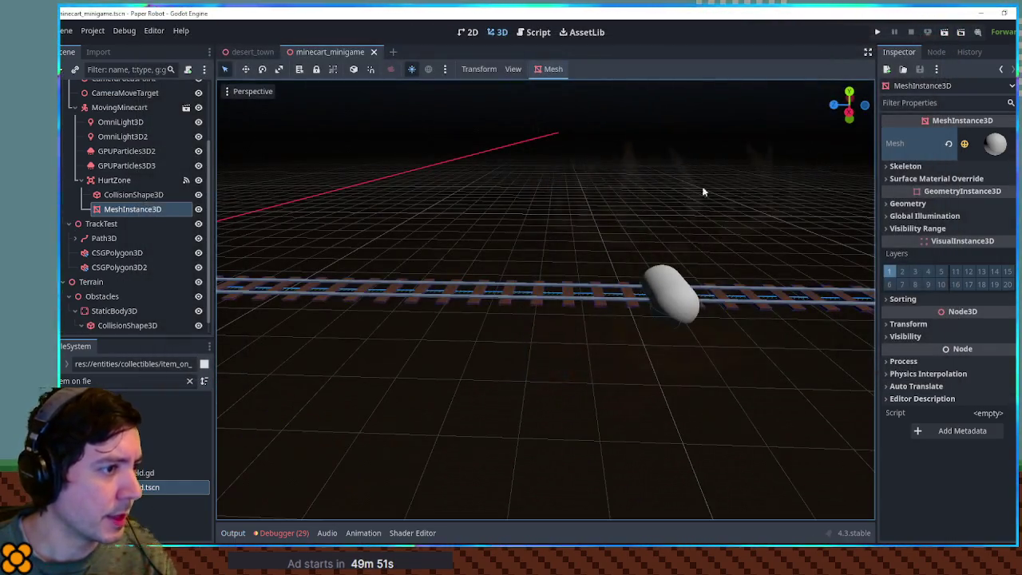
{"action": "left_click", "coordinate": [663, 297]}
{"action": "scroll", "coordinate": [663, 297], "scroll_direction": "down", "scroll_amount": 3}
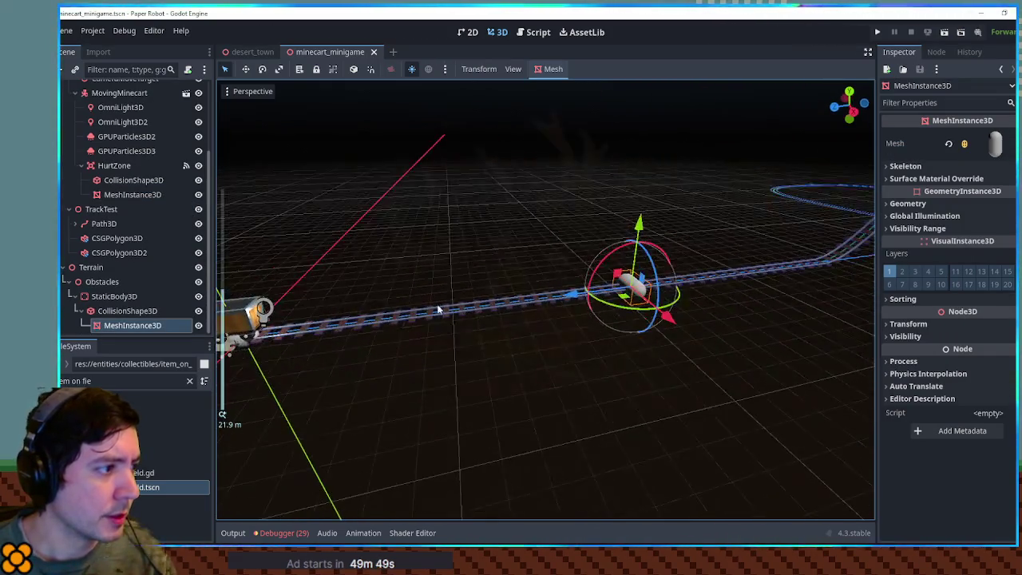
Step: Drag HurtZone out of MovingMinecart onto PlayerHolder, then run and close the game
{"action": "scroll", "coordinate": [83, 166], "scroll_direction": "up", "scroll_amount": 3}
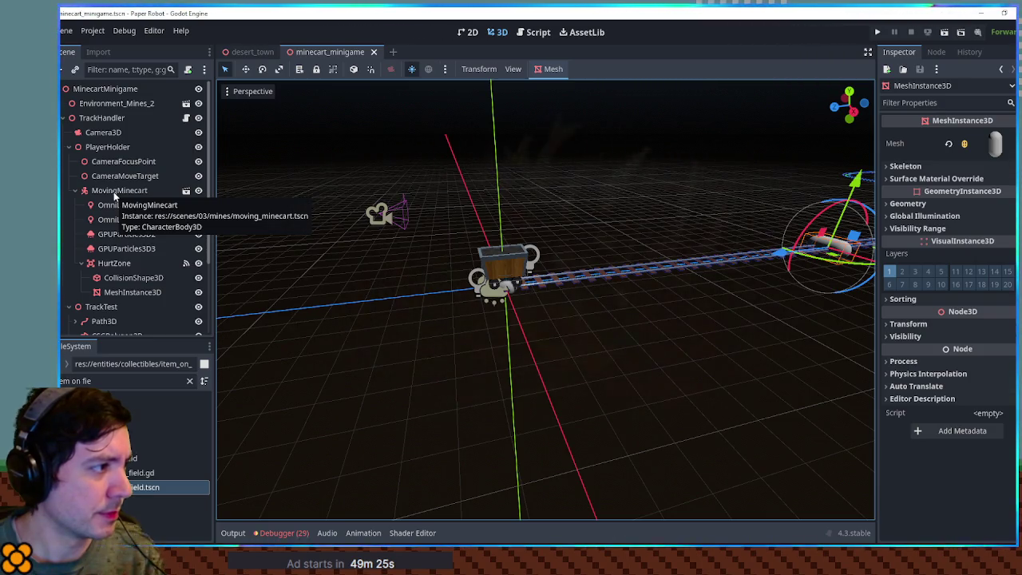
{"action": "left_click_drag", "start_coordinate": [109, 263], "coordinate": [98, 186]}
{"action": "key", "text": "F6"}
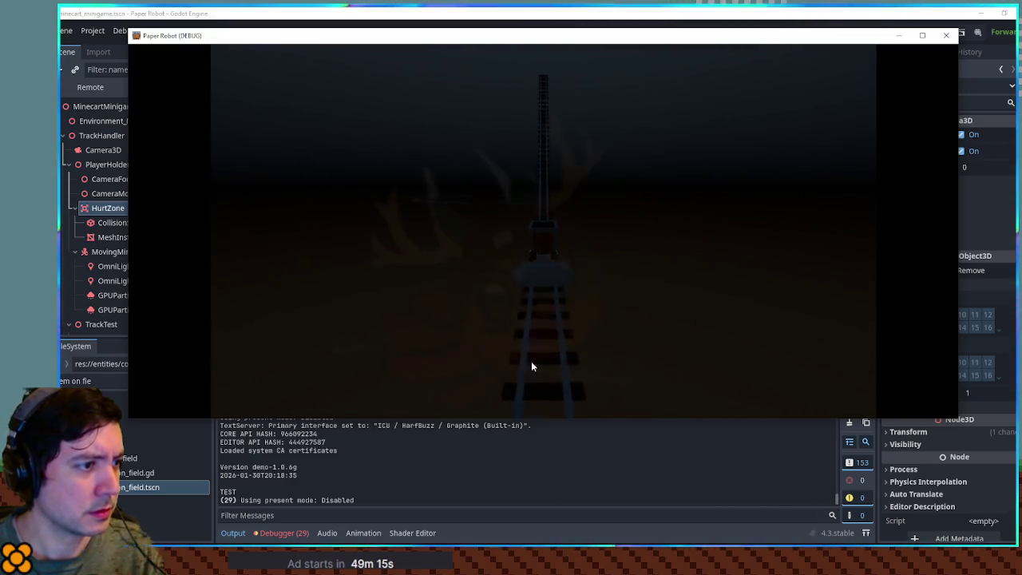
{"action": "left_click", "coordinate": [946, 35]}
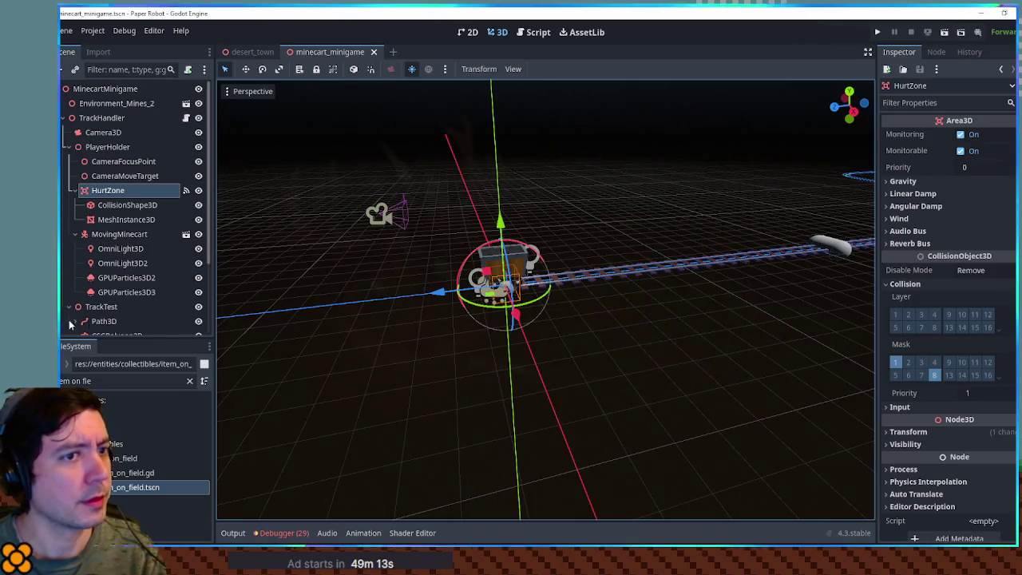
Step: Review HurtZone's signal connections, then enable collision layer 8 on its Layer grid
{"action": "left_click", "coordinate": [124, 205]}
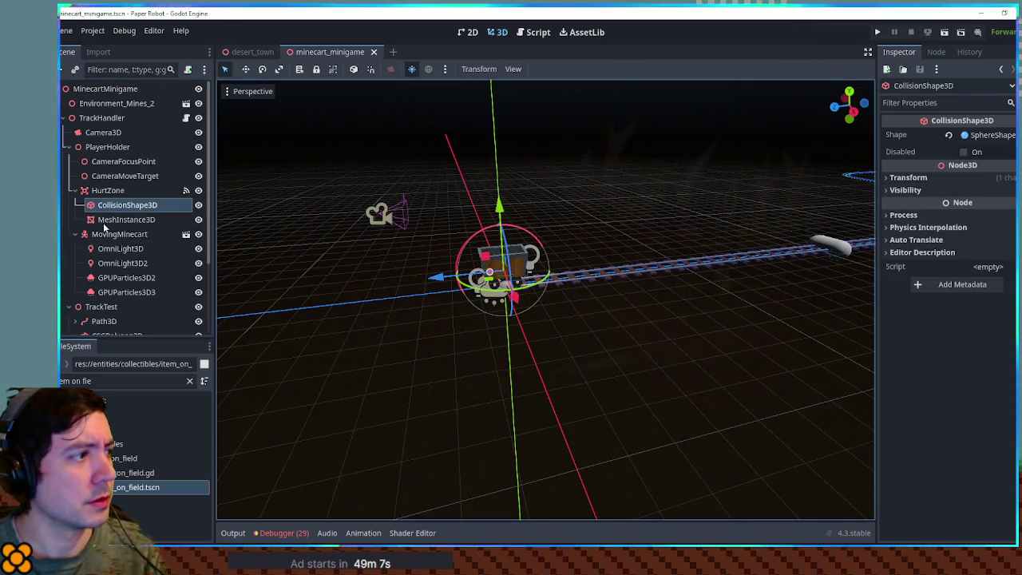
{"action": "left_click", "coordinate": [108, 190]}
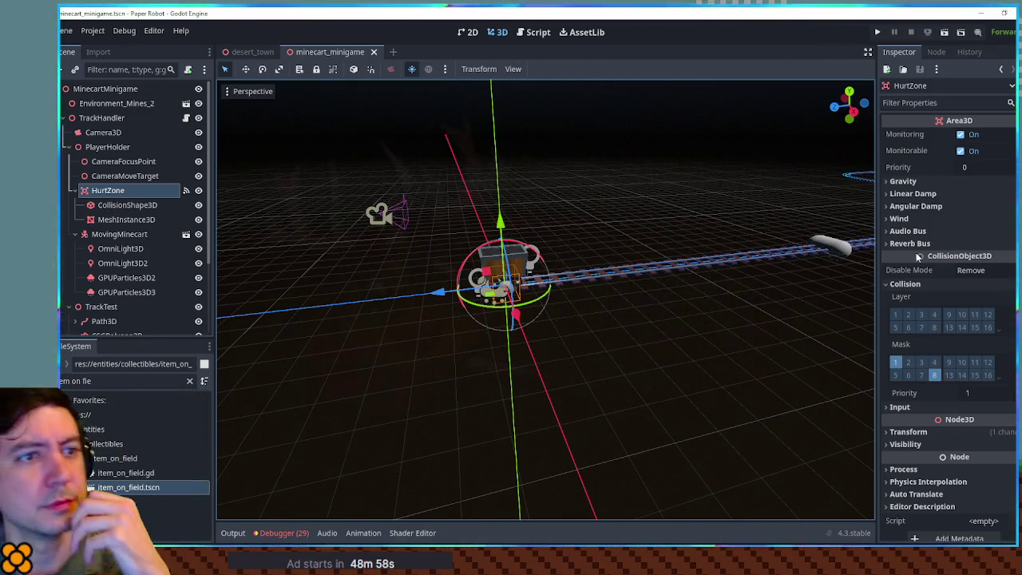
{"action": "left_click", "coordinate": [937, 52]}
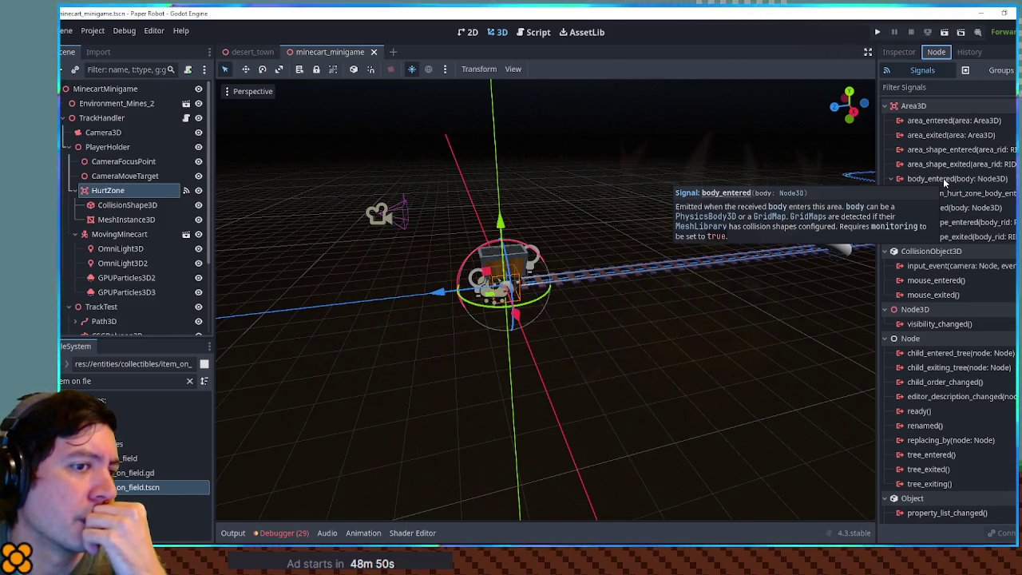
{"action": "left_click", "coordinate": [906, 53]}
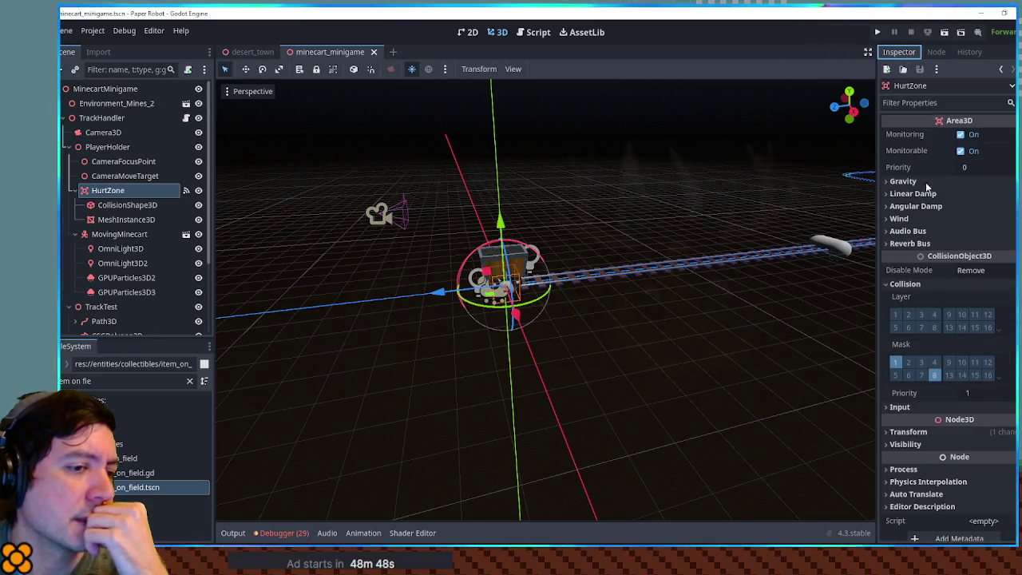
{"action": "left_click", "coordinate": [936, 329]}
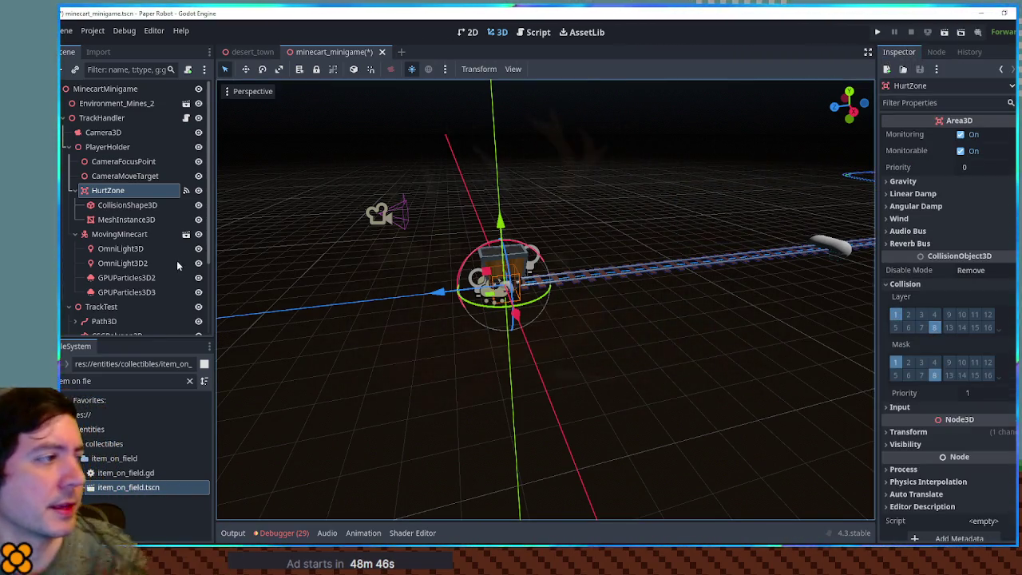
{"action": "scroll", "coordinate": [157, 294], "scroll_direction": "down", "scroll_amount": 3}
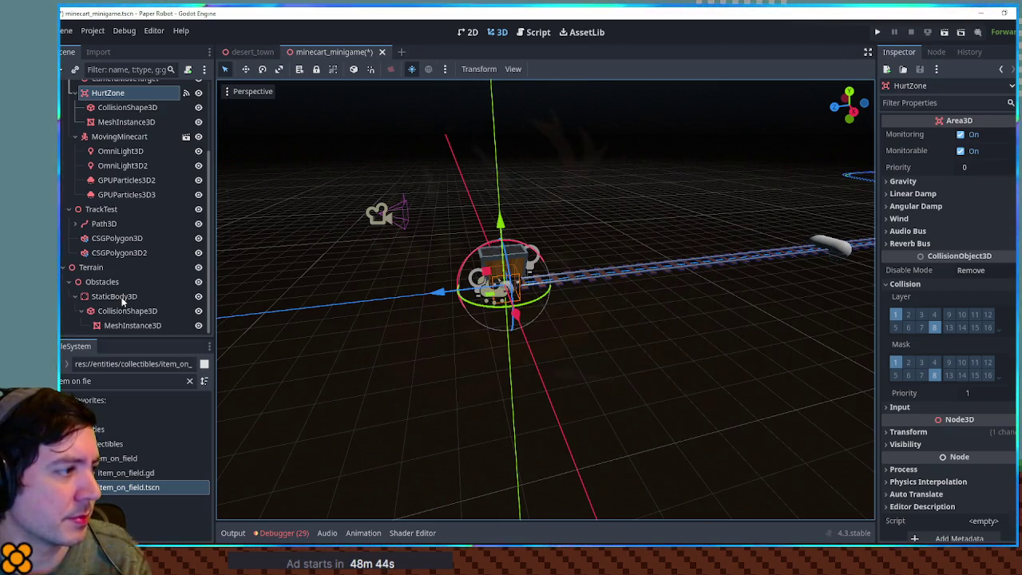
Step: Enable Mask bit 1 on the obstacle's StaticBody3D, then run and close the minigame
{"action": "left_click", "coordinate": [120, 297]}
{"action": "left_click", "coordinate": [895, 343]}
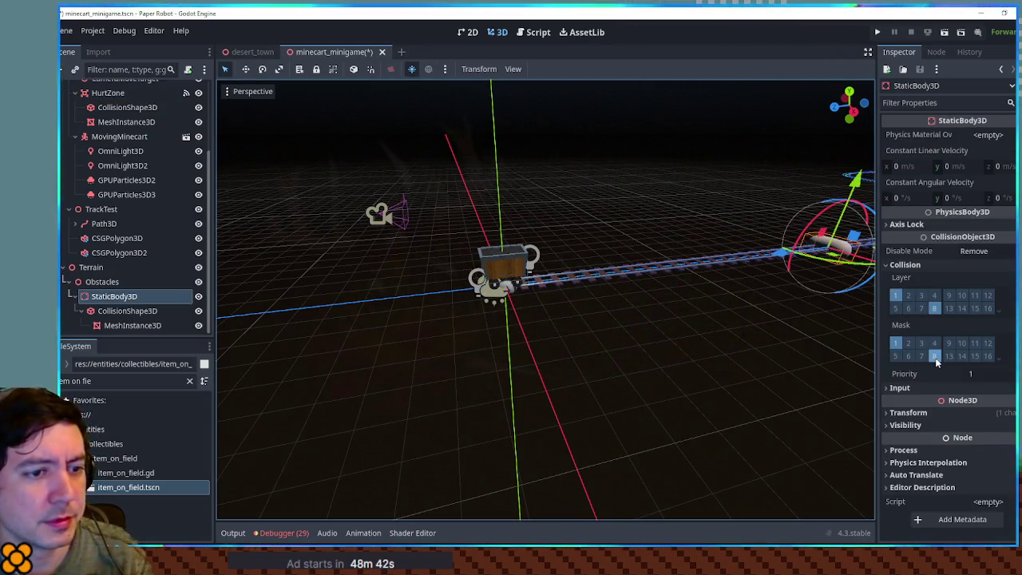
{"action": "key", "text": "F6"}
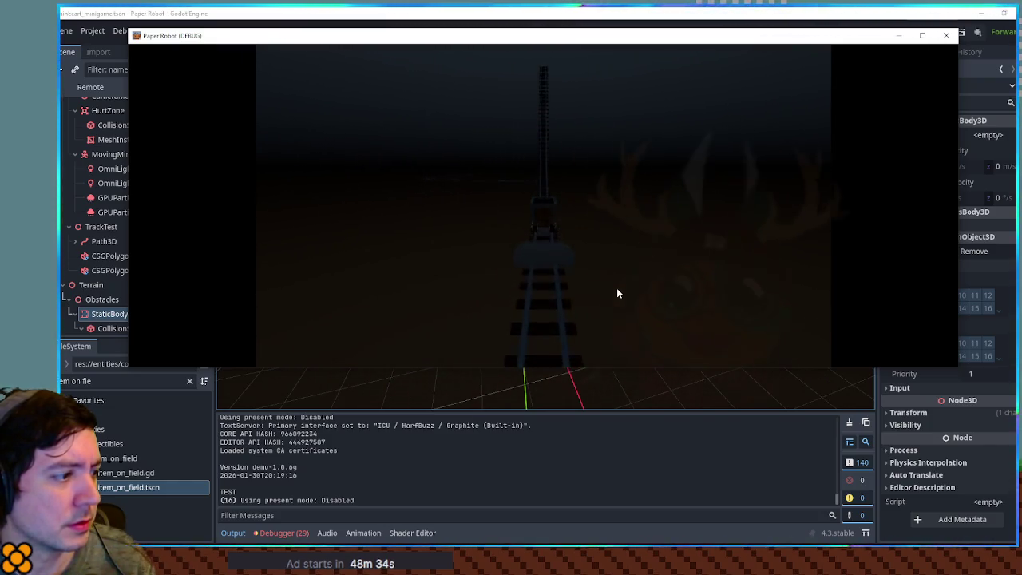
{"action": "left_click", "coordinate": [948, 37]}
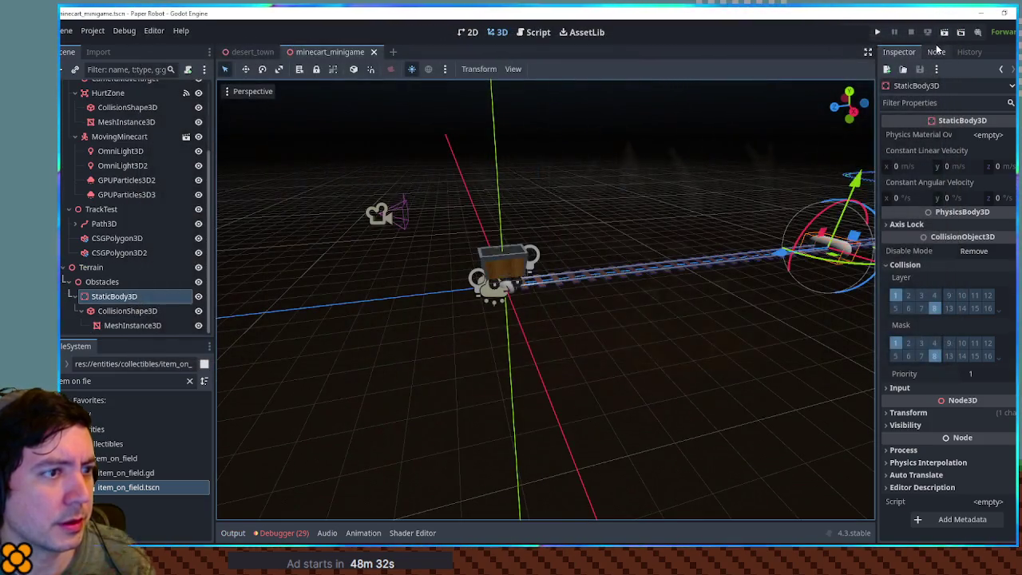
{"action": "scroll", "coordinate": [774, 194], "scroll_direction": "down", "scroll_amount": 4}
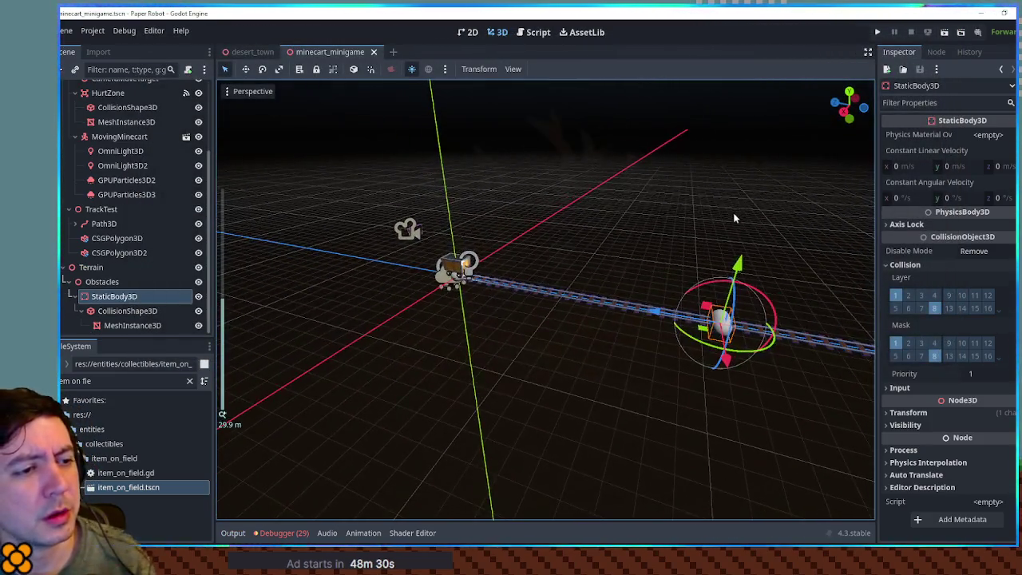
{"action": "scroll", "coordinate": [755, 246], "scroll_direction": "up", "scroll_amount": 4}
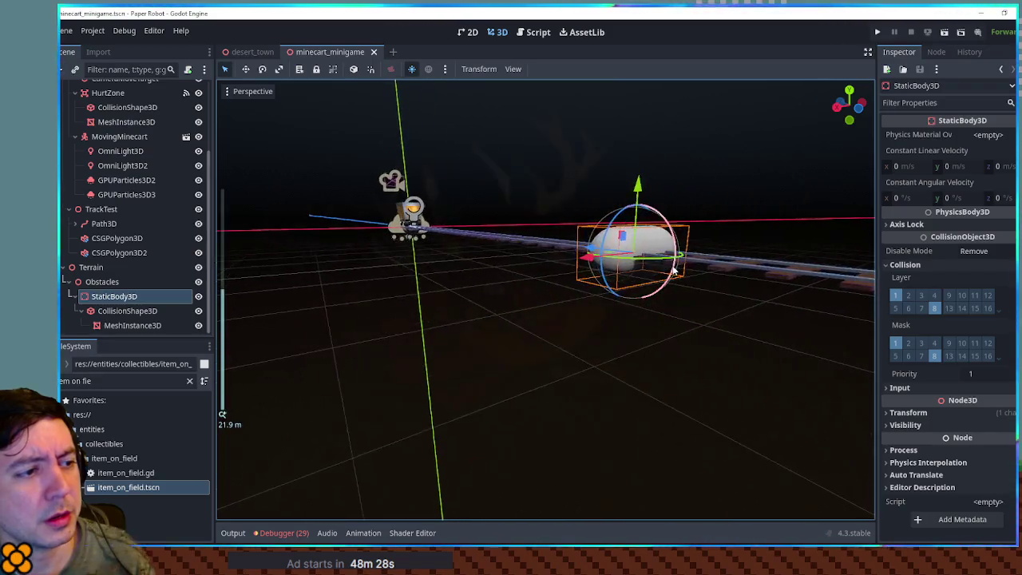
{"action": "scroll", "coordinate": [672, 271], "scroll_direction": "down", "scroll_amount": 2}
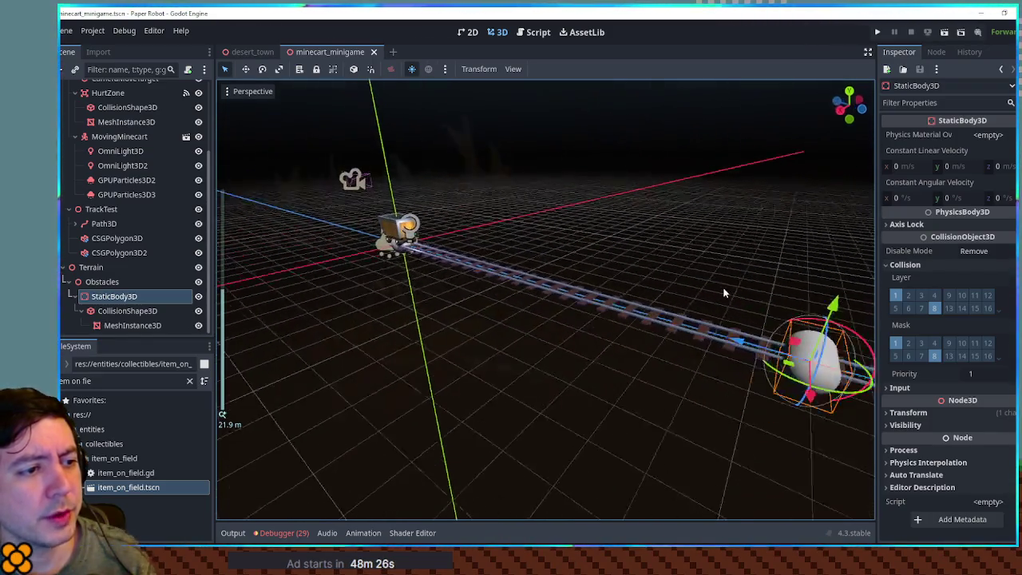
{"action": "scroll", "coordinate": [767, 285], "scroll_direction": "left", "scroll_amount": 5}
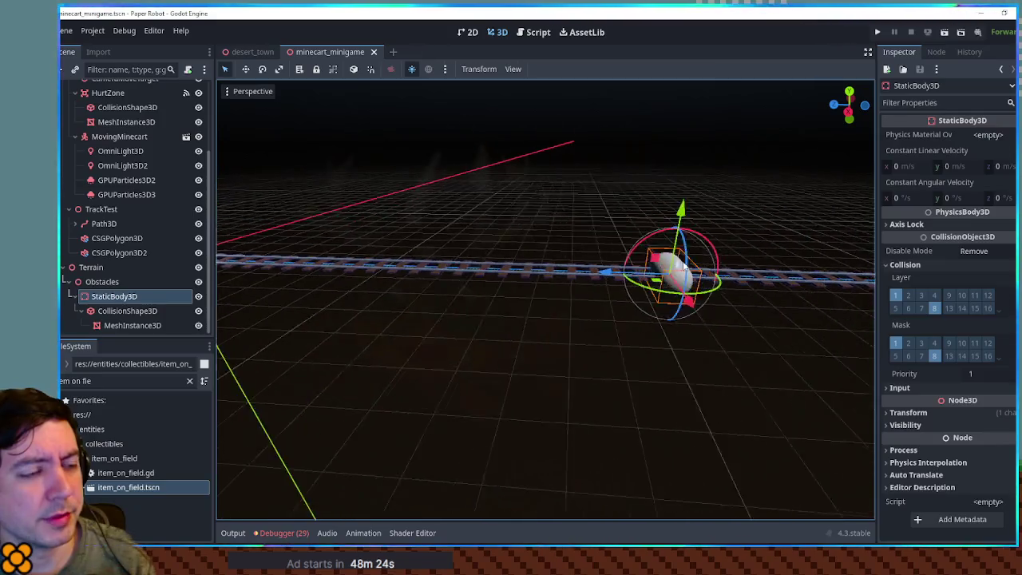
{"action": "scroll", "coordinate": [622, 250], "scroll_direction": "left", "scroll_amount": 5}
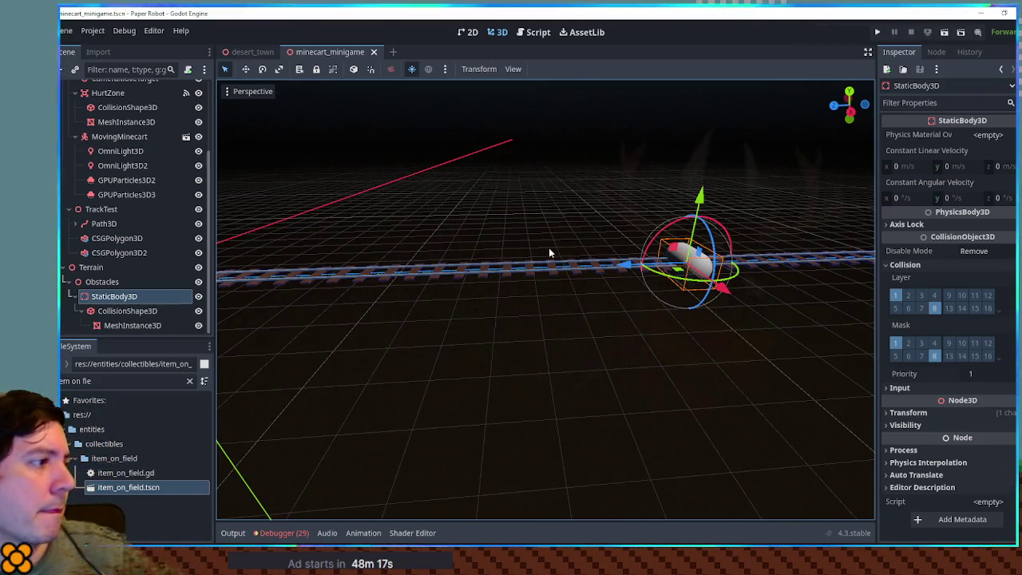
{"action": "scroll", "coordinate": [424, 178], "scroll_direction": "down", "scroll_amount": 5}
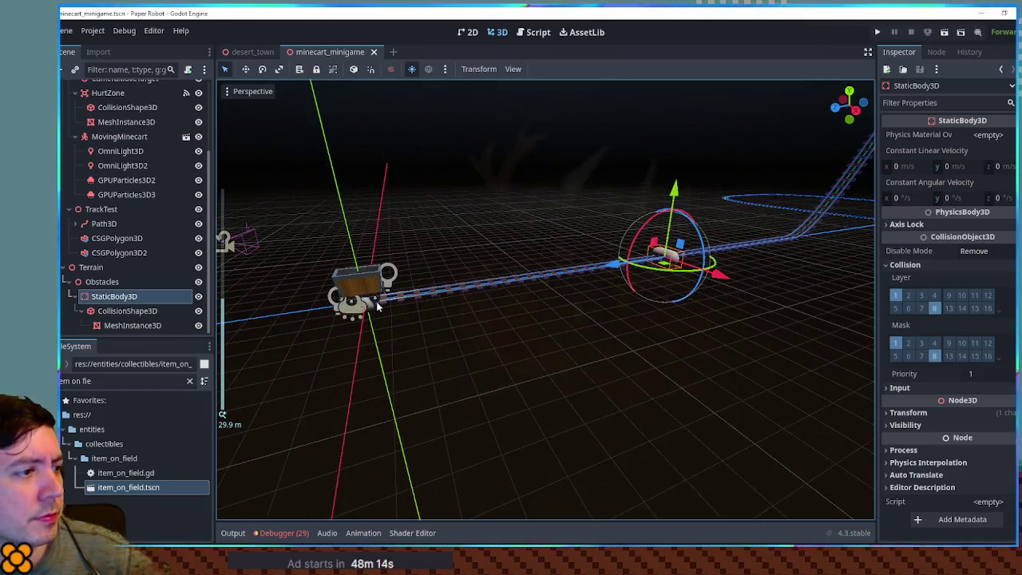
{"action": "left_click", "coordinate": [373, 304]}
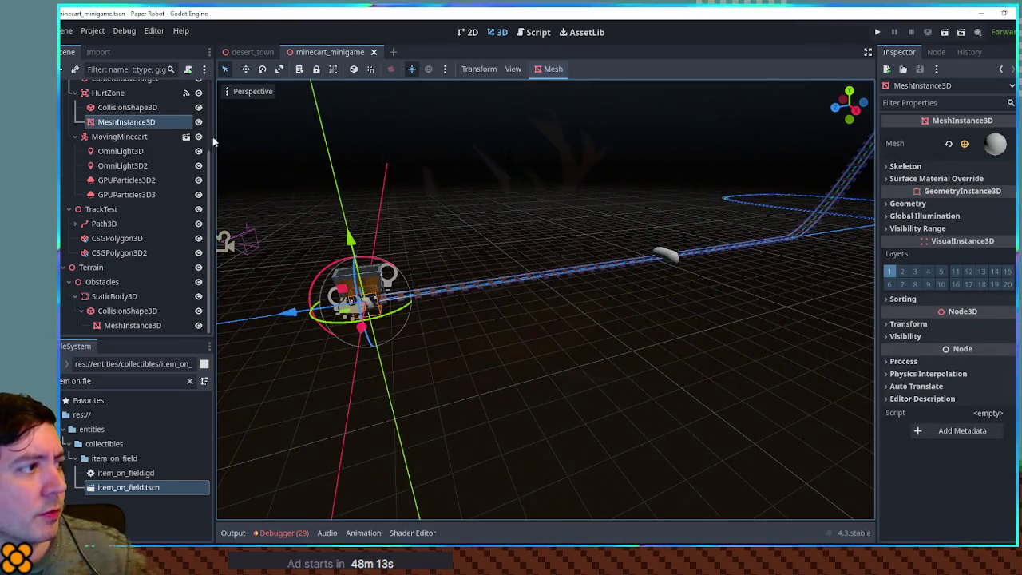
{"action": "left_click", "coordinate": [111, 93]}
Step: Change HurtZone's node type from Area3D to StaticBody3D via Change Type and show its collision settings
{"action": "right_click", "coordinate": [122, 93]}
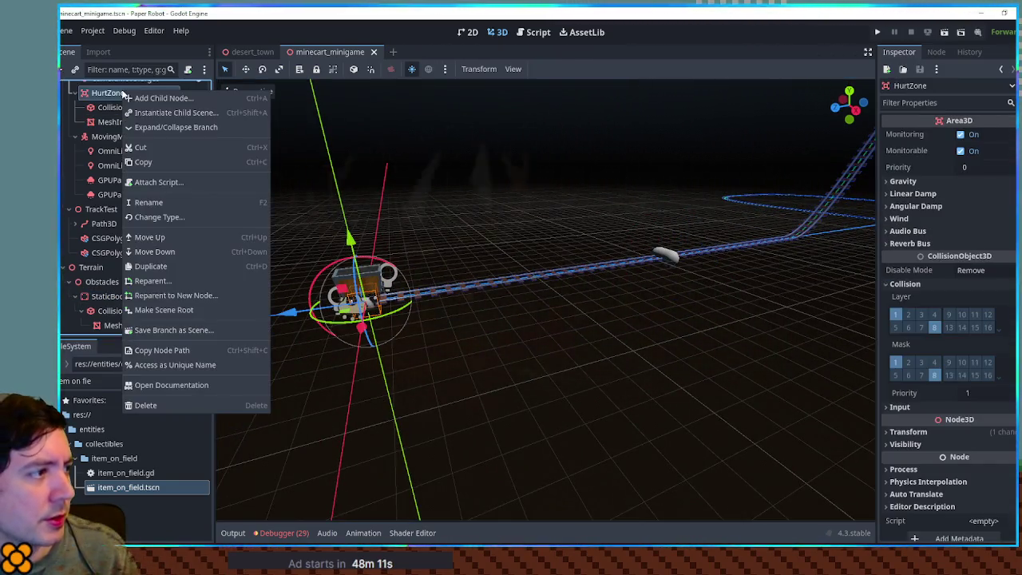
{"action": "left_click", "coordinate": [203, 218]}
{"action": "type", "text": "stat"}
{"action": "key", "text": "BackSpace"}
{"action": "key", "text": "BackSpace"}
{"action": "key", "text": "BackSpace"}
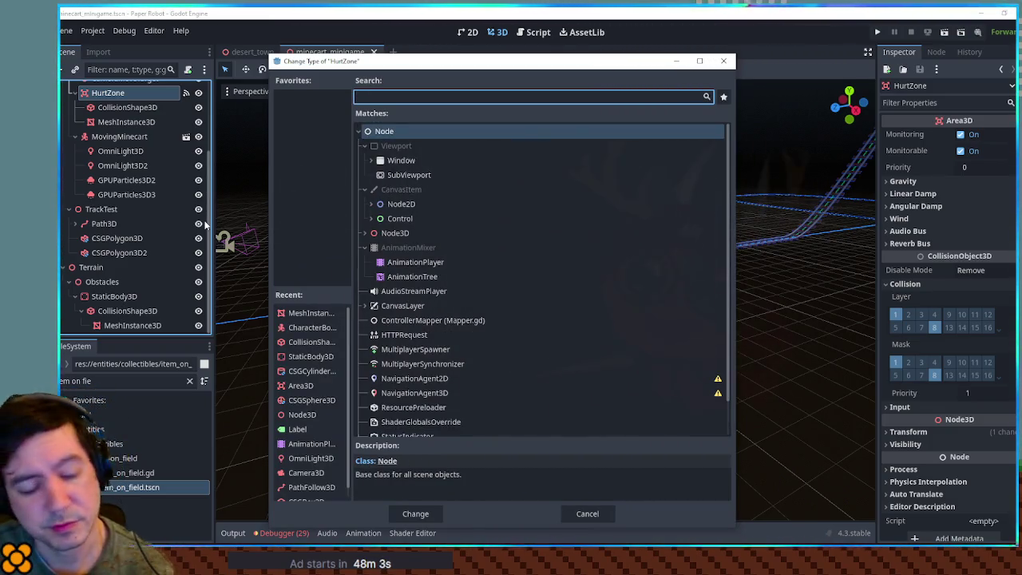
{"action": "type", "text": "stat"}
{"action": "key", "text": "Return"}
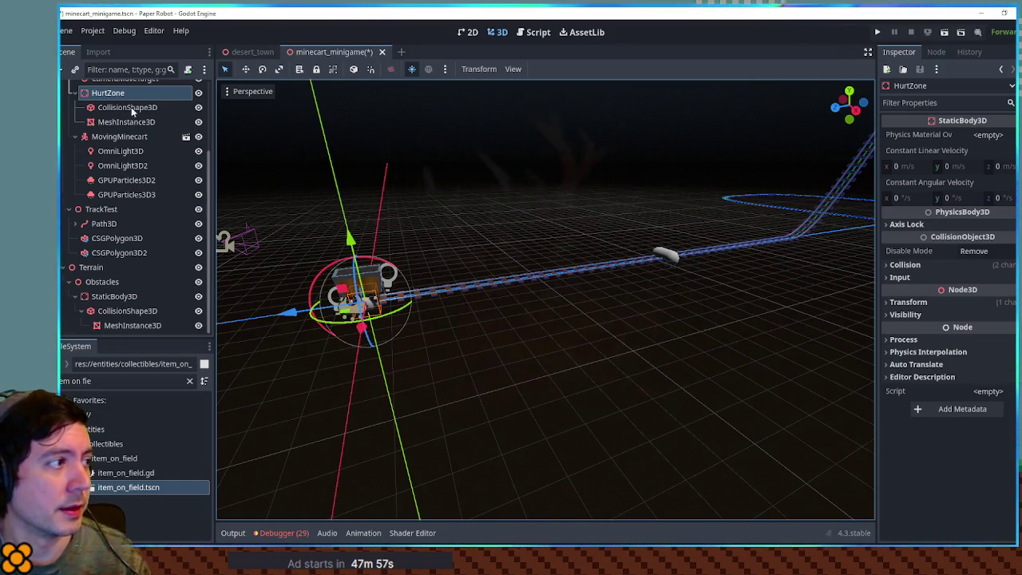
{"action": "left_click", "coordinate": [940, 264]}
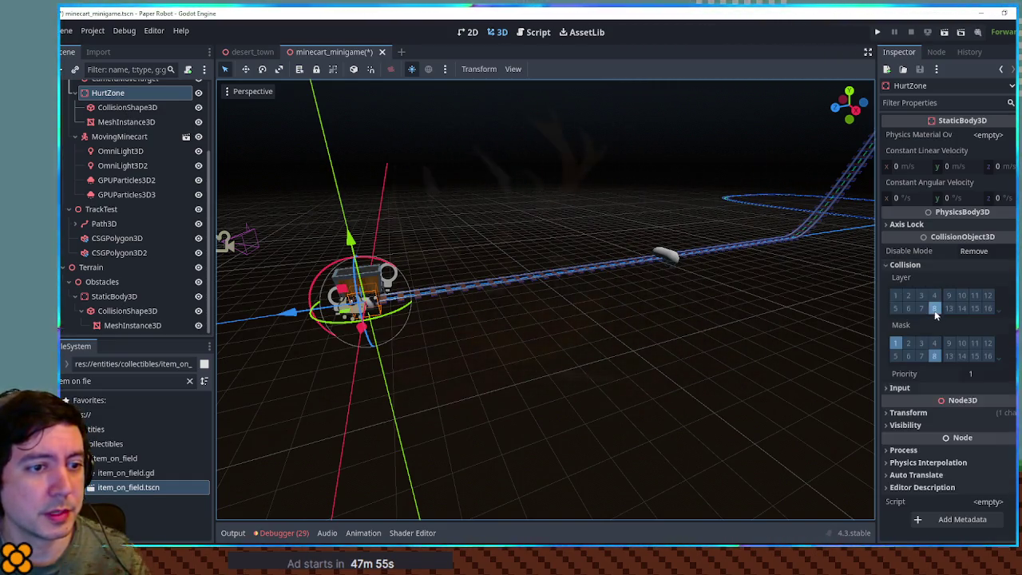
Step: Untick HurtZone's collision Mask 1 and save the scene
{"action": "left_click", "coordinate": [900, 340]}
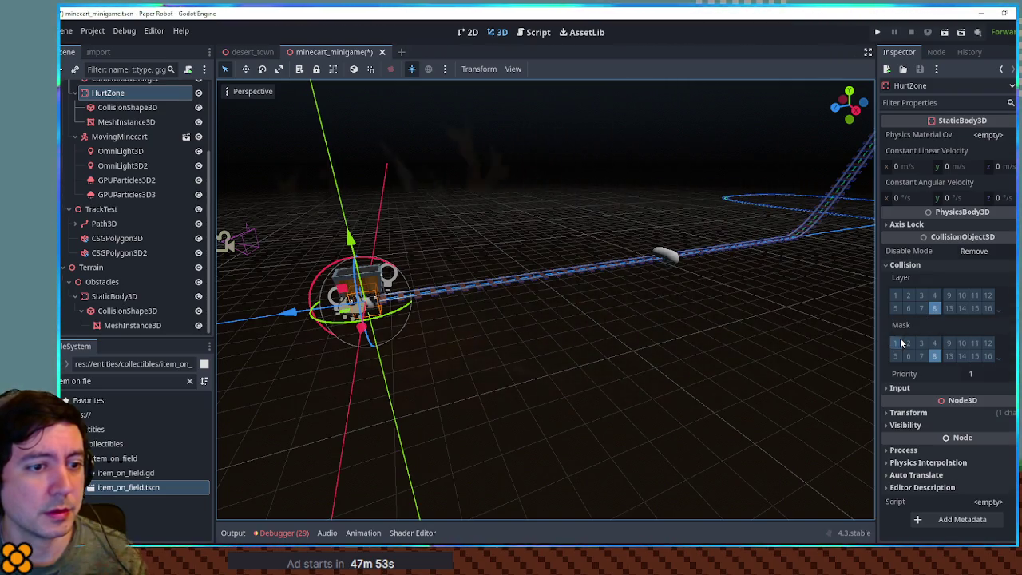
{"action": "key", "text": "ctrl+s"}
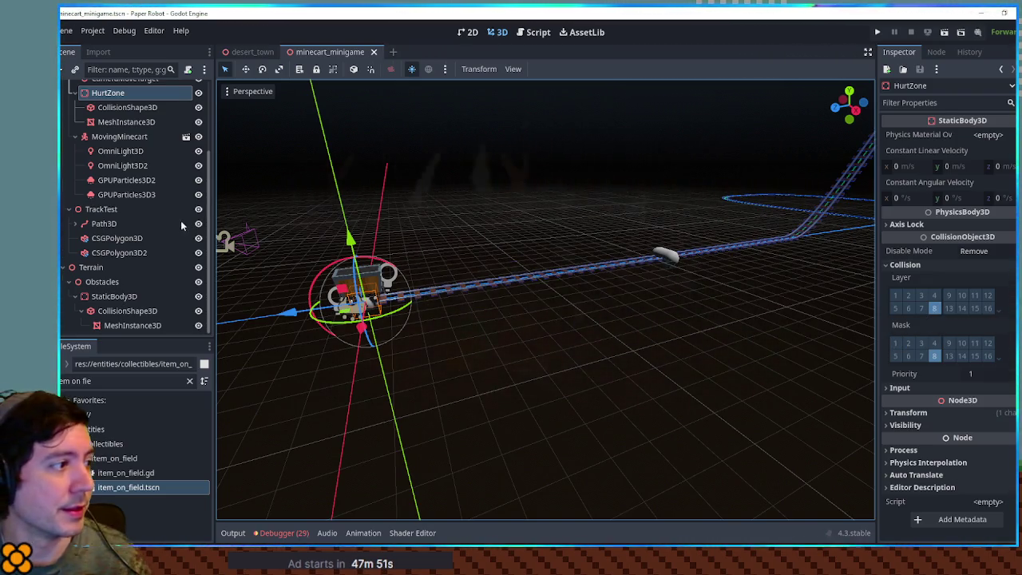
{"action": "left_click", "coordinate": [679, 264]}
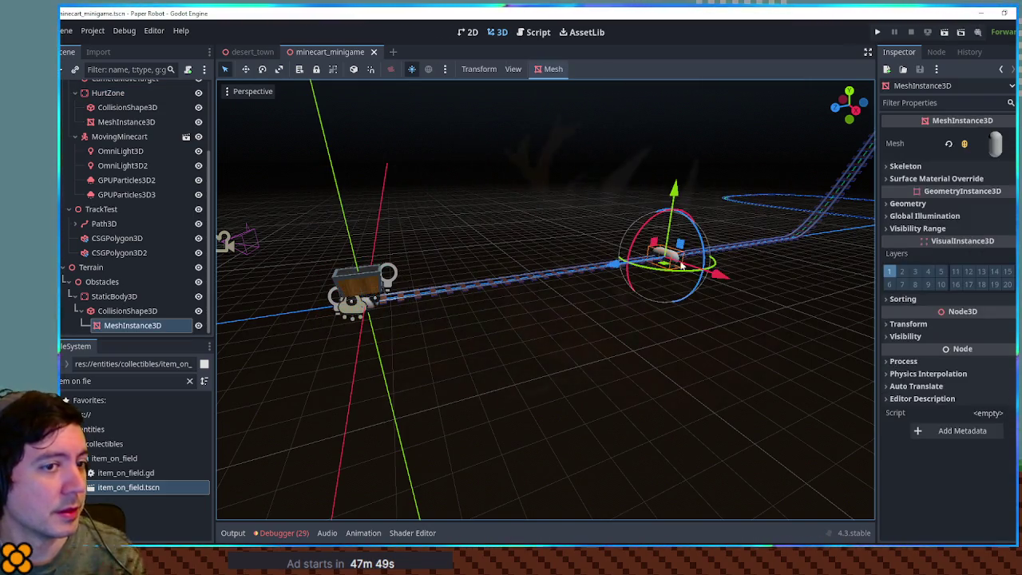
{"action": "left_click", "coordinate": [918, 205]}
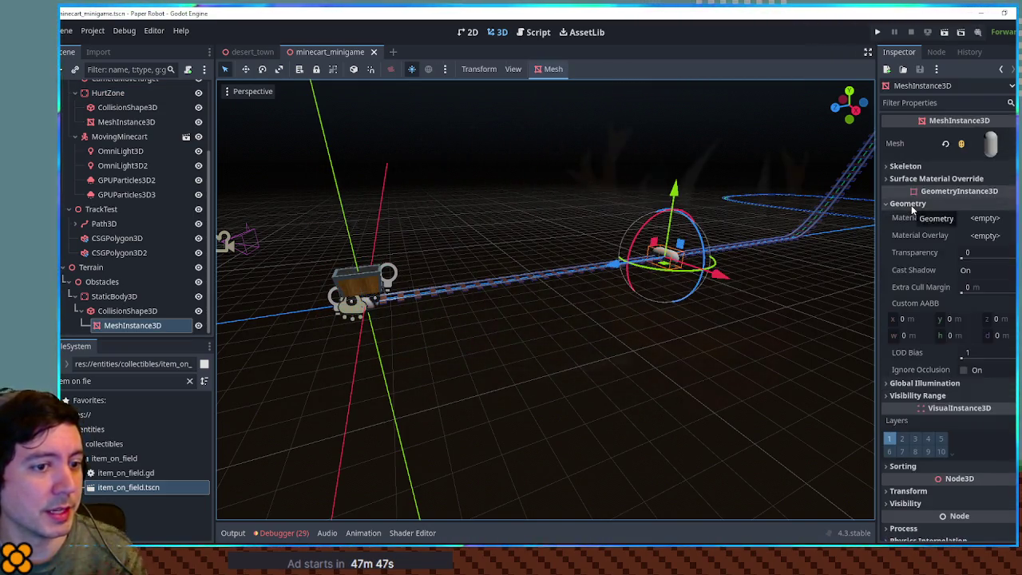
{"action": "left_click", "coordinate": [924, 204]}
Step: Set the obstacle StaticBody3D to Layer 8 only with no mask bits, save, and run the game
{"action": "left_click", "coordinate": [663, 200]}
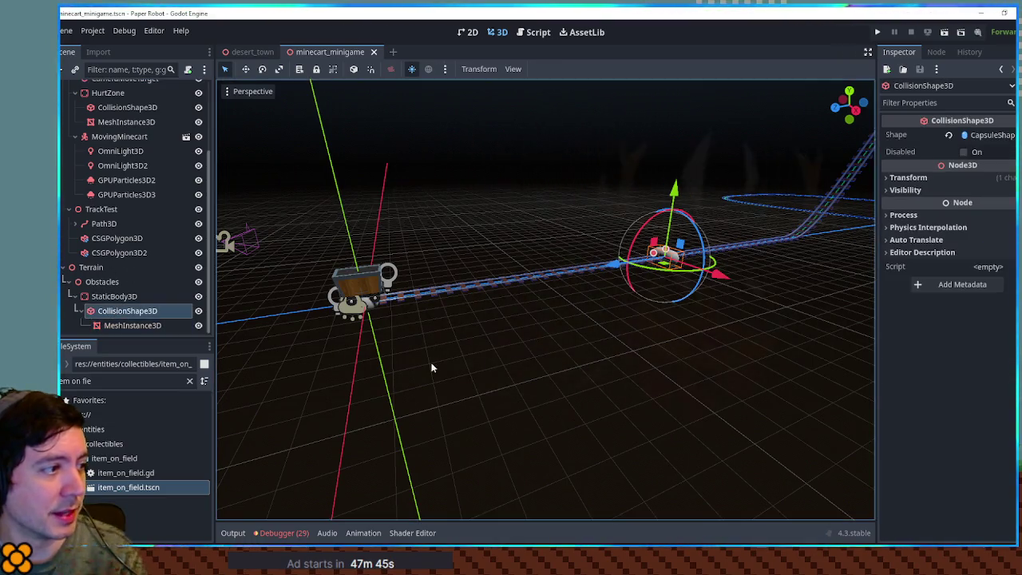
{"action": "left_click", "coordinate": [670, 255]}
{"action": "left_click", "coordinate": [894, 295]}
{"action": "left_click", "coordinate": [895, 343]}
{"action": "left_click", "coordinate": [934, 357]}
{"action": "key", "text": "ctrl+s"}
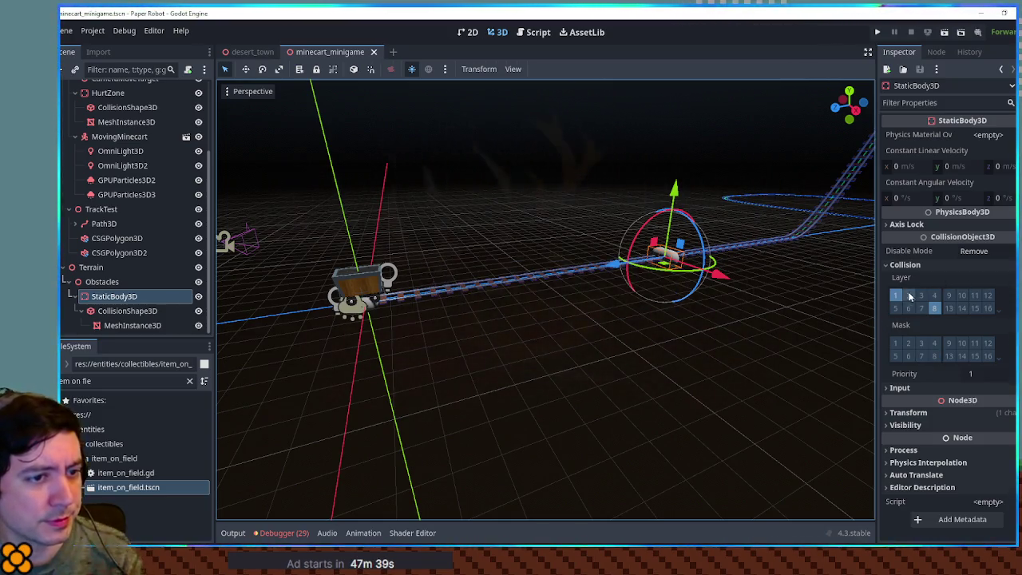
{"action": "left_click", "coordinate": [895, 295]}
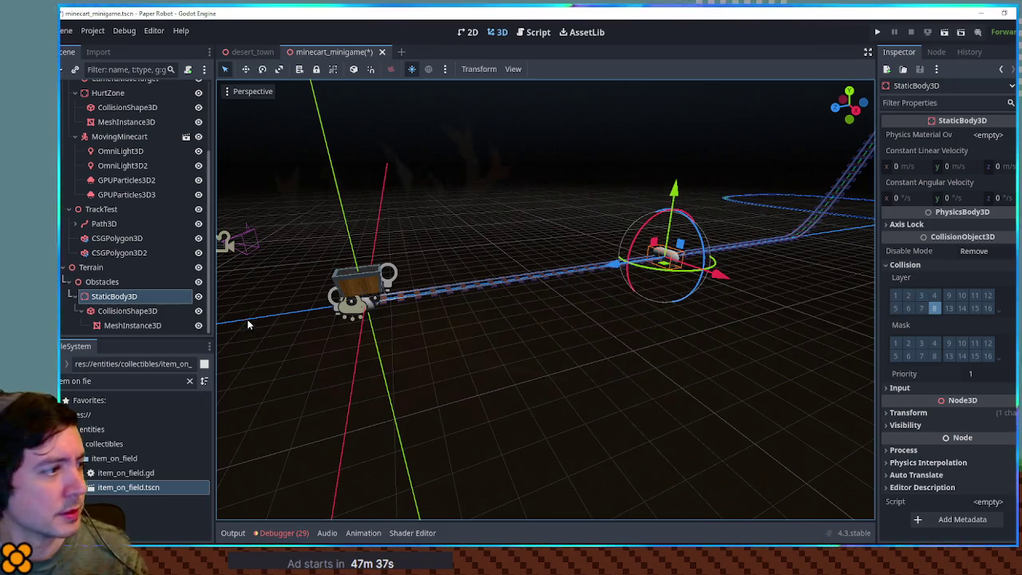
{"action": "key", "text": "ctrl+s"}
{"action": "left_click", "coordinate": [110, 93]}
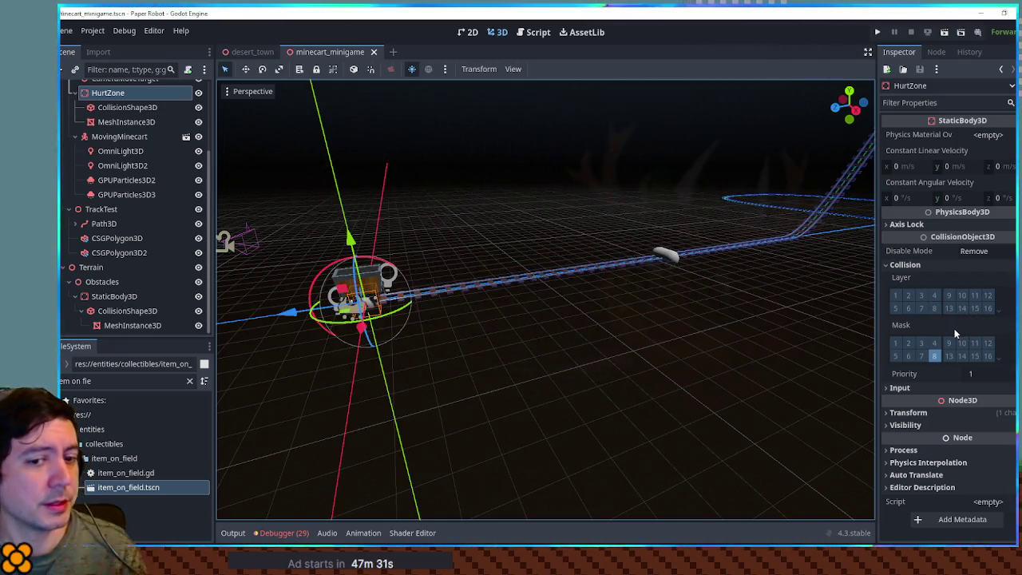
{"action": "key", "text": "F6"}
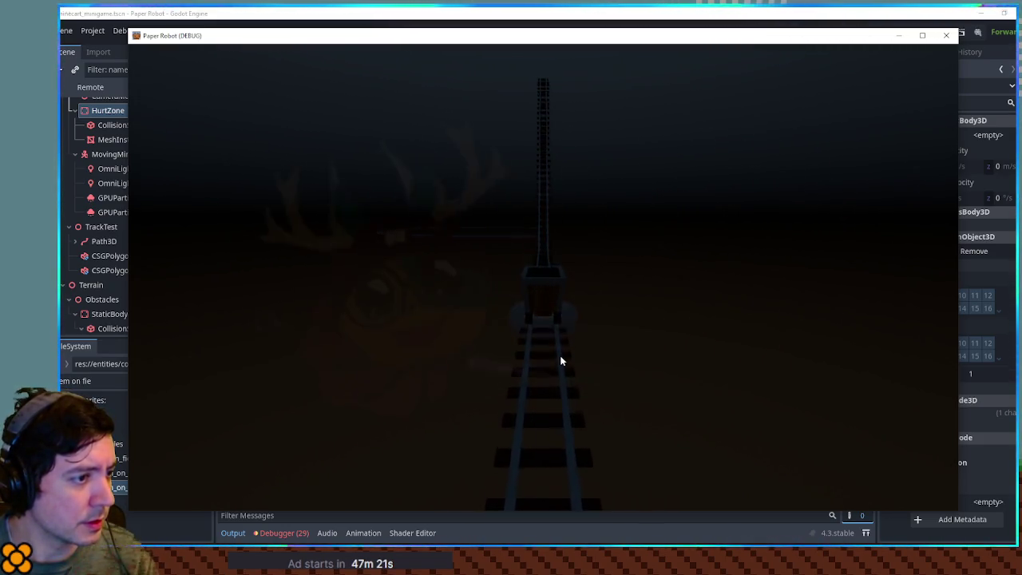
Step: Shrink the running game window to view the Output log, then close it
{"action": "left_click_drag", "start_coordinate": [607, 511], "coordinate": [618, 428]}
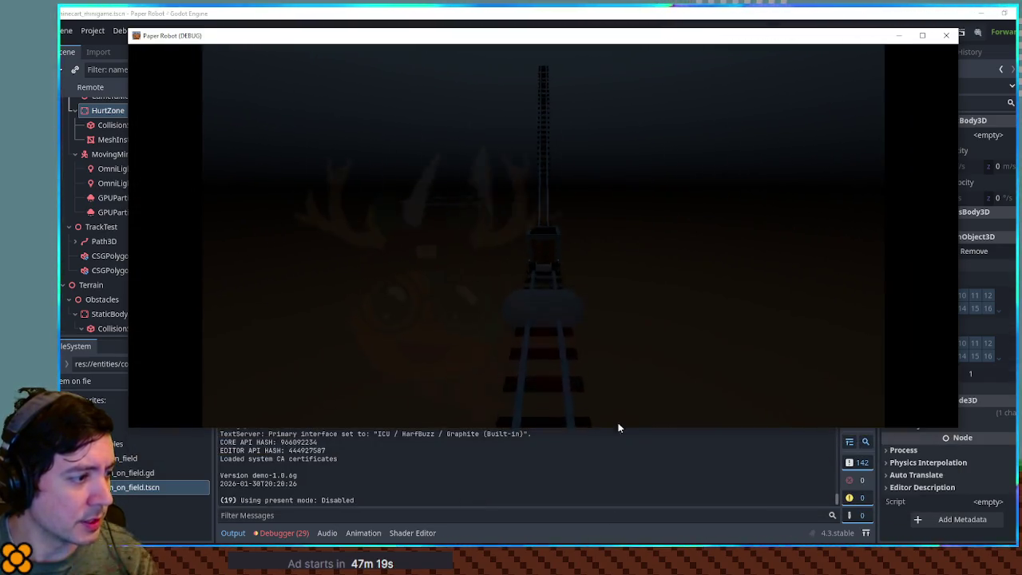
{"action": "left_click", "coordinate": [946, 35]}
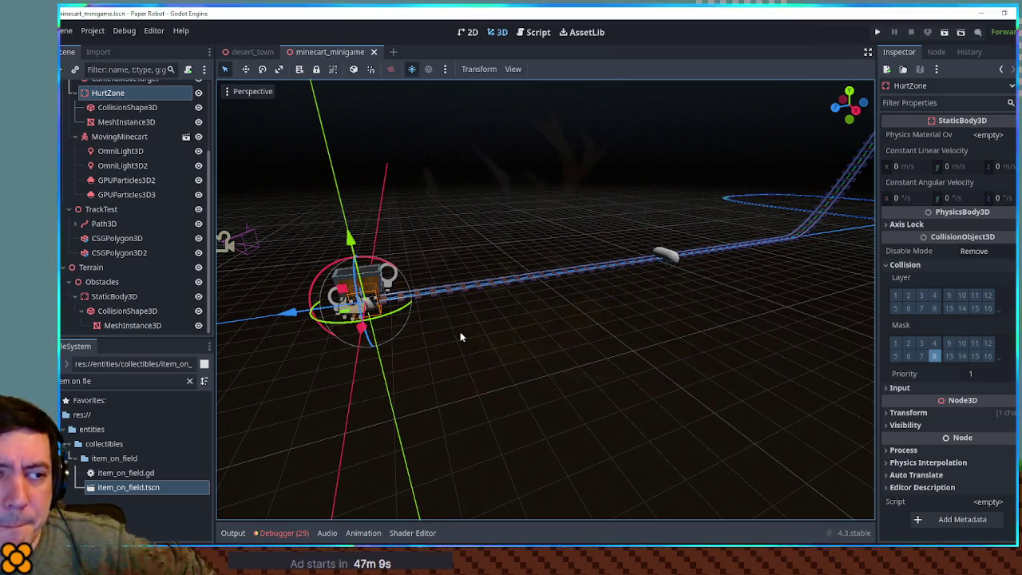
Step: Frame the minecart and inspect the capsule obstacle's mesh and StaticBody3D
{"action": "scroll", "coordinate": [460, 331], "scroll_direction": "up", "scroll_amount": 5}
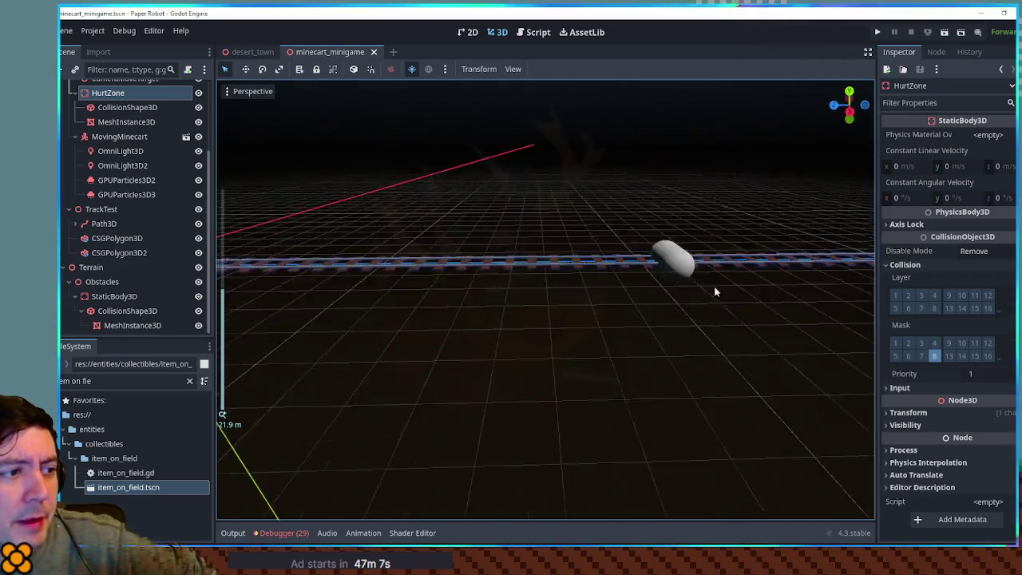
{"action": "key", "text": "f"}
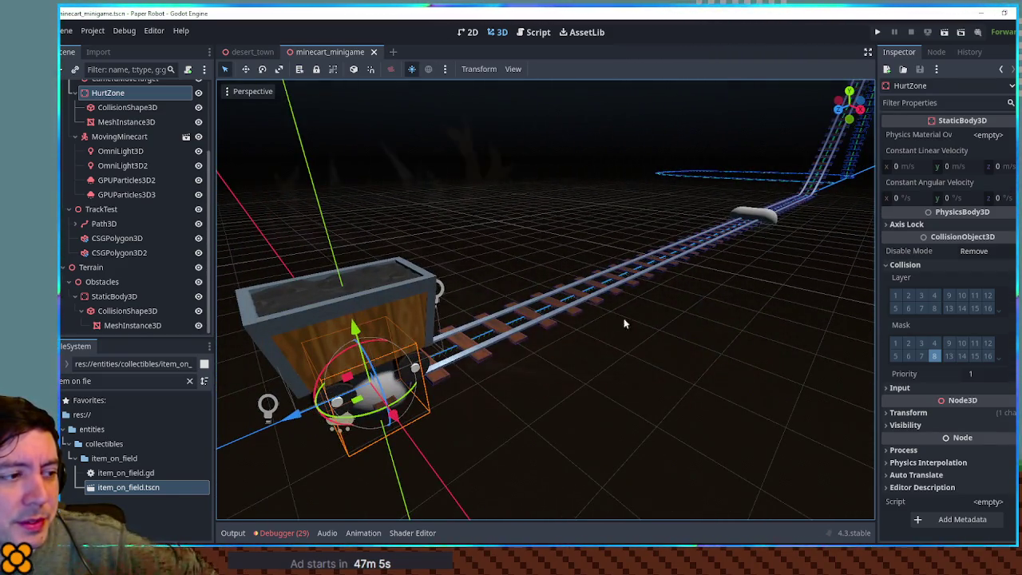
{"action": "scroll", "coordinate": [721, 292], "scroll_direction": "down", "scroll_amount": 4}
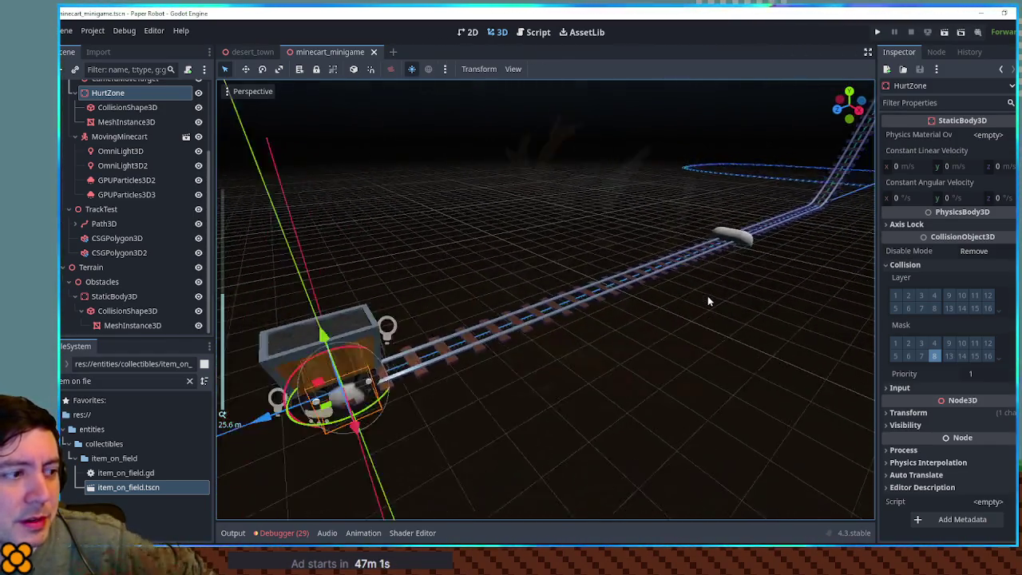
{"action": "key", "text": "f"}
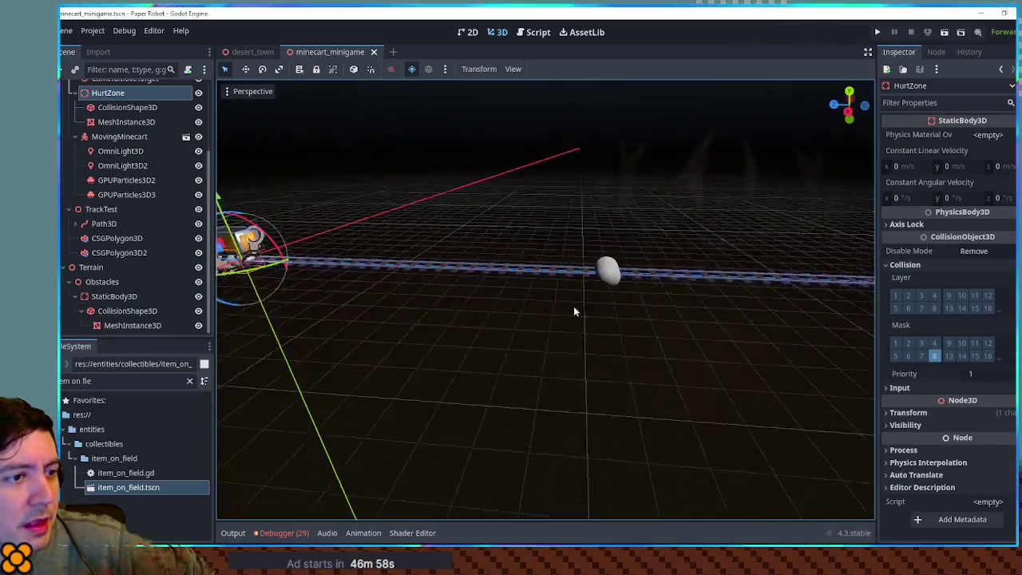
{"action": "left_click", "coordinate": [539, 287]}
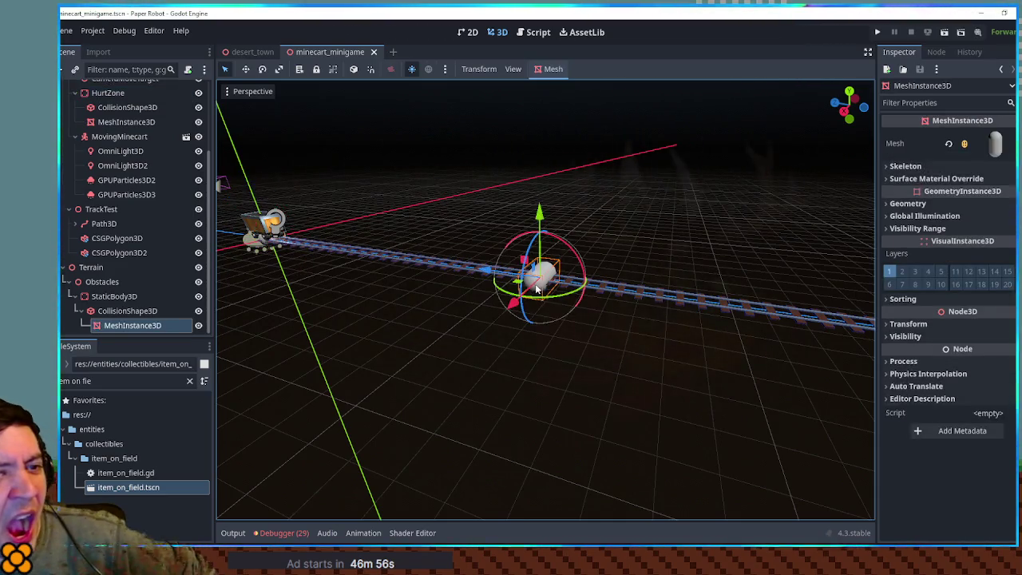
{"action": "left_click", "coordinate": [99, 300]}
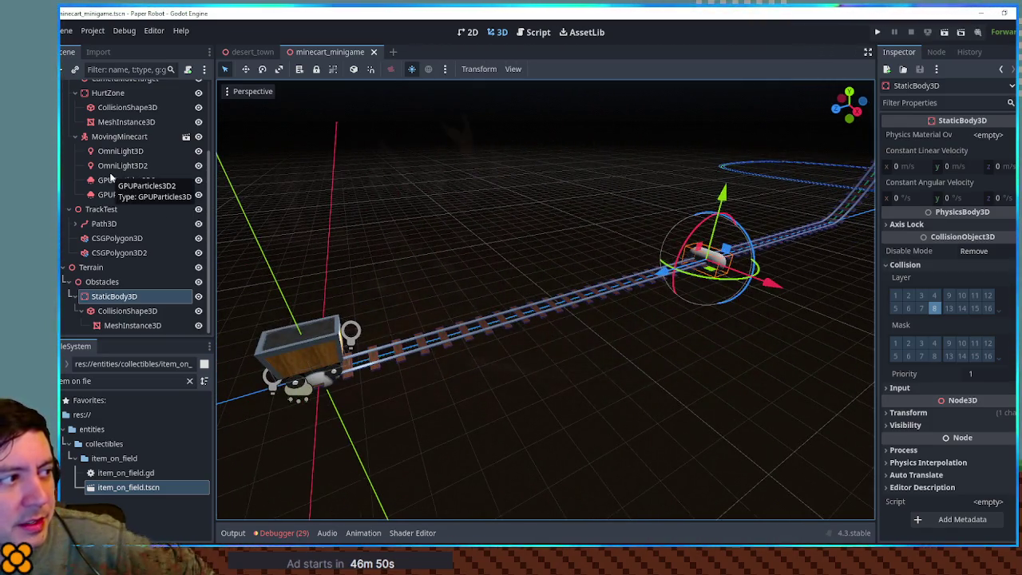
Step: Review HurtZone's signals in the Node tab, then open track_handler.gd
{"action": "left_click", "coordinate": [105, 93]}
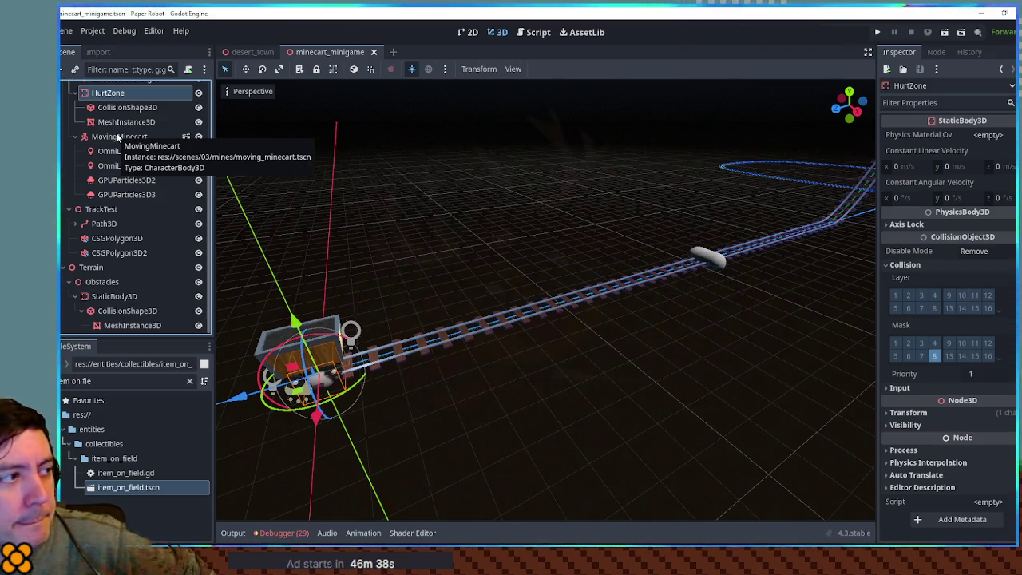
{"action": "left_click", "coordinate": [936, 52]}
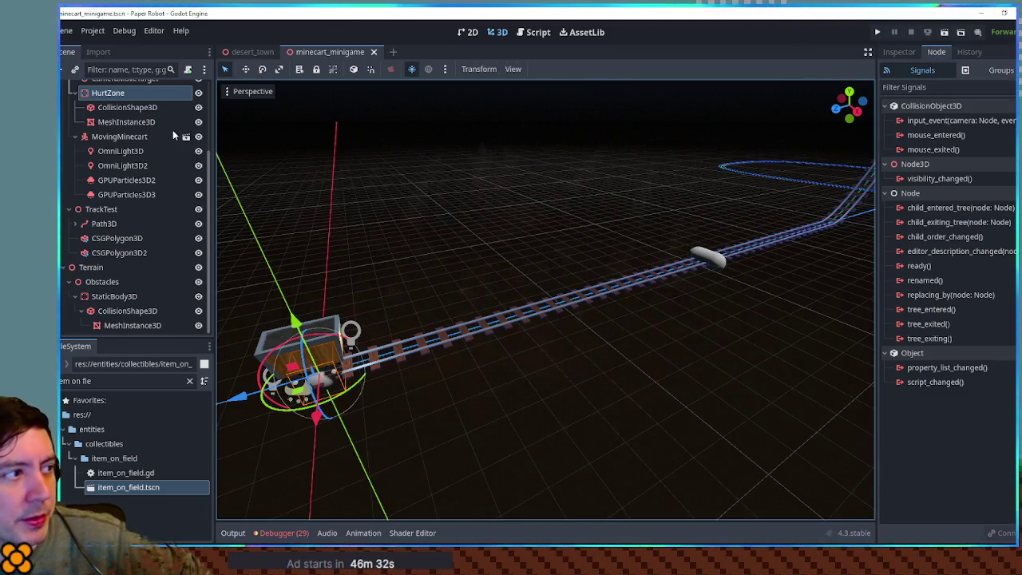
{"action": "left_click", "coordinate": [541, 32]}
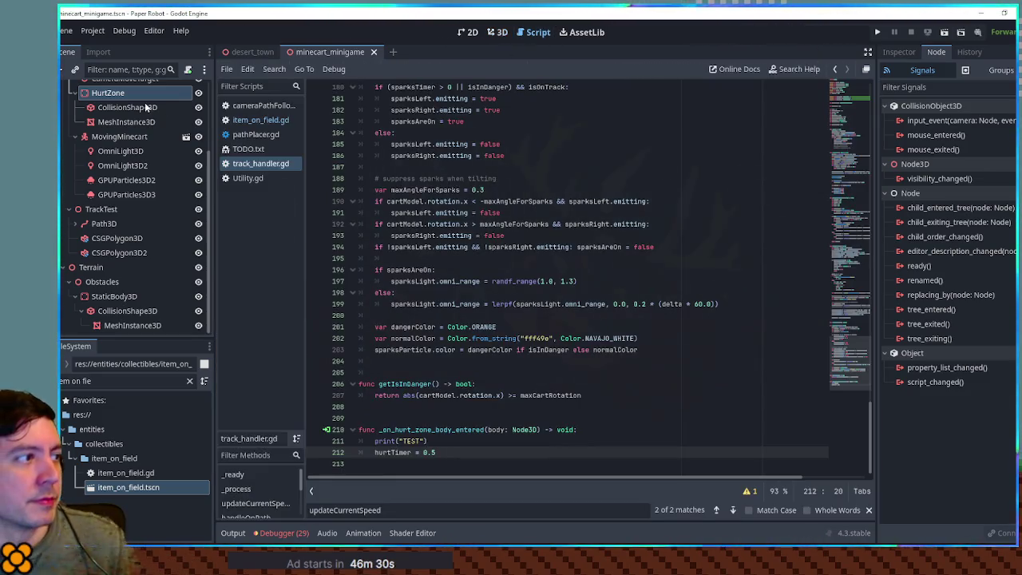
Step: Add an onready HurtZone reference to track_handler.gd and delete the _on_hurt_zone_body_entered handler
{"action": "scroll", "coordinate": [776, 94], "scroll_direction": "up", "scroll_amount": 20}
{"action": "mouse_move", "coordinate": [112, 94]}
{"action": "left_mouse_down"}
{"action": "mouse_move", "coordinate": [445, 194]}
{"action": "mouse_move", "coordinate": [408, 201]}
{"action": "mouse_move", "coordinate": [451, 203]}
{"action": "left_mouse_up"}
{"action": "left_click_drag", "start_coordinate": [851, 103], "coordinate": [841, 433]}
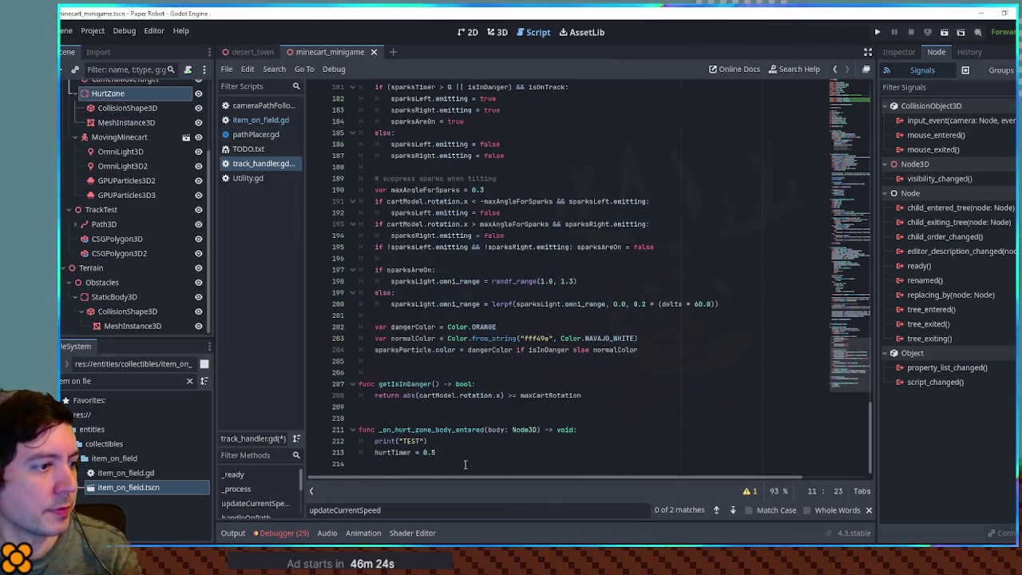
{"action": "left_click_drag", "start_coordinate": [464, 464], "coordinate": [464, 409]}
{"action": "key", "text": "Delete"}
Step: Fold handleOnPath, the sparks function and updateCurrentSpeed, then add blank lines in _process
{"action": "left_click_drag", "start_coordinate": [850, 359], "coordinate": [845, 252]}
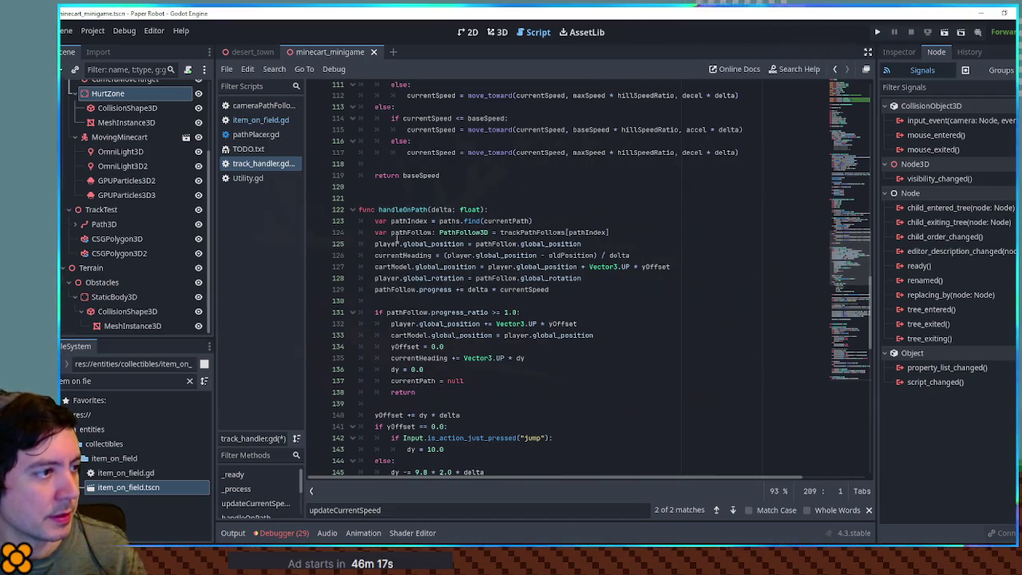
{"action": "left_click", "coordinate": [354, 210]}
{"action": "left_click", "coordinate": [353, 259]}
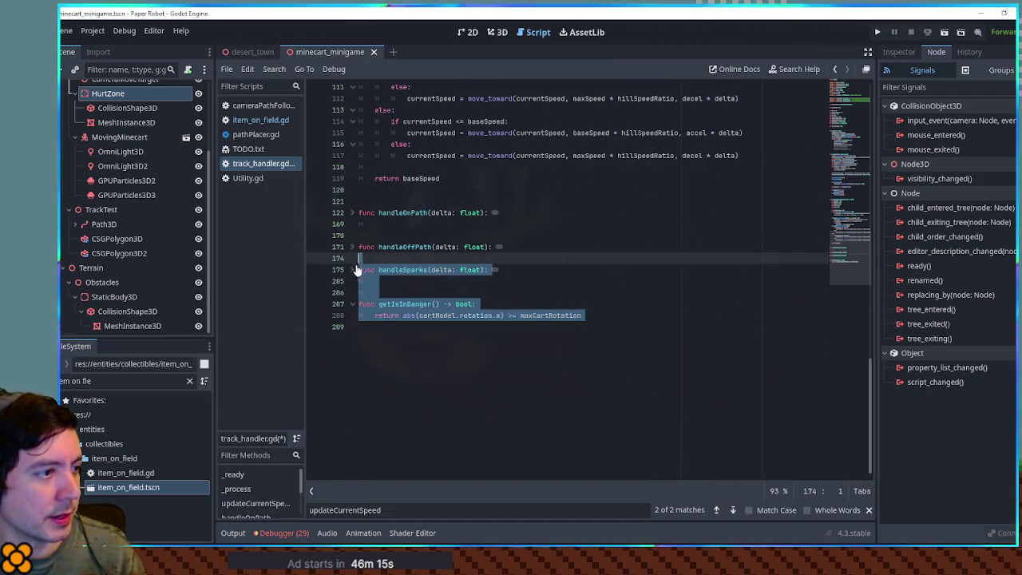
{"action": "scroll", "coordinate": [384, 288], "scroll_direction": "up", "scroll_amount": 8}
{"action": "left_click", "coordinate": [352, 133]}
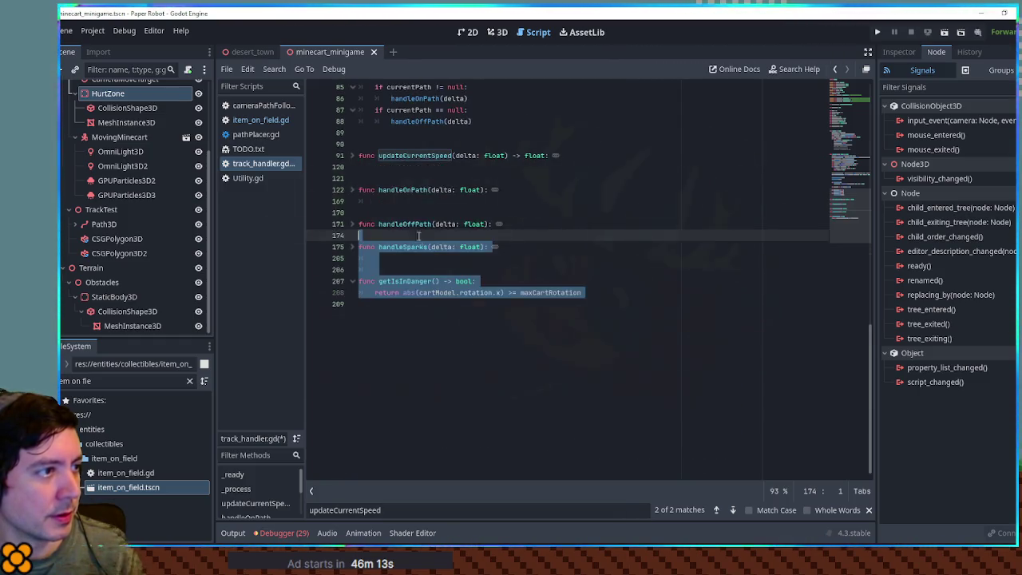
{"action": "scroll", "coordinate": [444, 289], "scroll_direction": "up", "scroll_amount": 10}
{"action": "left_click", "coordinate": [483, 280]}
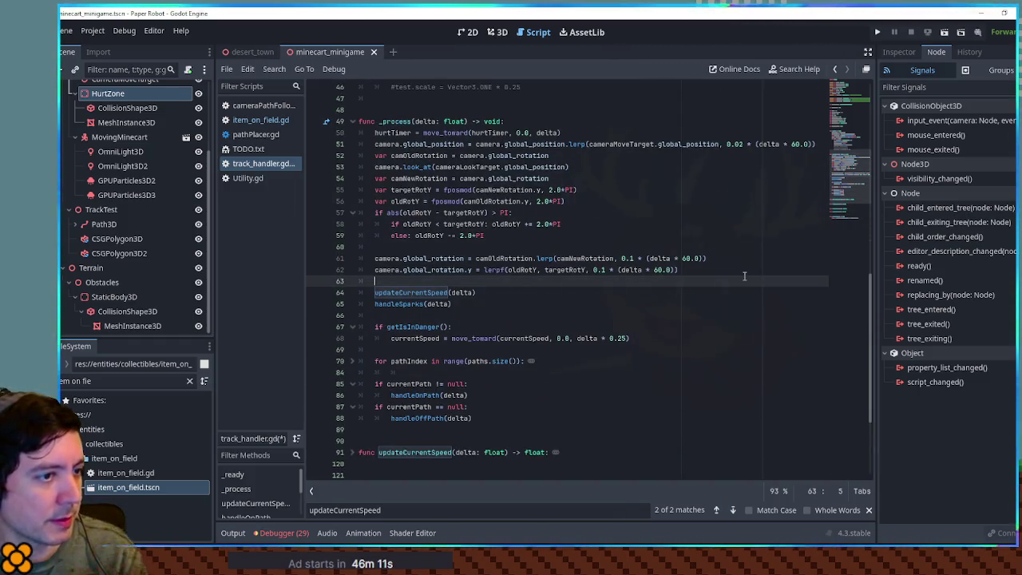
{"action": "key", "text": "Return"}
{"action": "key", "text": "Return"}
{"action": "key", "text": "Up"}
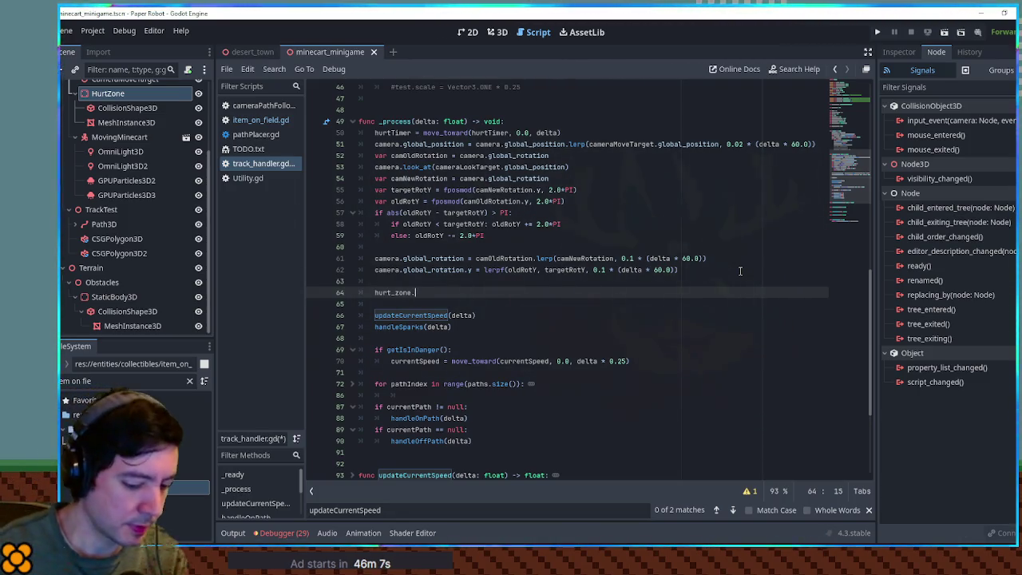
Step: Type 'hurt_zone.', then search HurtZone's Change Type list for 'chara' and cancel without changing it
{"action": "type", "text": "."}
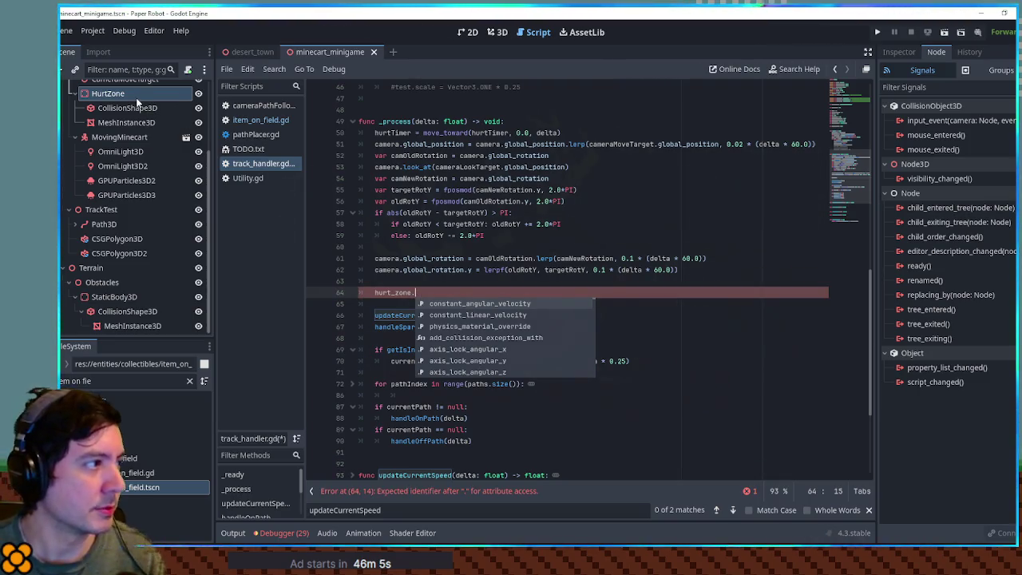
{"action": "right_click", "coordinate": [136, 97]}
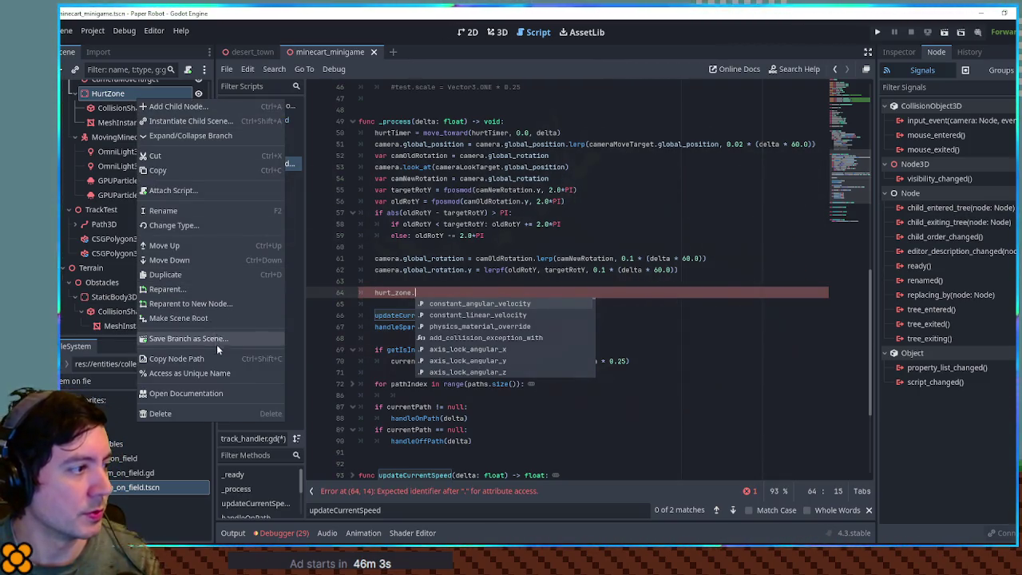
{"action": "left_click", "coordinate": [210, 227]}
{"action": "type", "text": "chara"}
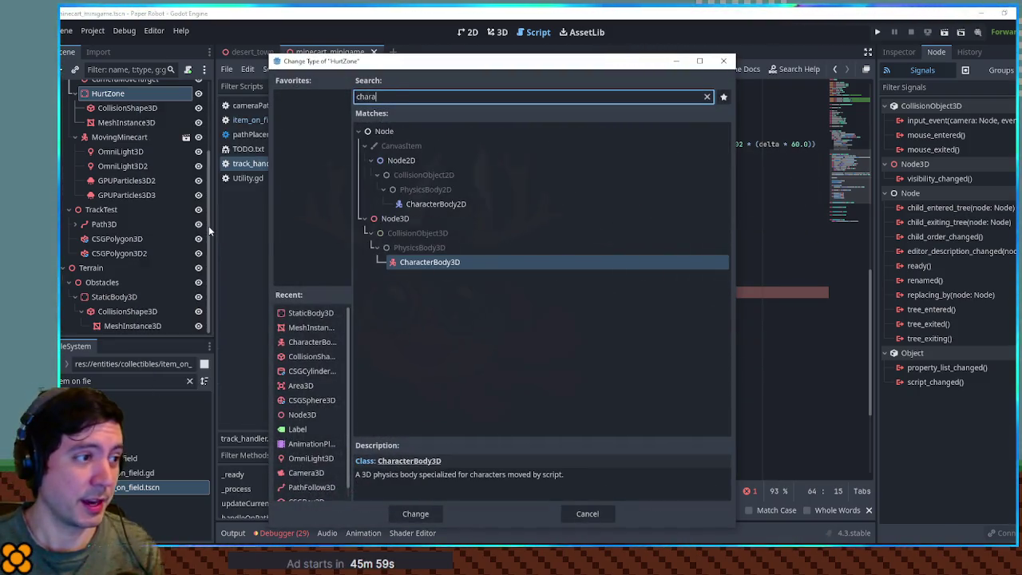
{"action": "key", "text": "Escape"}
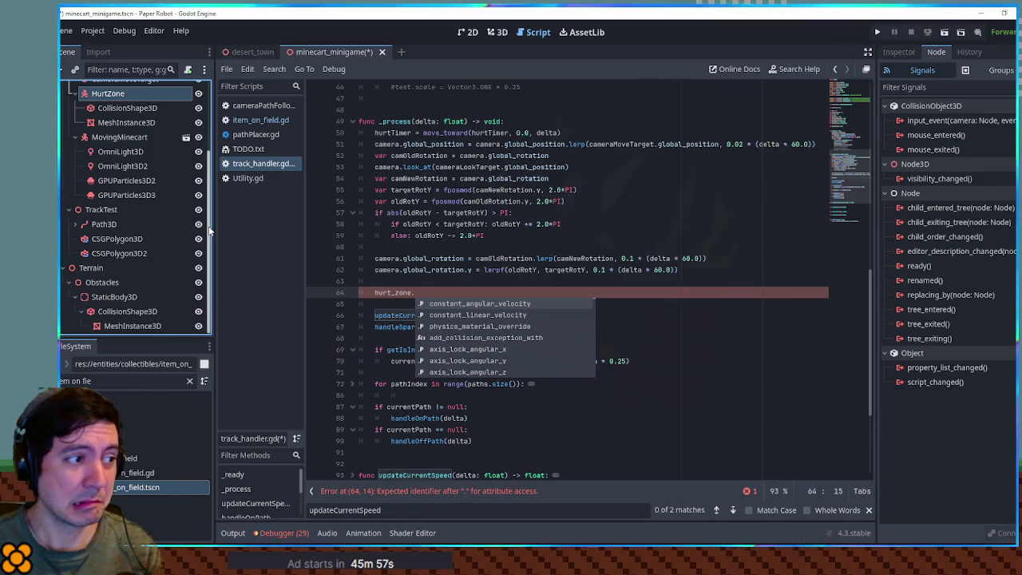
Step: Replace the FileSystem filter with 'flight' and select jungle_flight_minigame.tscn
{"action": "left_click", "coordinate": [80, 381]}
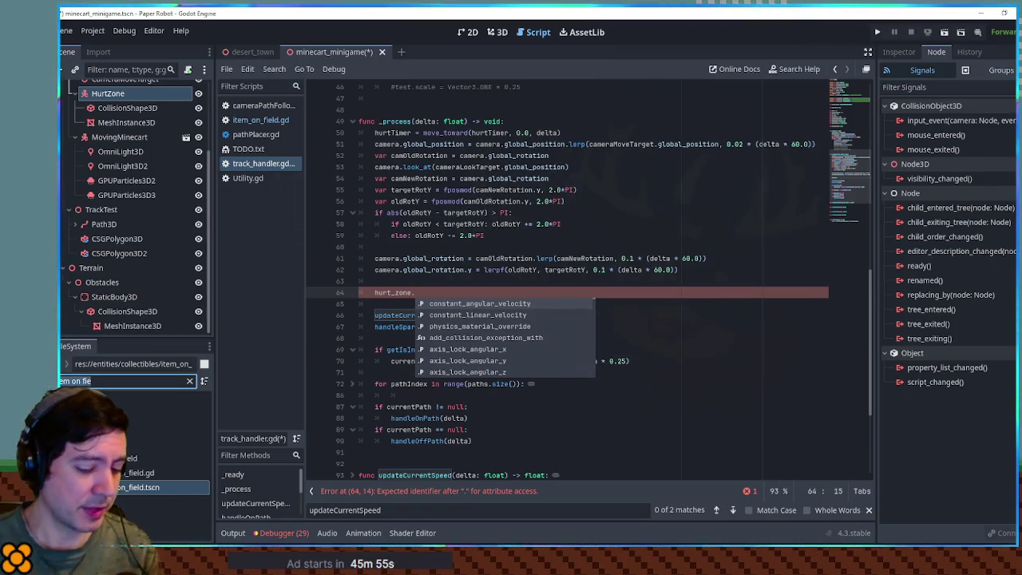
{"action": "key", "text": "ctrl+a"}
{"action": "key", "text": "BackSpace"}
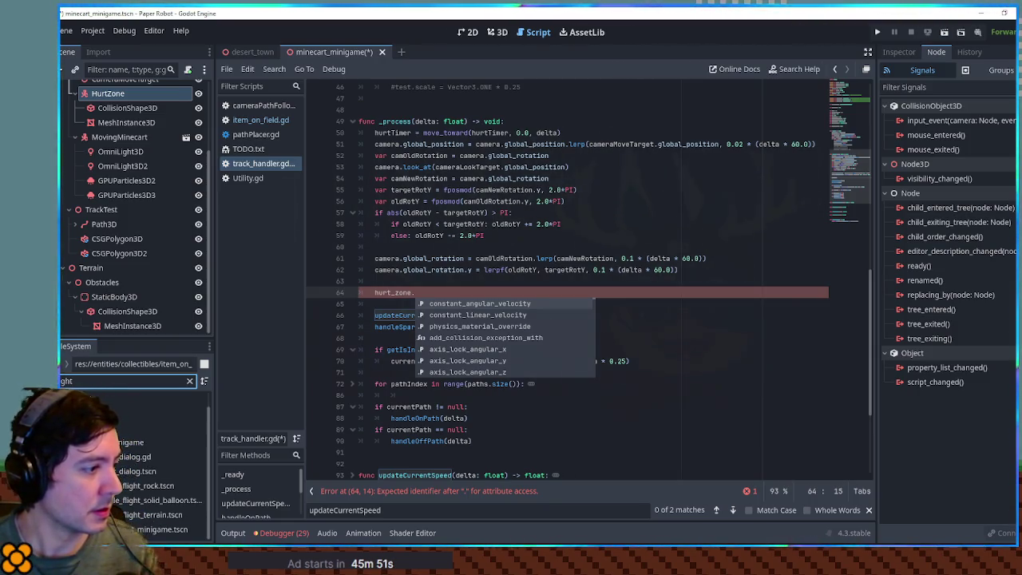
{"action": "left_click", "coordinate": [160, 529]}
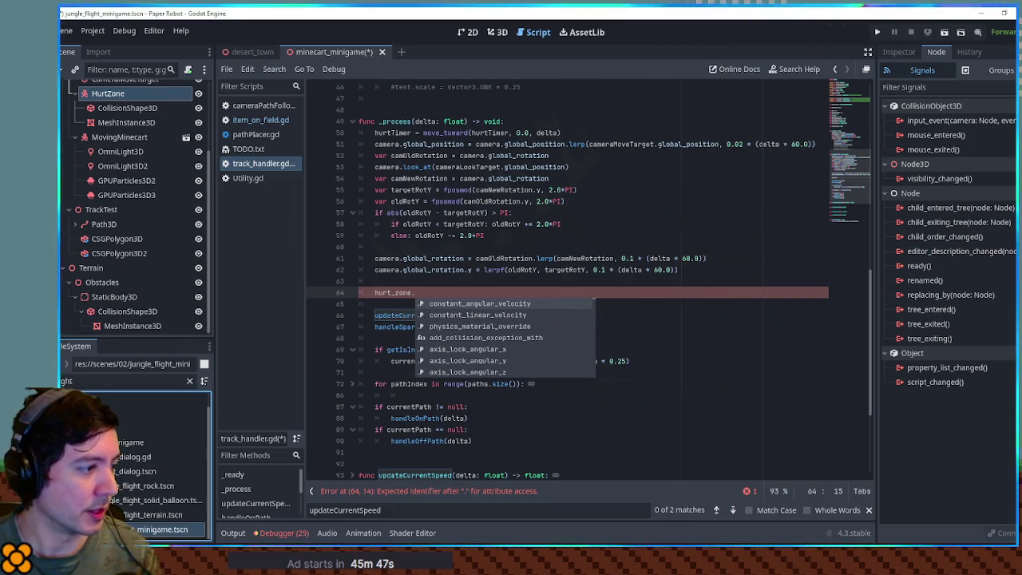
Step: Collapse the Path3D children and open the MinigameManager's script
{"action": "scroll", "coordinate": [128, 103], "scroll_direction": "up", "scroll_amount": 3}
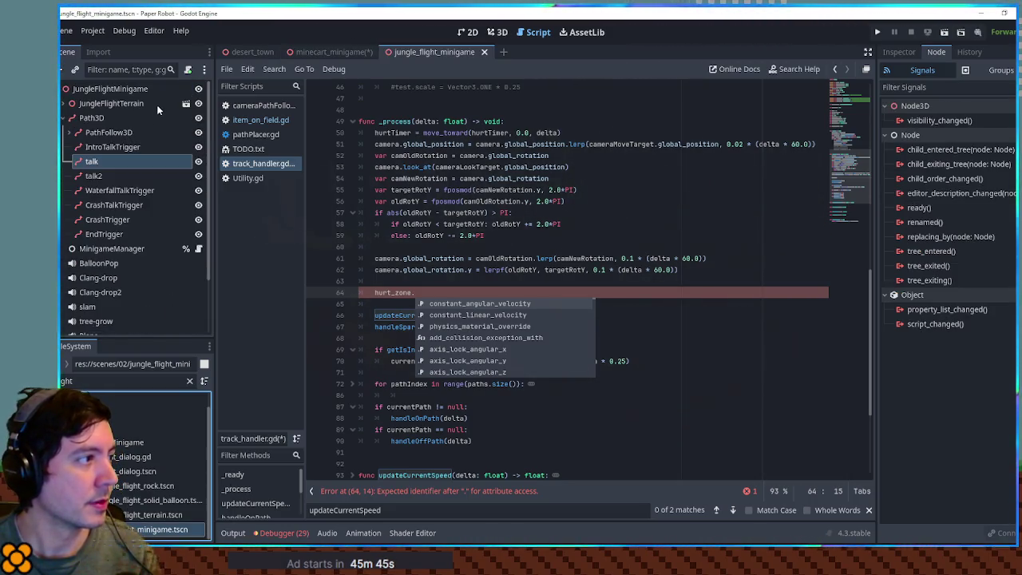
{"action": "left_click", "coordinate": [64, 119]}
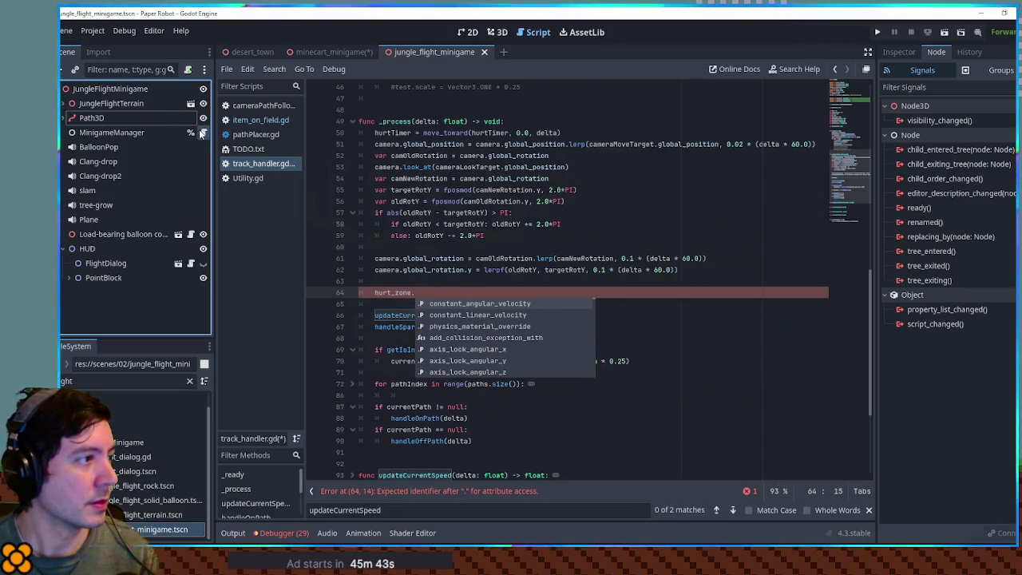
{"action": "left_click", "coordinate": [203, 133]}
{"action": "scroll", "coordinate": [541, 344], "scroll_direction": "down", "scroll_amount": 2}
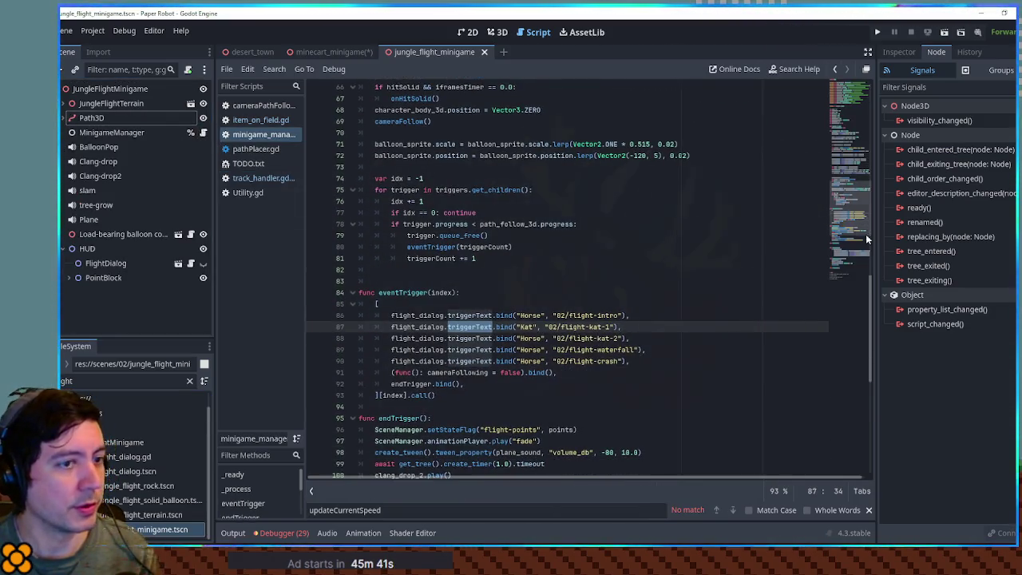
{"action": "scroll", "coordinate": [866, 234], "scroll_direction": "up", "scroll_amount": 5}
{"action": "scroll", "coordinate": [854, 171], "scroll_direction": "up", "scroll_amount": 10}
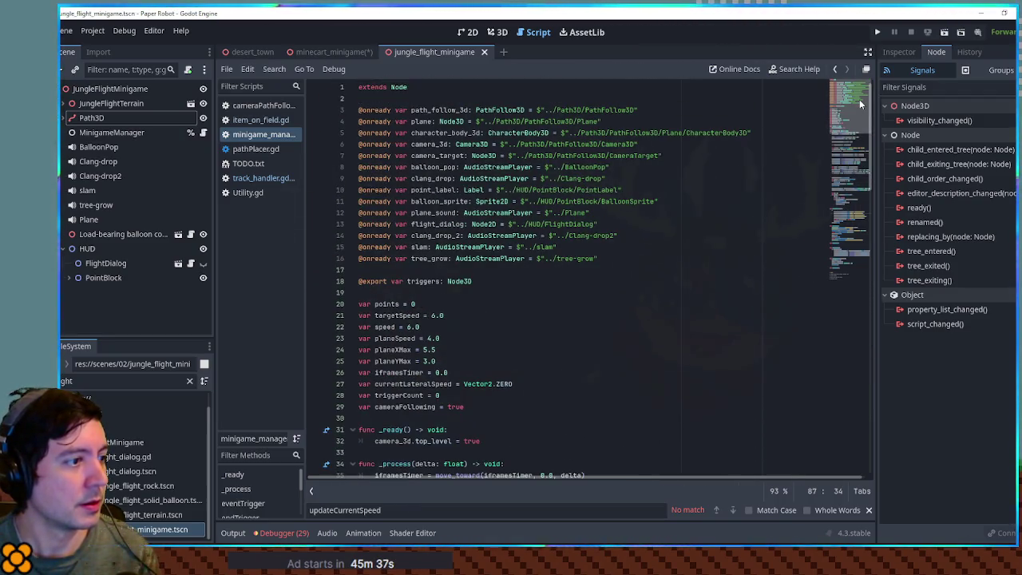
{"action": "scroll", "coordinate": [859, 106], "scroll_direction": "down", "scroll_amount": 1}
Step: Search for iframesTimer and study the hitSolid check using character_body_3d.is_on_wall()
{"action": "double_click", "coordinate": [399, 353]}
{"action": "key", "text": "ctrl+f"}
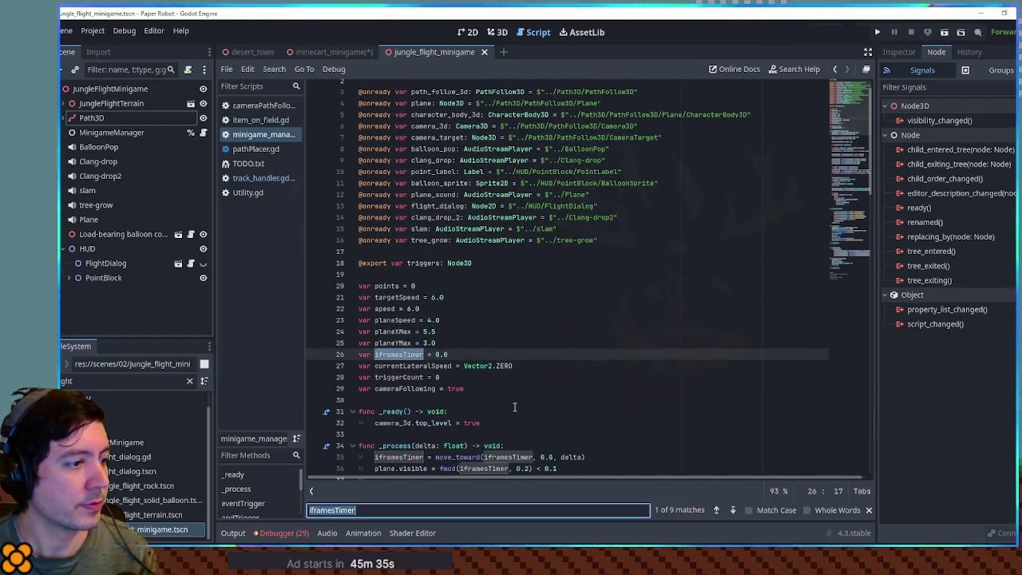
{"action": "scroll", "coordinate": [519, 378], "scroll_direction": "down", "scroll_amount": 5}
{"action": "scroll", "coordinate": [514, 361], "scroll_direction": "down", "scroll_amount": 5}
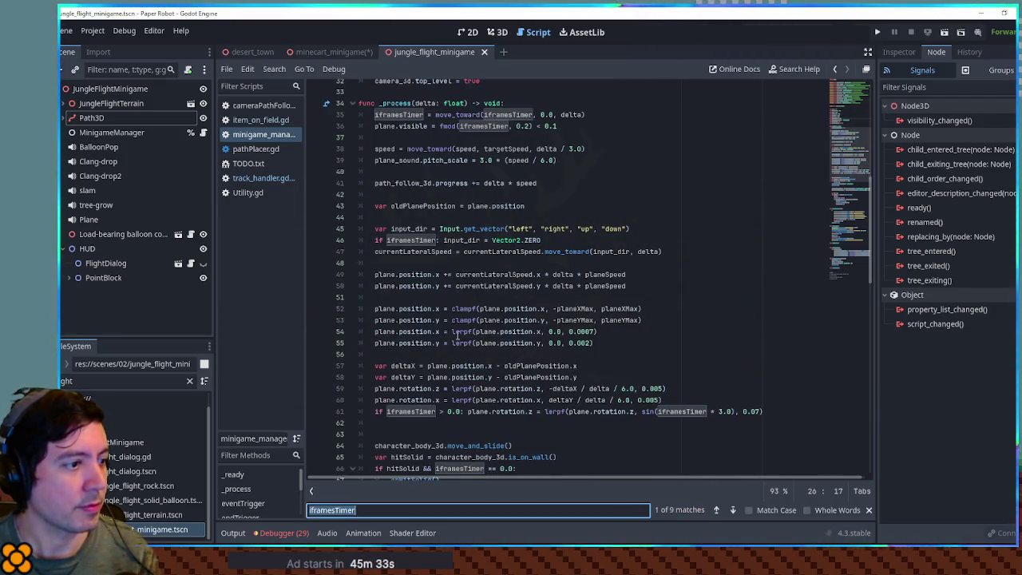
{"action": "scroll", "coordinate": [457, 335], "scroll_direction": "down", "scroll_amount": 5}
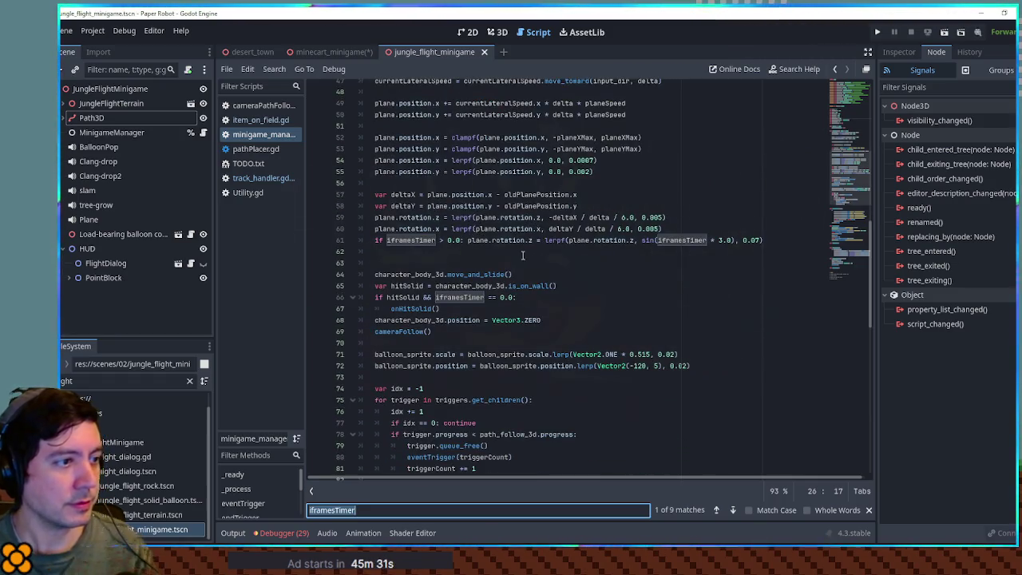
{"action": "left_click", "coordinate": [400, 297]}
{"action": "left_click", "coordinate": [482, 277]}
{"action": "left_click_drag", "start_coordinate": [436, 286], "coordinate": [560, 286]}
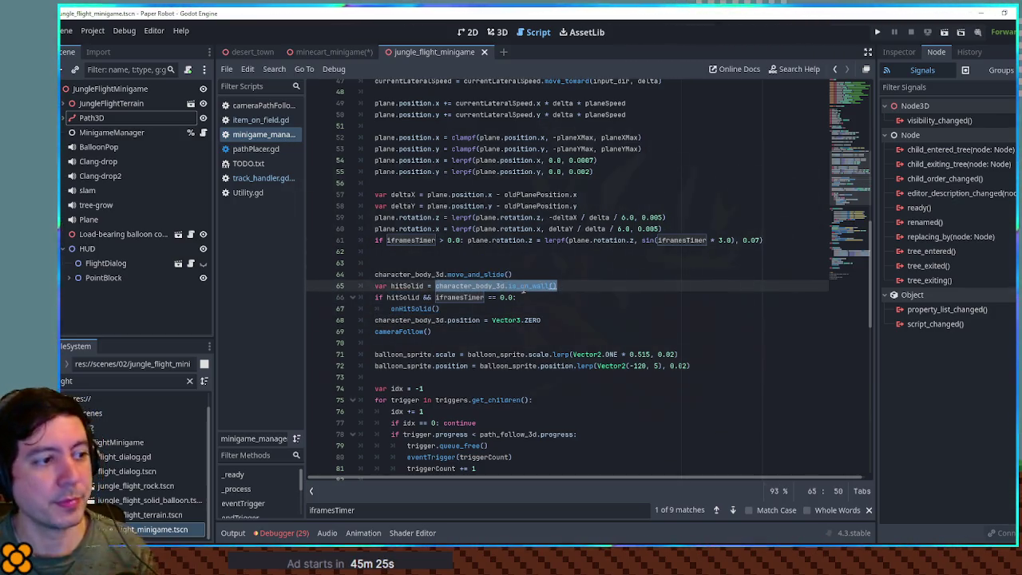
{"action": "double_click", "coordinate": [418, 274]}
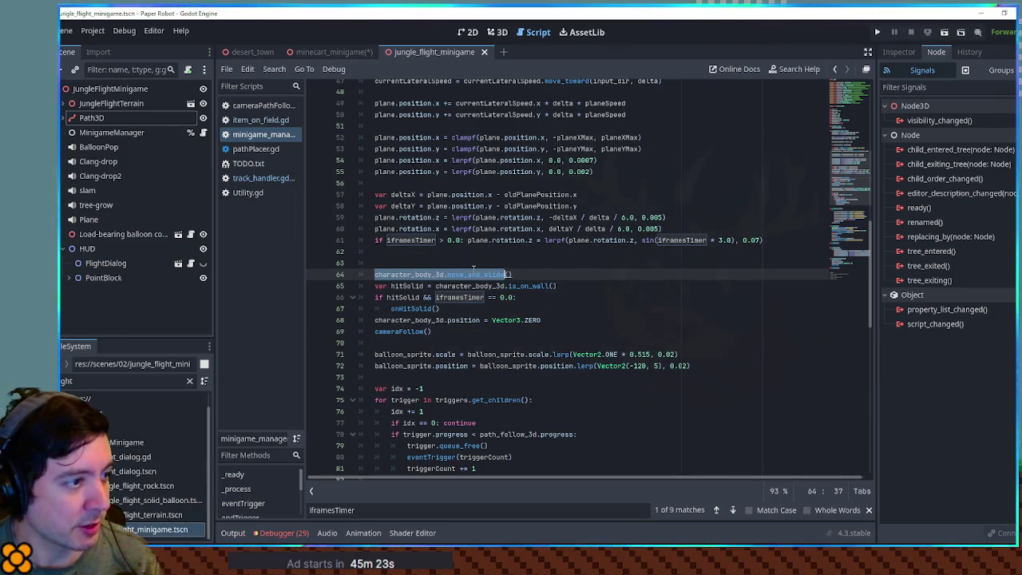
Step: Search for other uses of character_body_3d, then close the minigame manager script
{"action": "scroll", "coordinate": [480, 308], "scroll_direction": "up", "scroll_amount": 6}
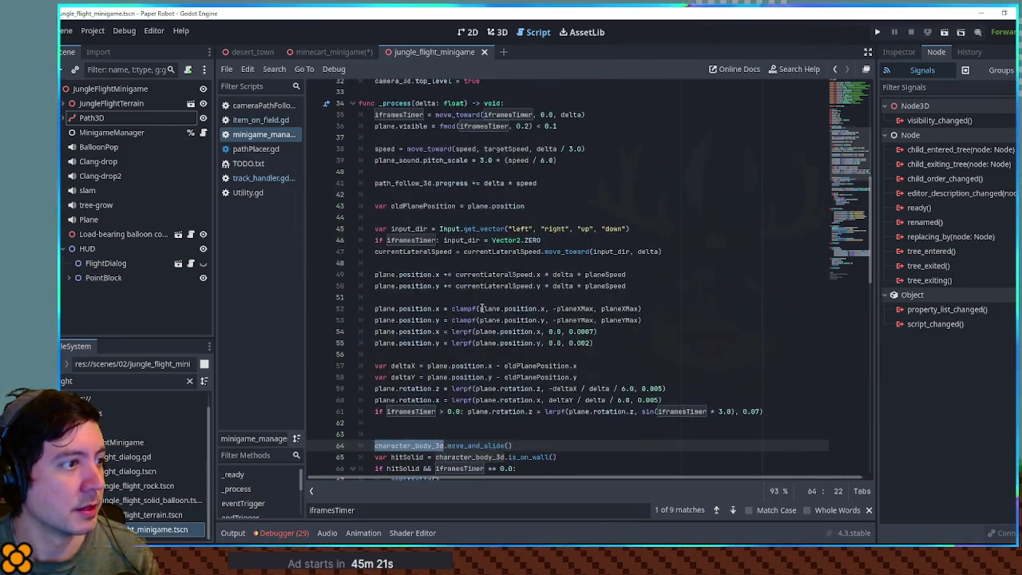
{"action": "scroll", "coordinate": [479, 308], "scroll_direction": "down", "scroll_amount": 4}
{"action": "double_click", "coordinate": [415, 343]}
{"action": "key", "text": "ctrl+f"}
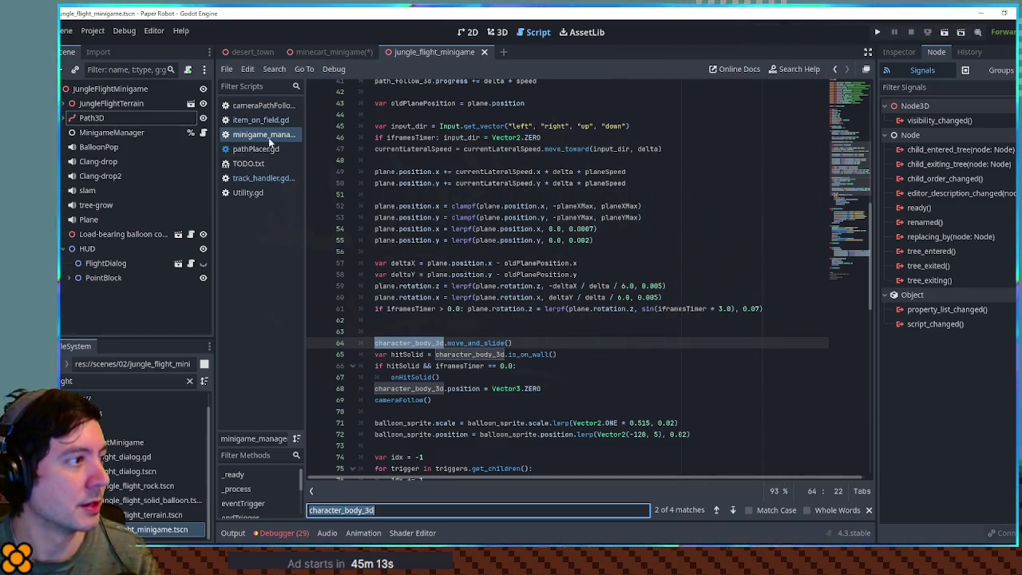
{"action": "middle_click", "coordinate": [263, 137]}
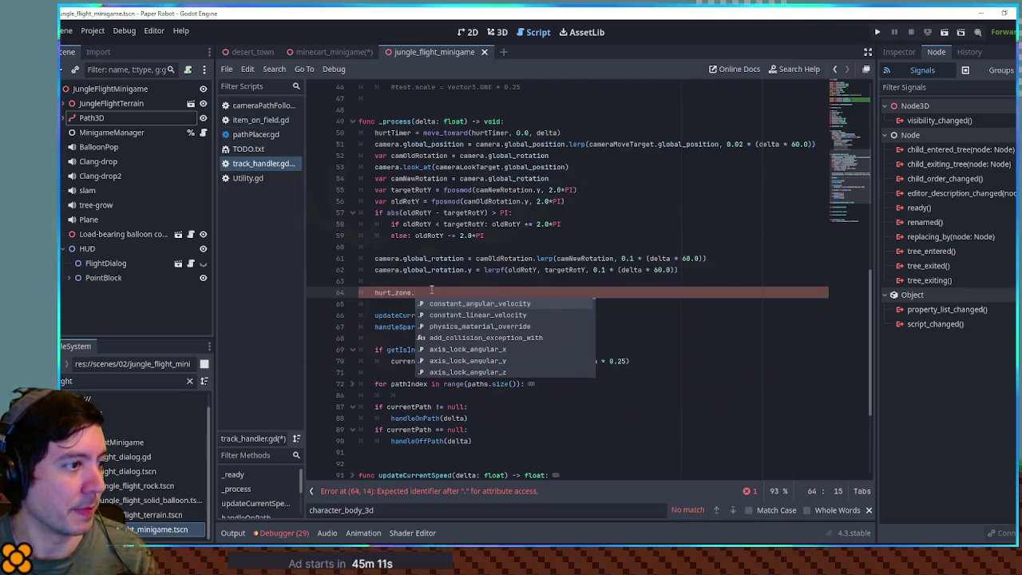
Step: Close the jungle_flight_minigame tab and change hurt_zone's type from StaticBody3D to CharacterBody3D
{"action": "key", "text": "Escape"}
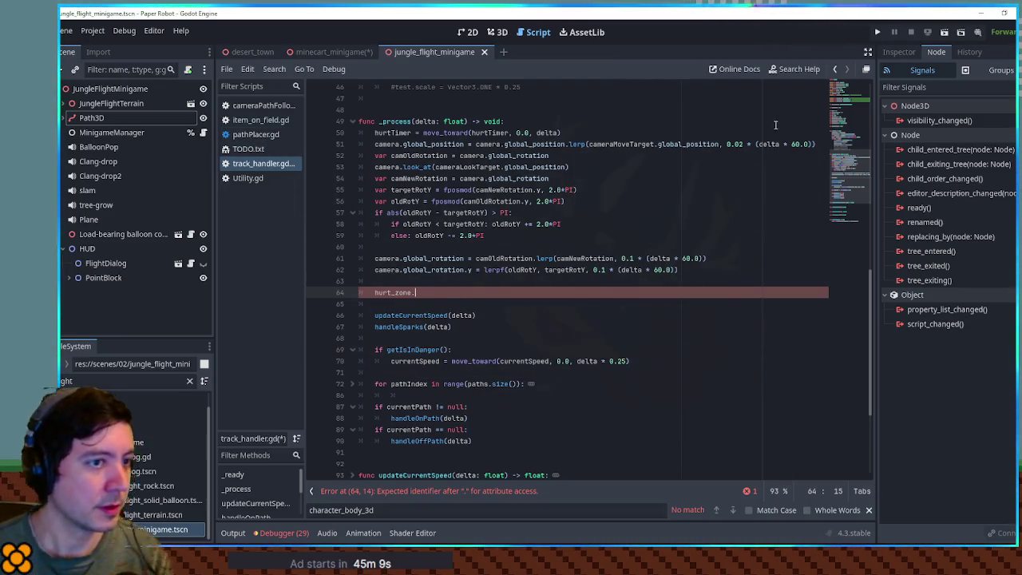
{"action": "scroll", "coordinate": [319, 114], "scroll_direction": "up", "scroll_amount": 15}
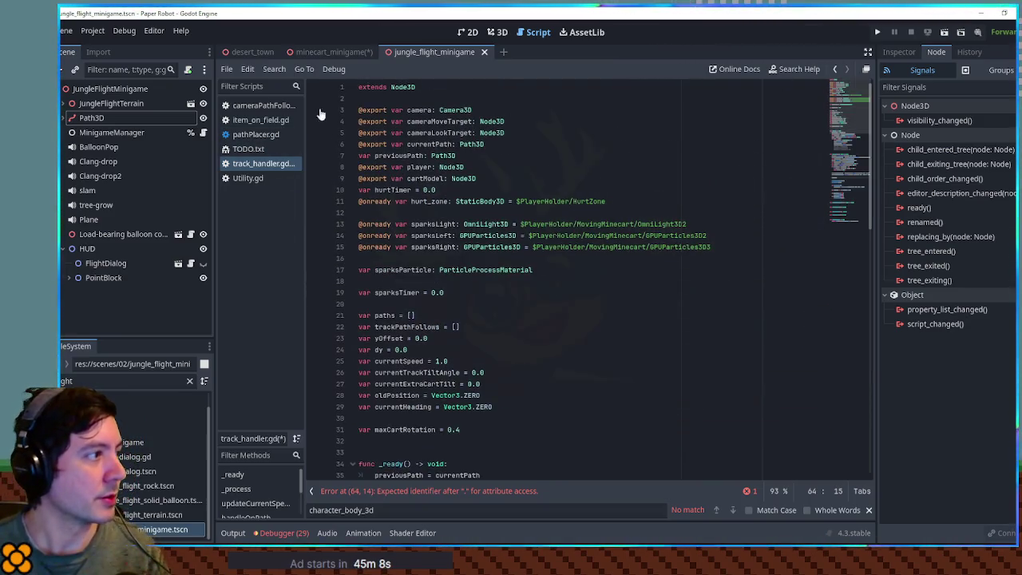
{"action": "middle_click", "coordinate": [435, 51]}
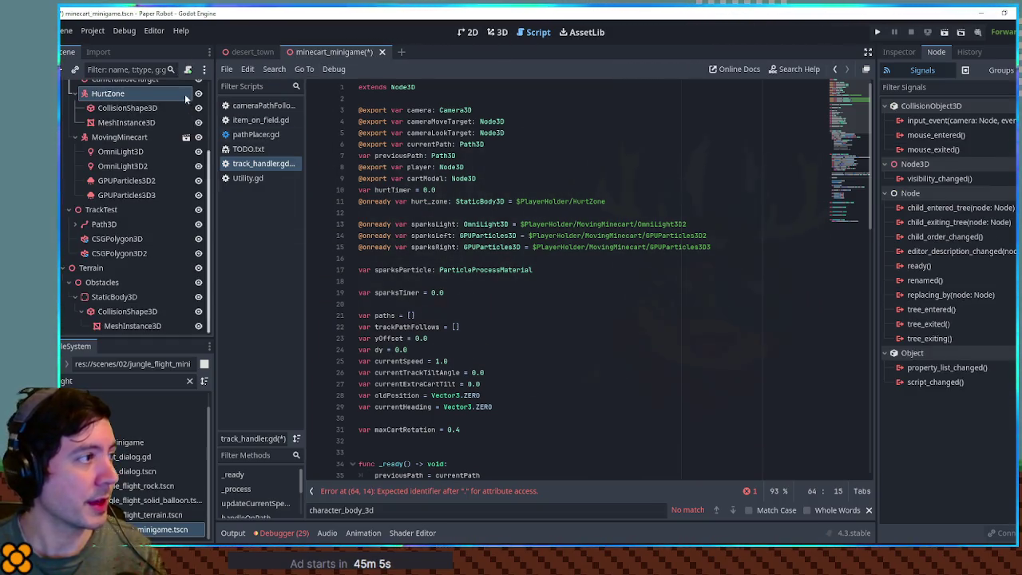
{"action": "double_click", "coordinate": [466, 202]}
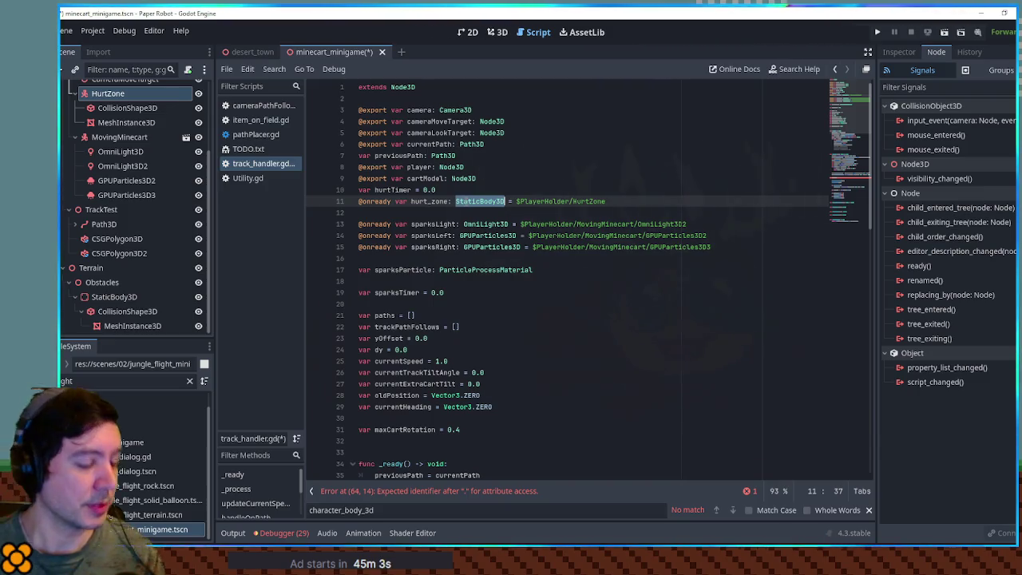
{"action": "type", "text": "CharacterBody"}
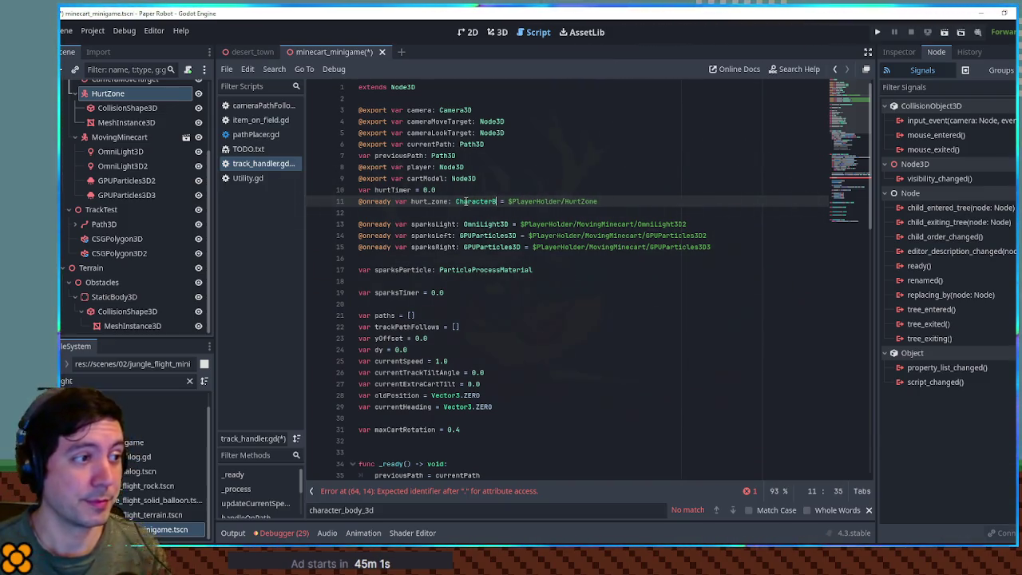
{"action": "type", "text": "3D"}
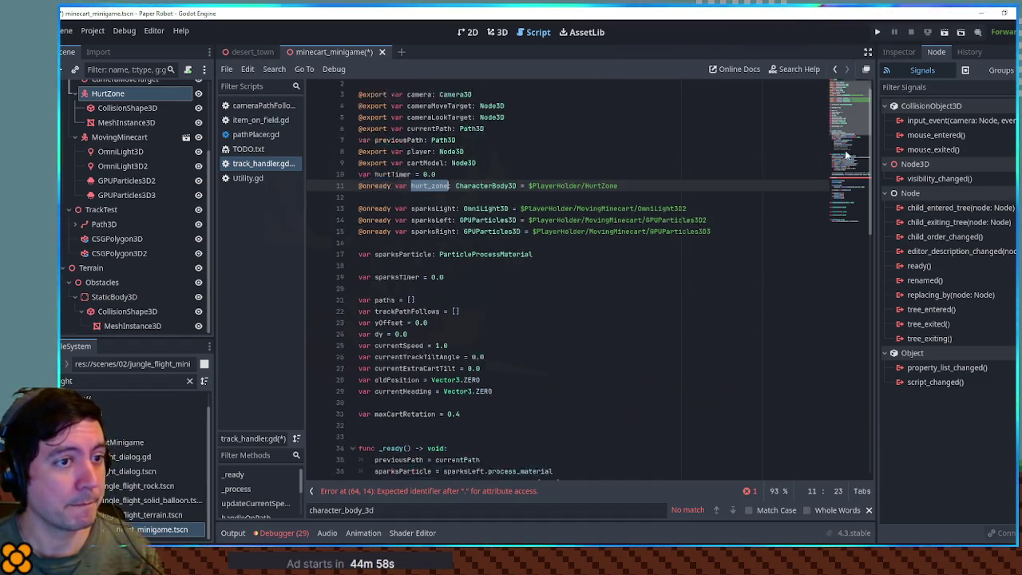
Step: In _process, call hurt_zone.move_and_slide() and add a hurt_zone.is_on_wall() check
{"action": "scroll", "coordinate": [607, 264], "scroll_direction": "down", "scroll_amount": 10}
{"action": "left_click", "coordinate": [436, 335]}
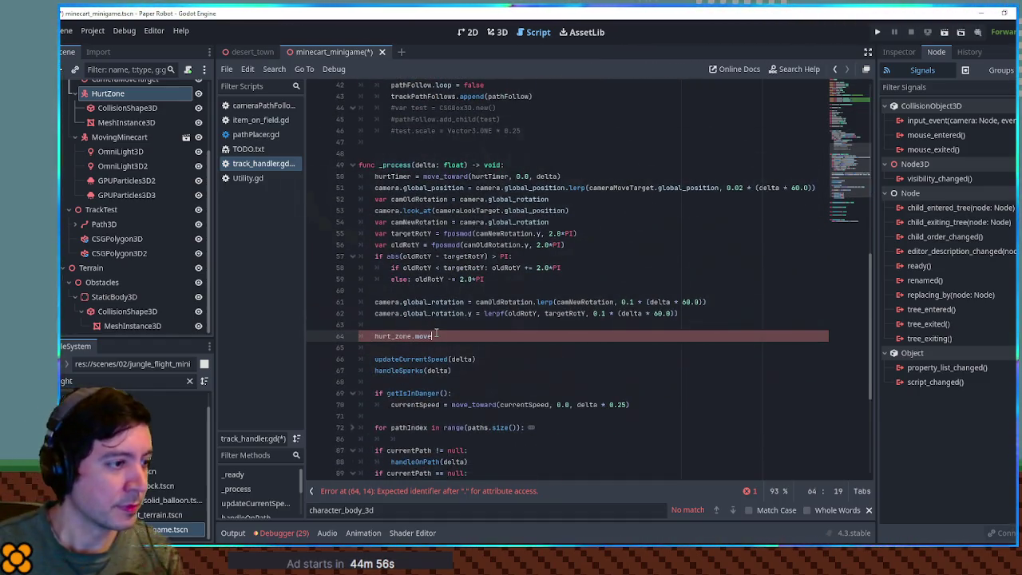
{"action": "key", "text": "Return"}
{"action": "key", "text": "Return"}
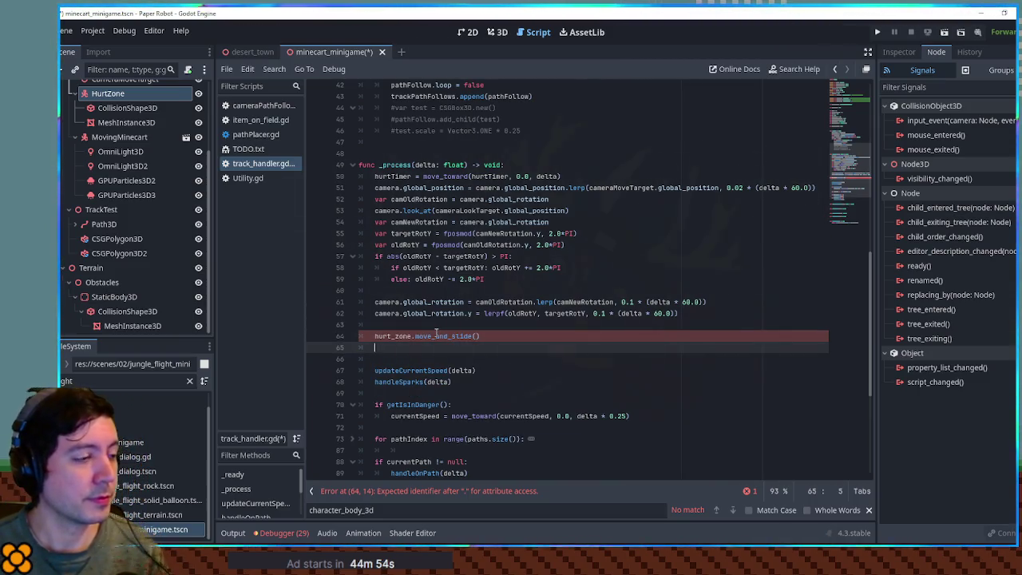
{"action": "type", "text": "hurt_zone.is_on_w"}
{"action": "key", "text": "BackSpace"}
{"action": "key", "text": "BackSpace"}
{"action": "key", "text": "BackSpace"}
{"action": "type", "text": "hit"}
{"action": "key", "text": "BackSpace"}
{"action": "key", "text": "BackSpace"}
{"action": "key", "text": "BackSpace"}
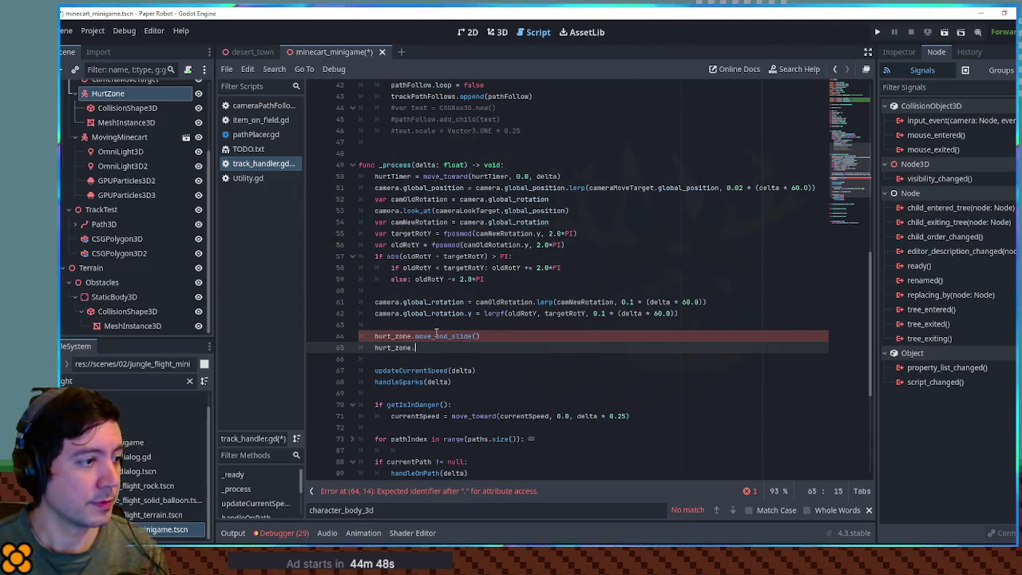
{"action": "type", "text": "n_wall("}
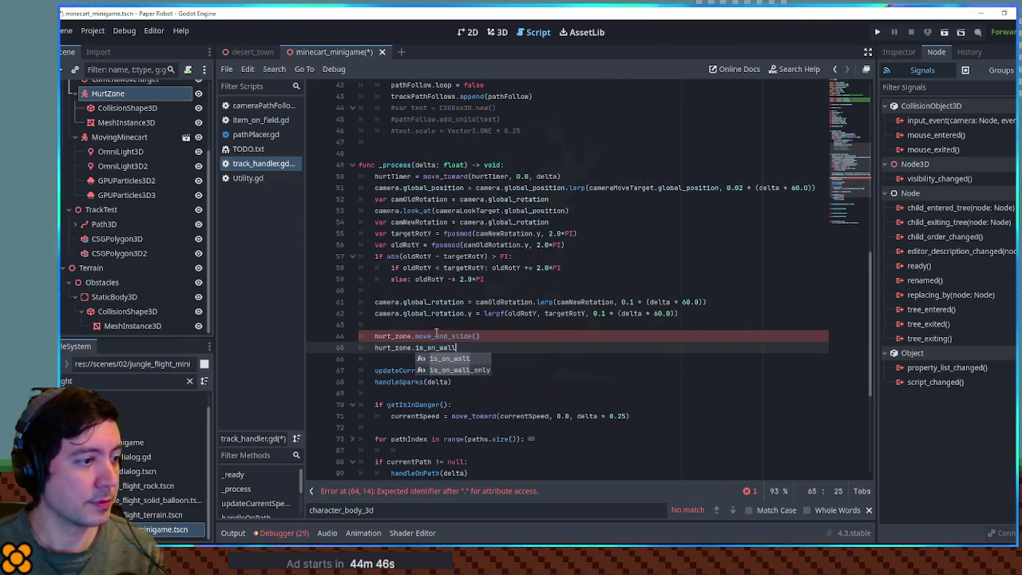
Step: Make it an if that sets hurtTimer = 0.5, then run the scene with F6
{"action": "key", "text": "Home"}
{"action": "type", "text": "if"}
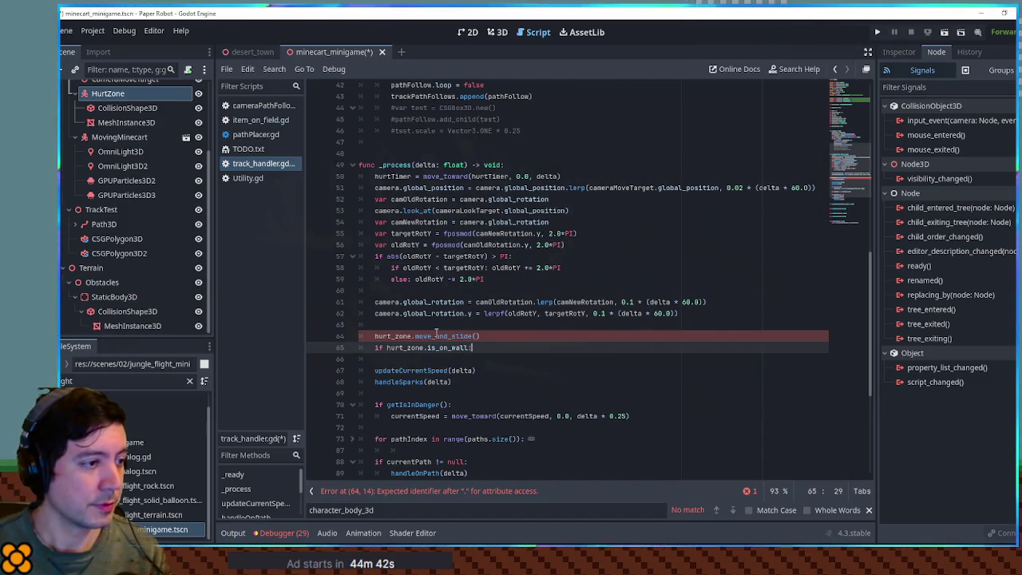
{"action": "key", "text": "Return"}
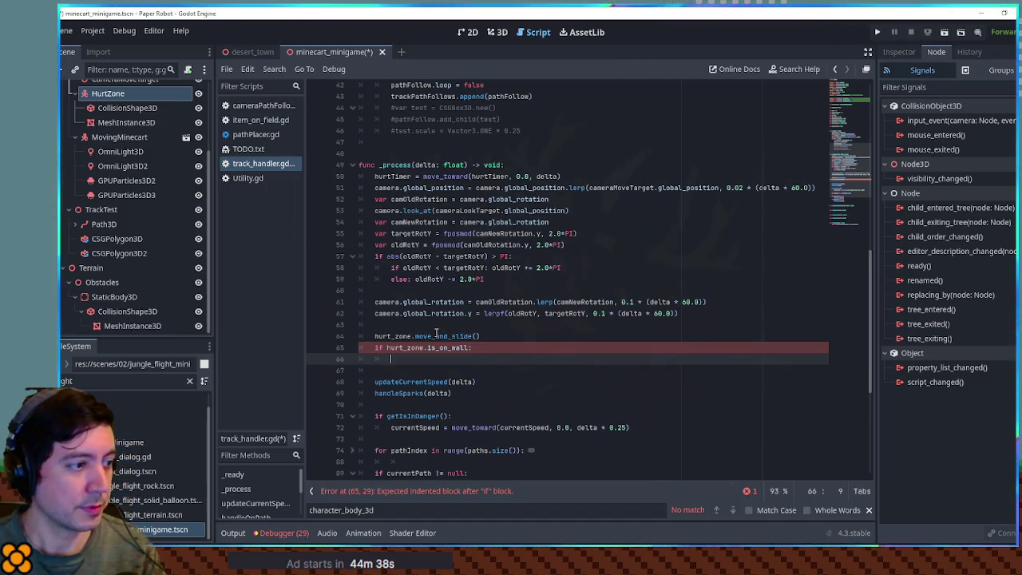
{"action": "type", "text": "hurtTimer = 0."}
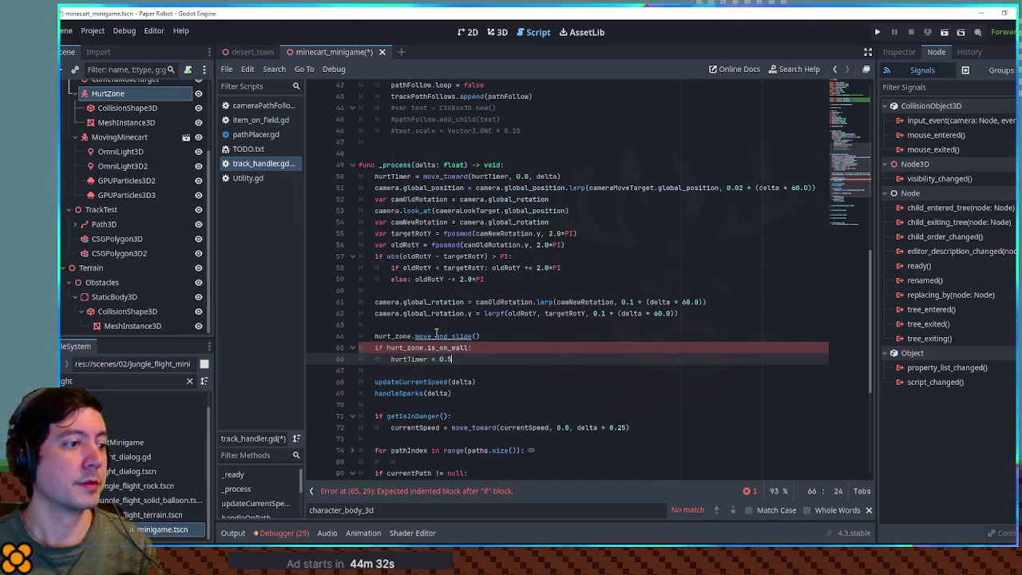
{"action": "type", "text": "5"}
{"action": "key", "text": "F6"}
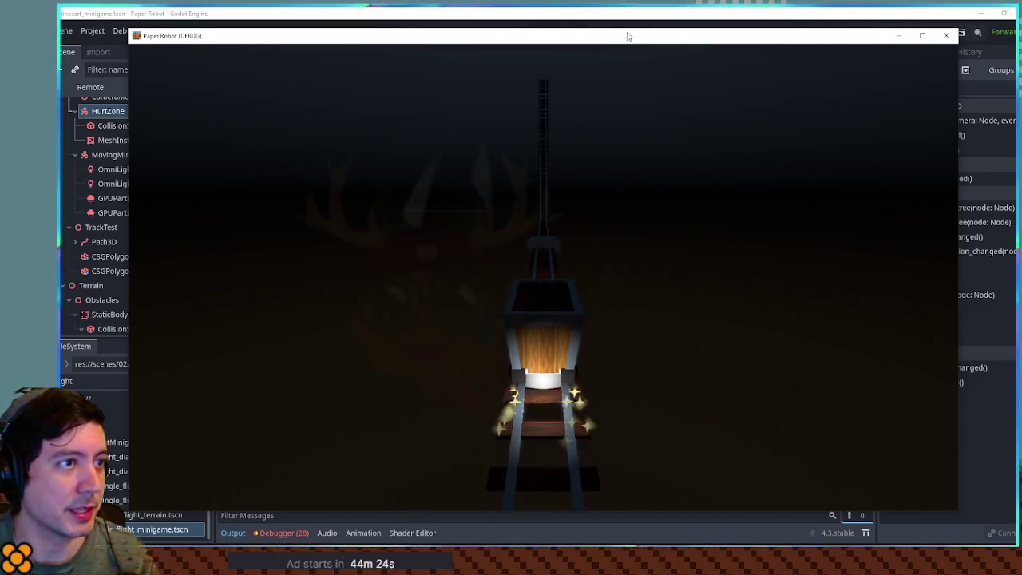
Step: Close the game and enable HurtZone's Collision Mask bit 8 for MinigameObstacles
{"action": "left_click_drag", "start_coordinate": [627, 35], "coordinate": [994, 61]}
{"action": "left_click", "coordinate": [995, 62]}
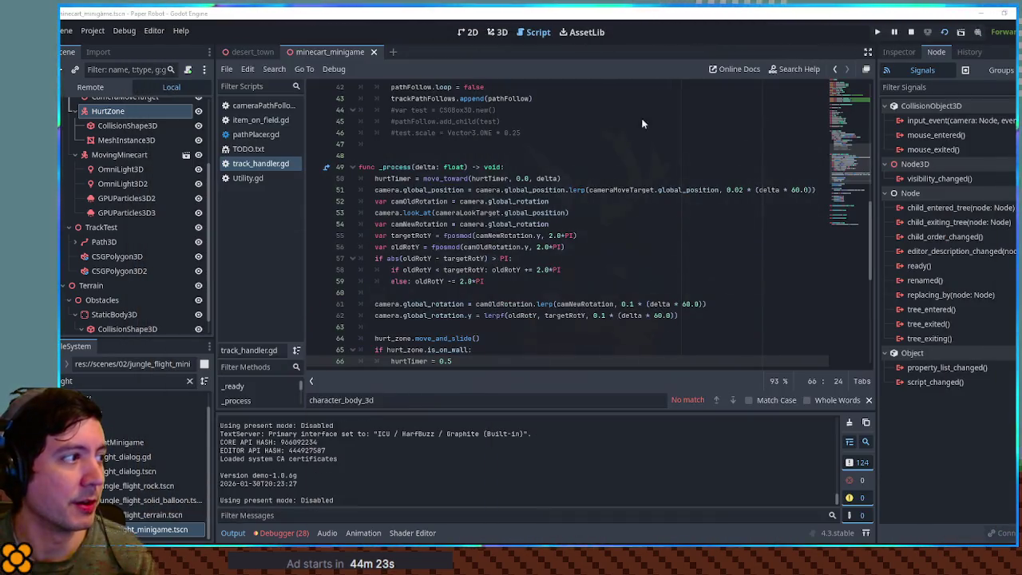
{"action": "left_click", "coordinate": [111, 112]}
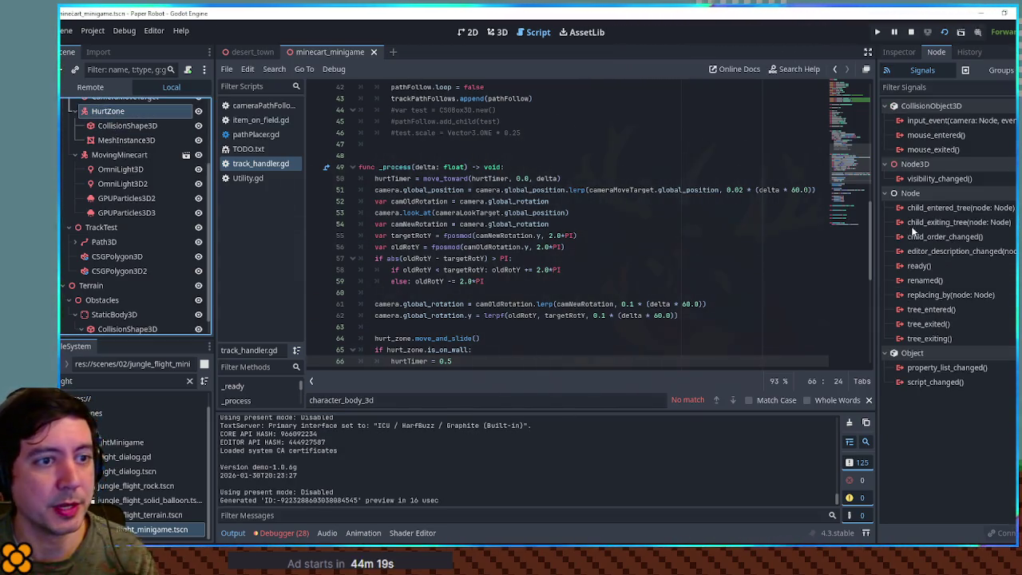
{"action": "left_click", "coordinate": [901, 53]}
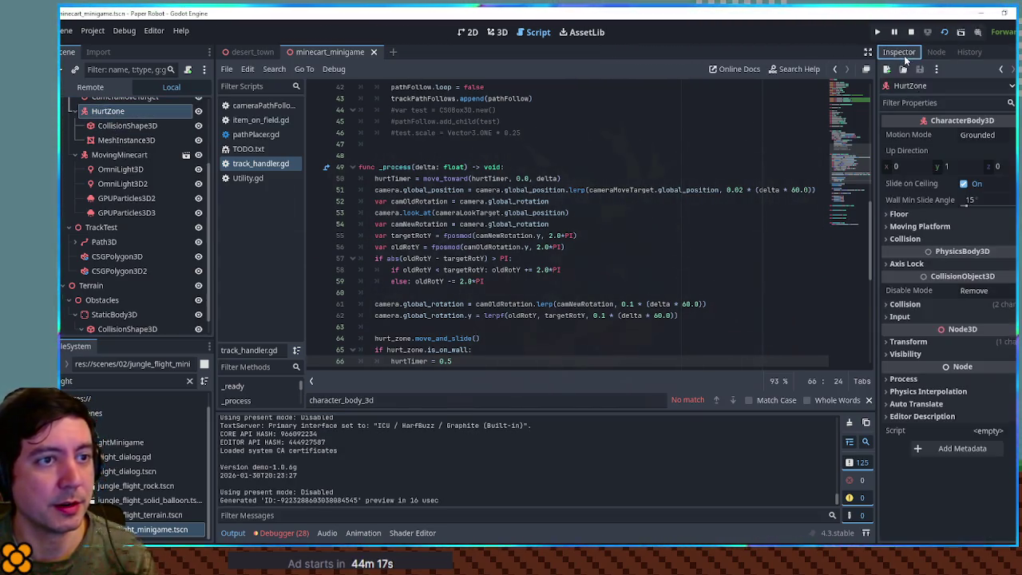
{"action": "left_click", "coordinate": [931, 303]}
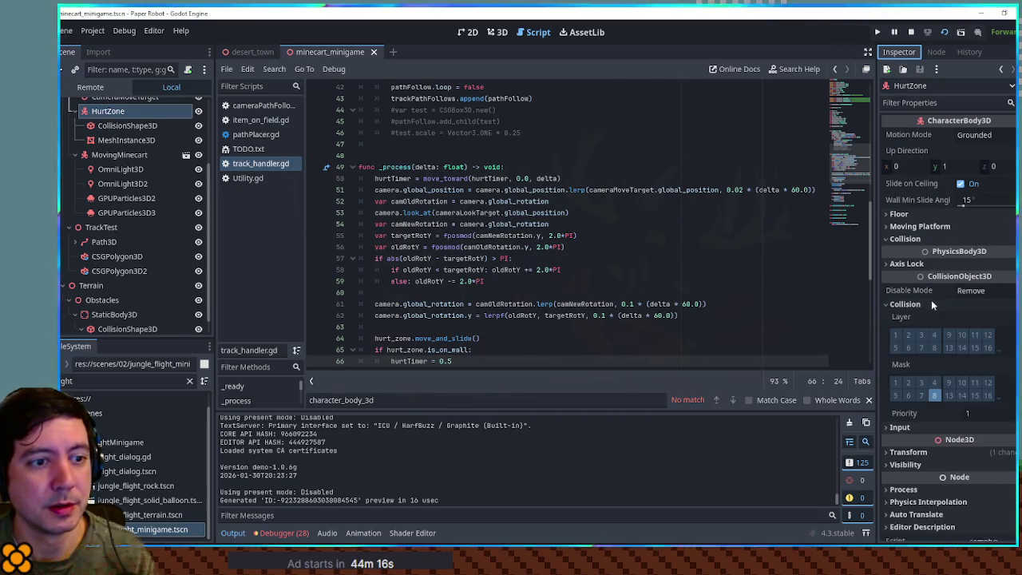
{"action": "left_click", "coordinate": [935, 396]}
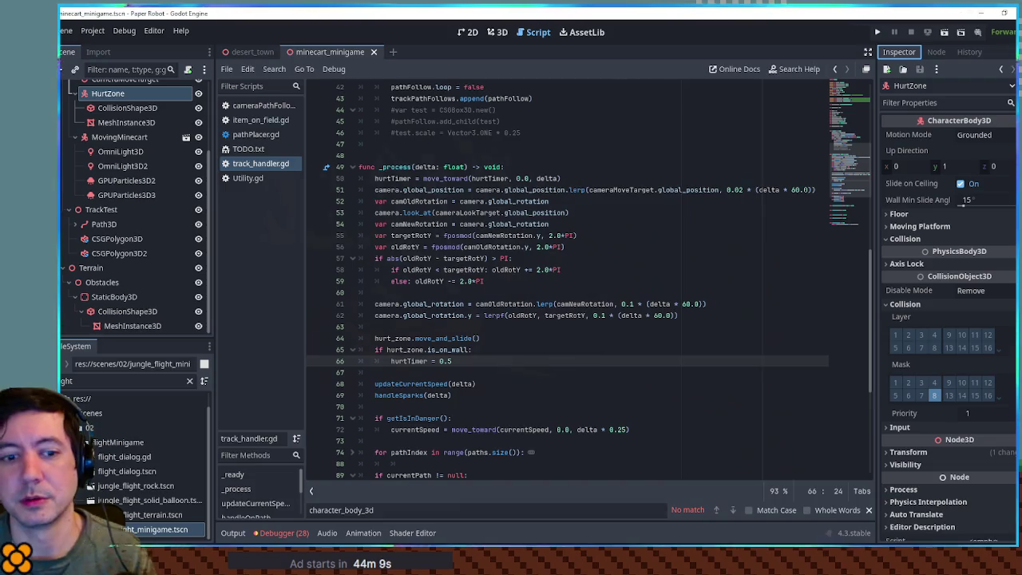
{"action": "left_click", "coordinate": [104, 94]}
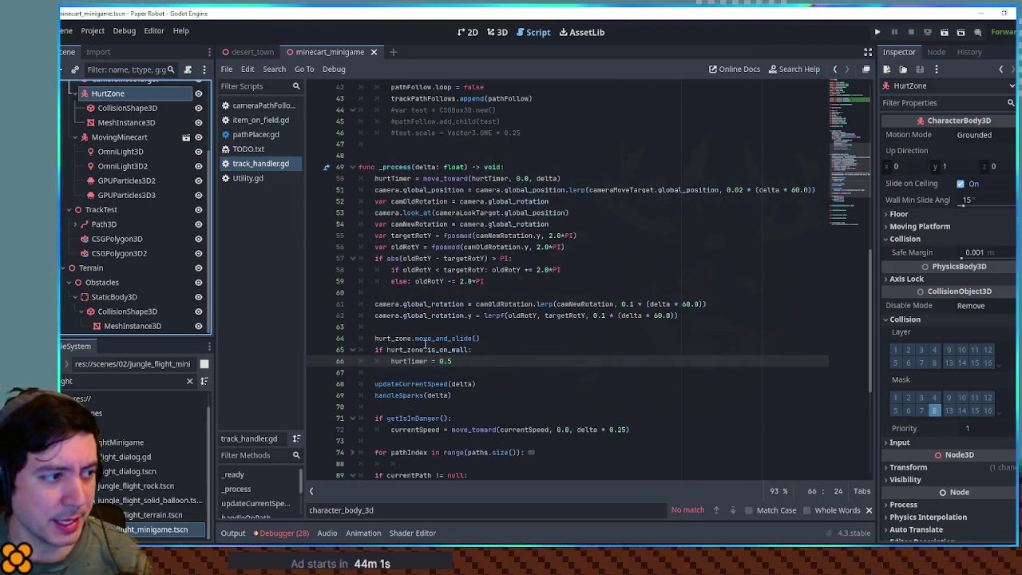
Step: Review the move_and_slide line, reparent HurtZone under MovingMinecart, and run the scene again
{"action": "left_click", "coordinate": [399, 338]}
{"action": "left_click_drag", "start_coordinate": [400, 338], "coordinate": [478, 338]}
{"action": "left_click", "coordinate": [477, 338]}
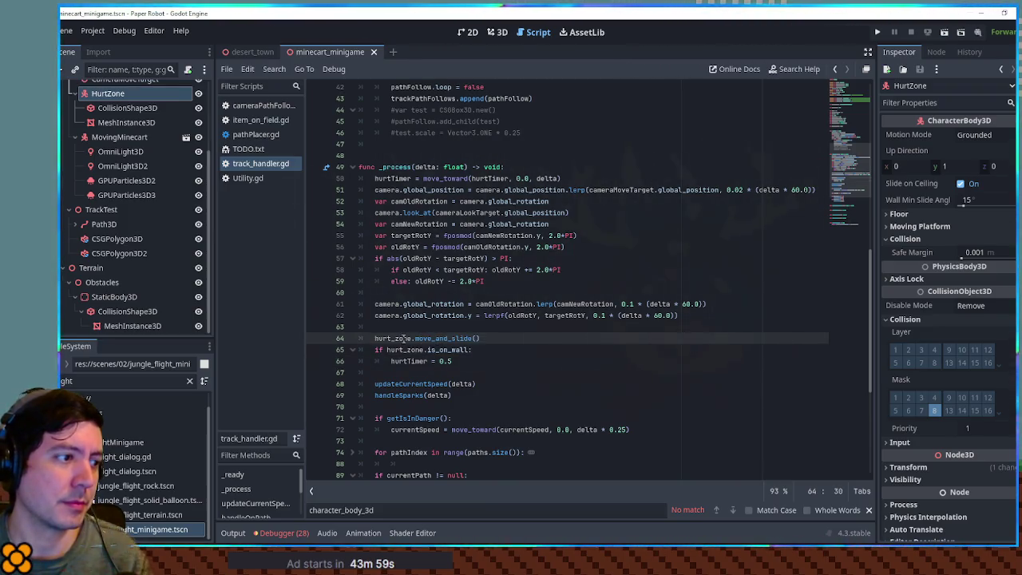
{"action": "double_click", "coordinate": [403, 338]}
{"action": "mouse_move", "coordinate": [106, 100]}
{"action": "left_mouse_down"}
{"action": "mouse_move", "coordinate": [102, 137]}
{"action": "mouse_move", "coordinate": [114, 139]}
{"action": "left_mouse_up"}
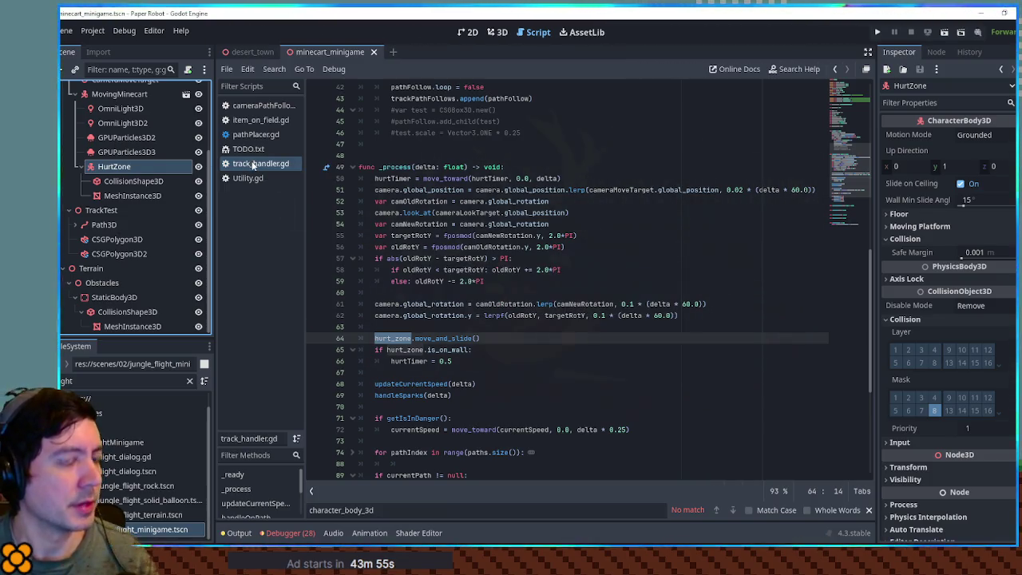
{"action": "key", "text": "F6"}
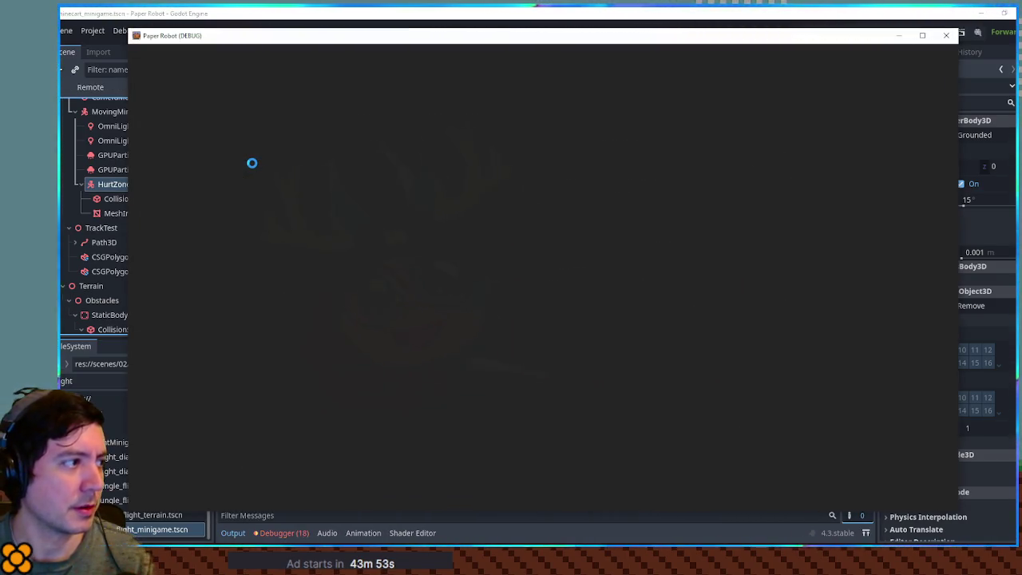
Step: Replace the outdated hurt_zone declaration line in track_handler.gd and rerun the game
{"action": "left_click", "coordinate": [251, 163]}
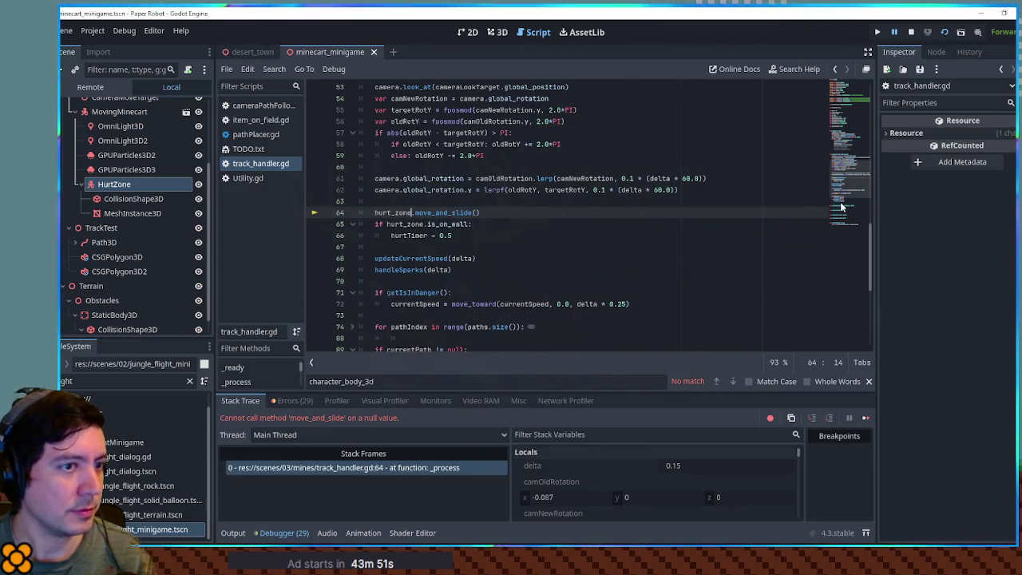
{"action": "scroll", "coordinate": [389, 200], "scroll_direction": "up", "scroll_amount": 15}
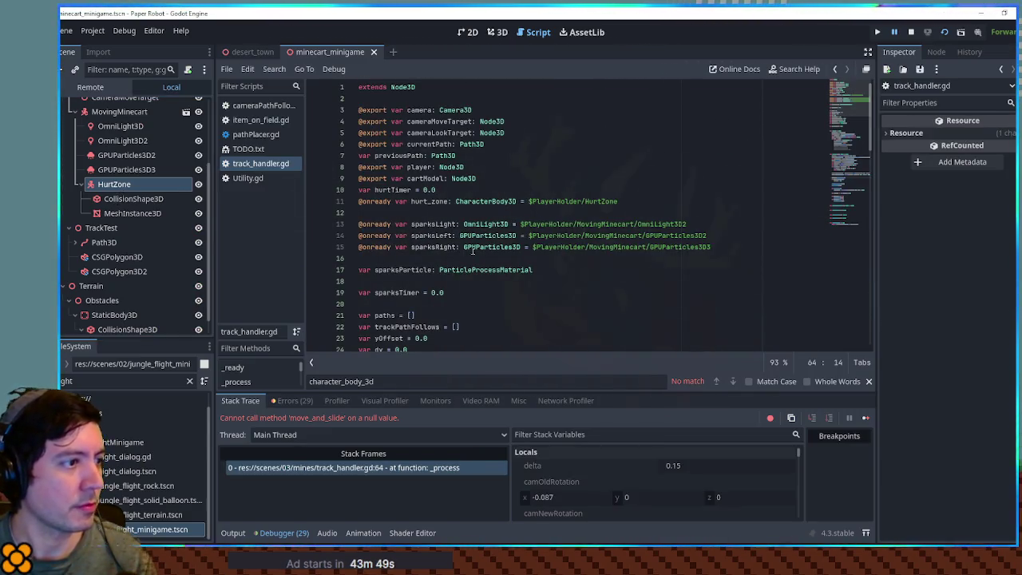
{"action": "triple_click", "coordinate": [625, 202]}
{"action": "key", "text": "ctrl+v"}
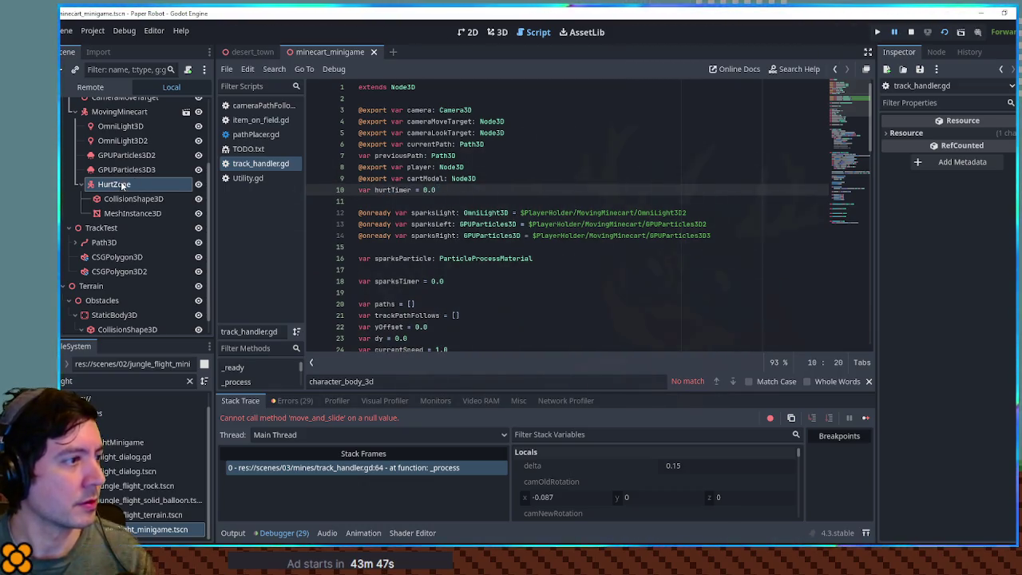
{"action": "key", "text": "F6"}
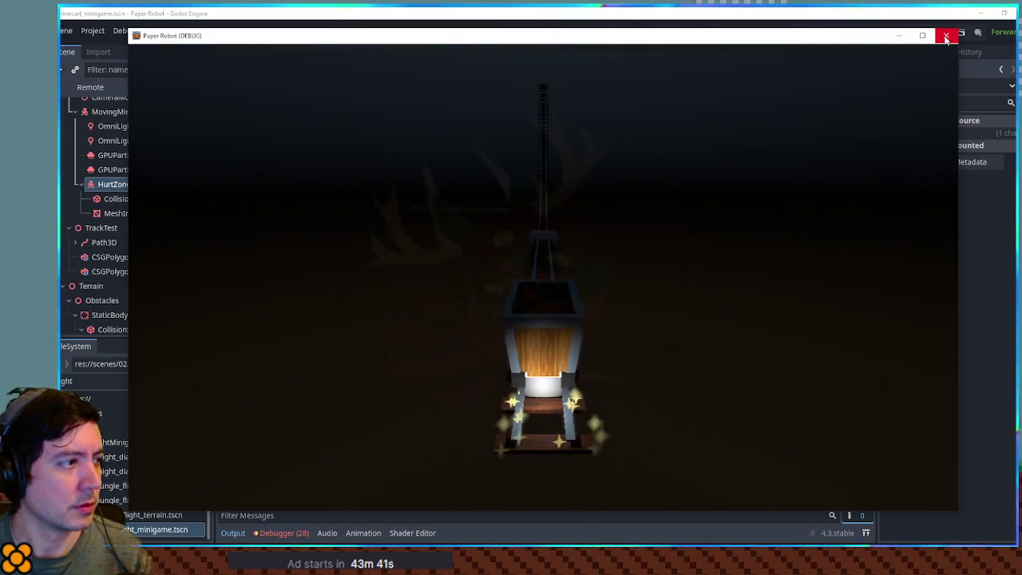
Step: Close the game, inspect MovingMinecart's properties, and place the caret after the is_on_wall check
{"action": "left_click", "coordinate": [946, 38]}
{"action": "left_click", "coordinate": [104, 95]}
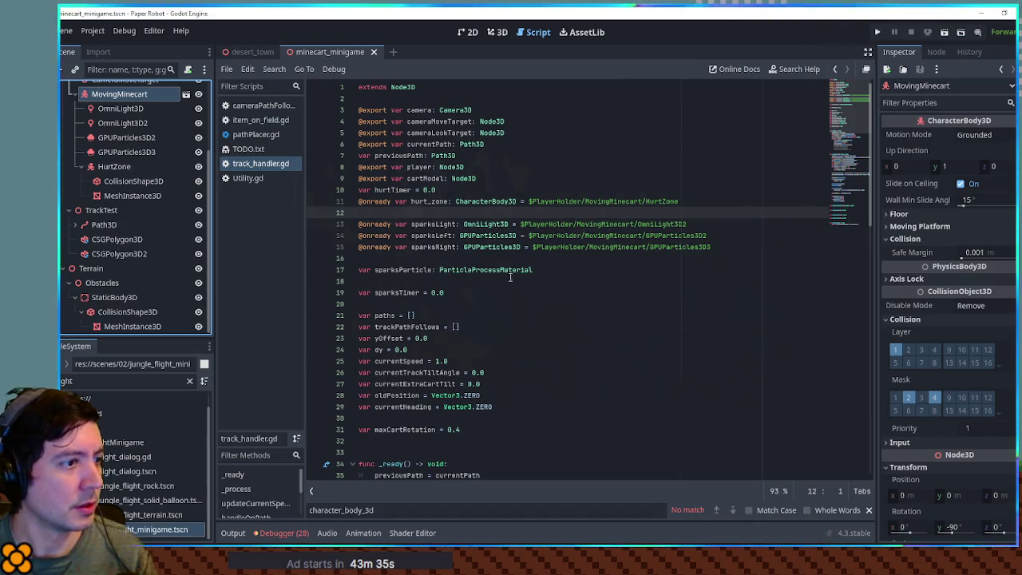
{"action": "scroll", "coordinate": [521, 271], "scroll_direction": "down", "scroll_amount": 10}
{"action": "scroll", "coordinate": [503, 275], "scroll_direction": "down", "scroll_amount": 1}
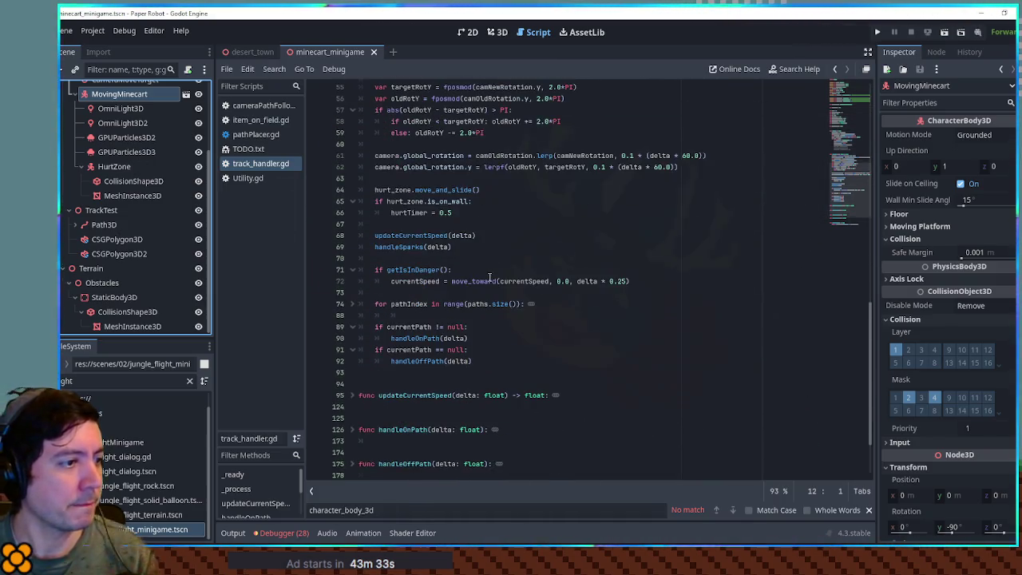
{"action": "scroll", "coordinate": [453, 280], "scroll_direction": "up", "scroll_amount": 6}
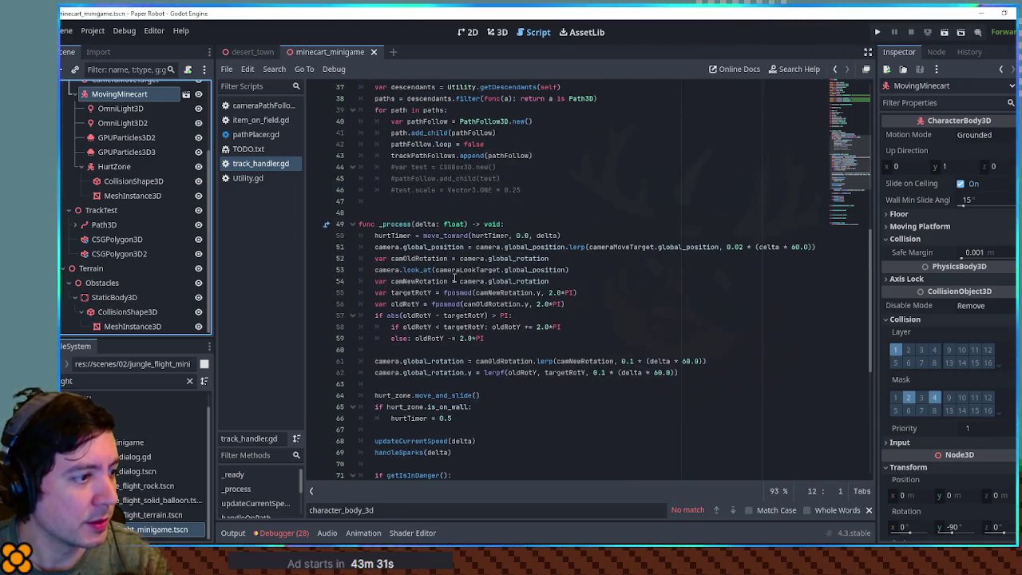
{"action": "scroll", "coordinate": [455, 277], "scroll_direction": "down", "scroll_amount": 4}
{"action": "left_click", "coordinate": [479, 270]}
Step: Add a line in the wall-hit block calling hurt_zone.get_last_slide_collision() via autocomplete
{"action": "key", "text": "Return"}
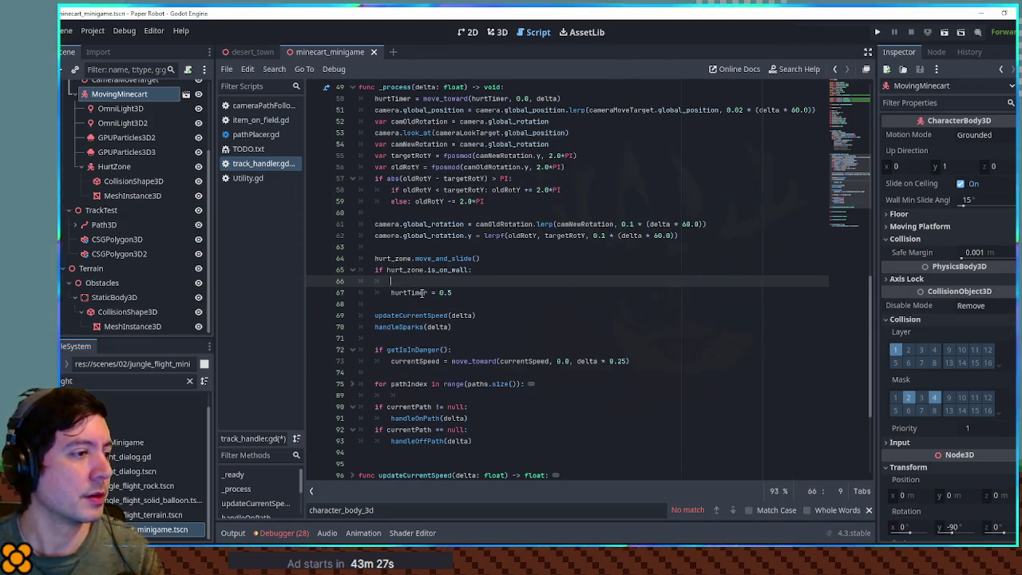
{"action": "type", "text": "hurt_zone.get_coll"}
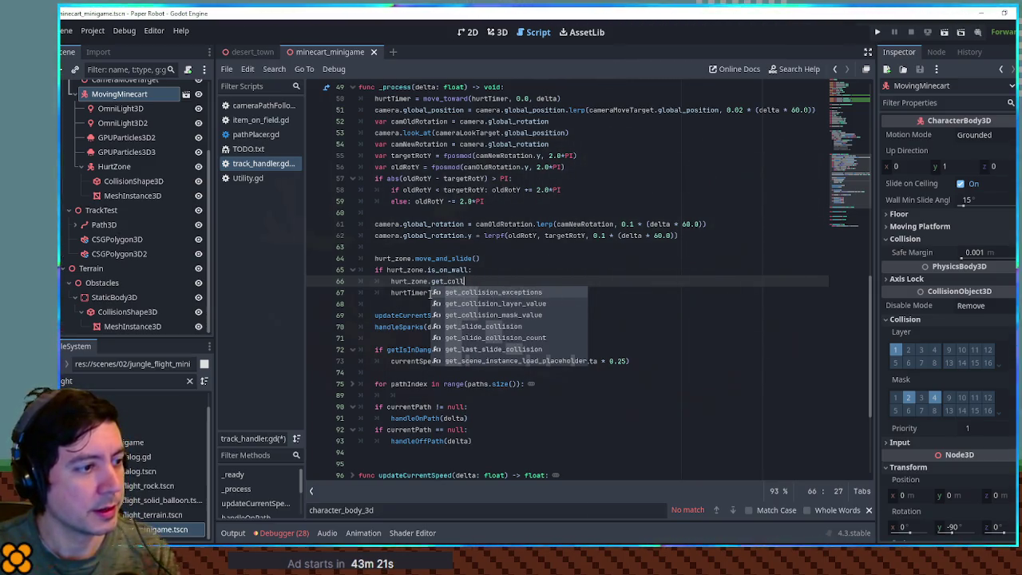
{"action": "key", "text": "Down"}
{"action": "key", "text": "Down"}
{"action": "key", "text": "Down"}
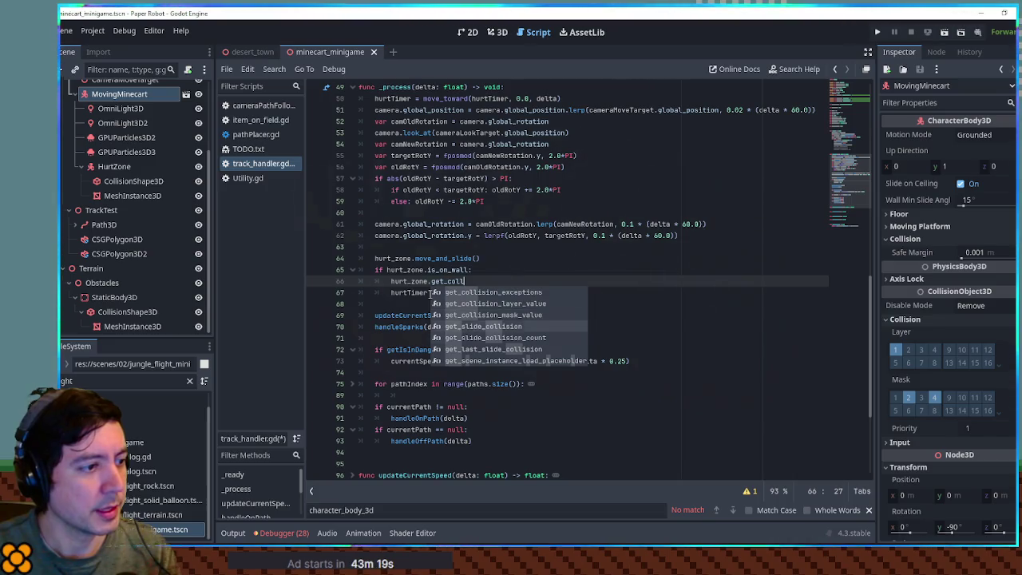
{"action": "key", "text": "ctrl+BackSpace"}
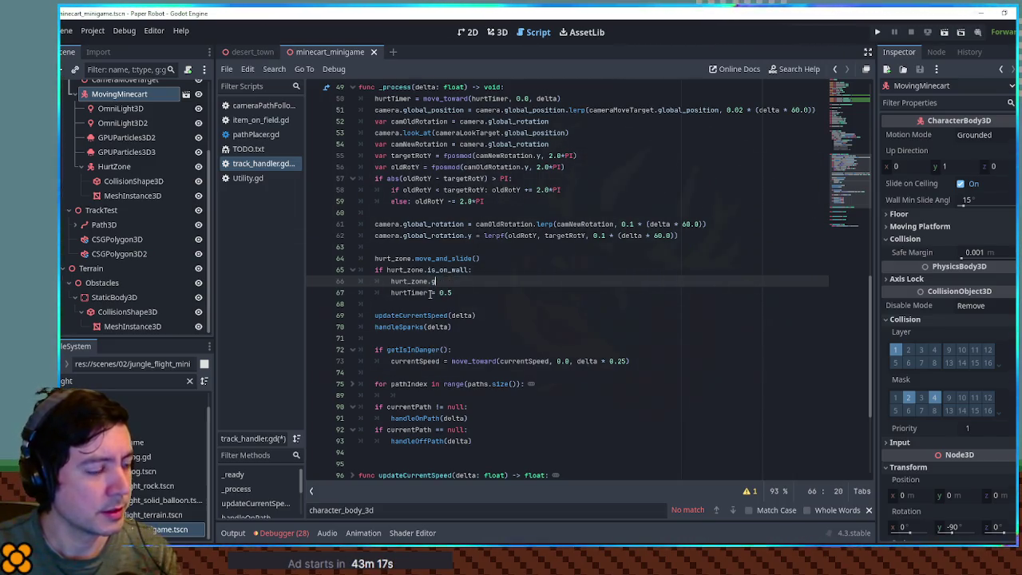
{"action": "type", "text": "et_last"}
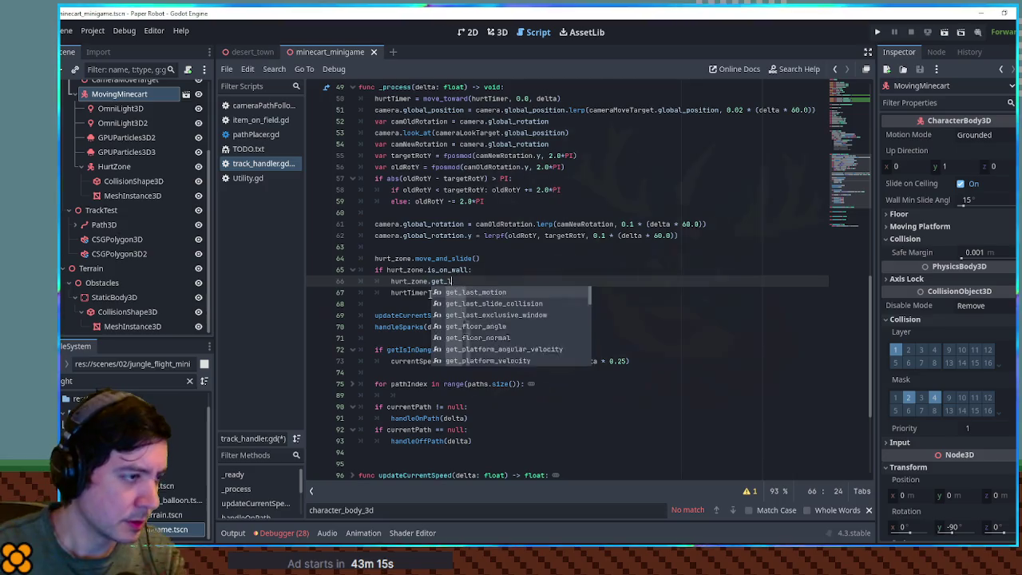
{"action": "key", "text": "ctrl+BackSpace"}
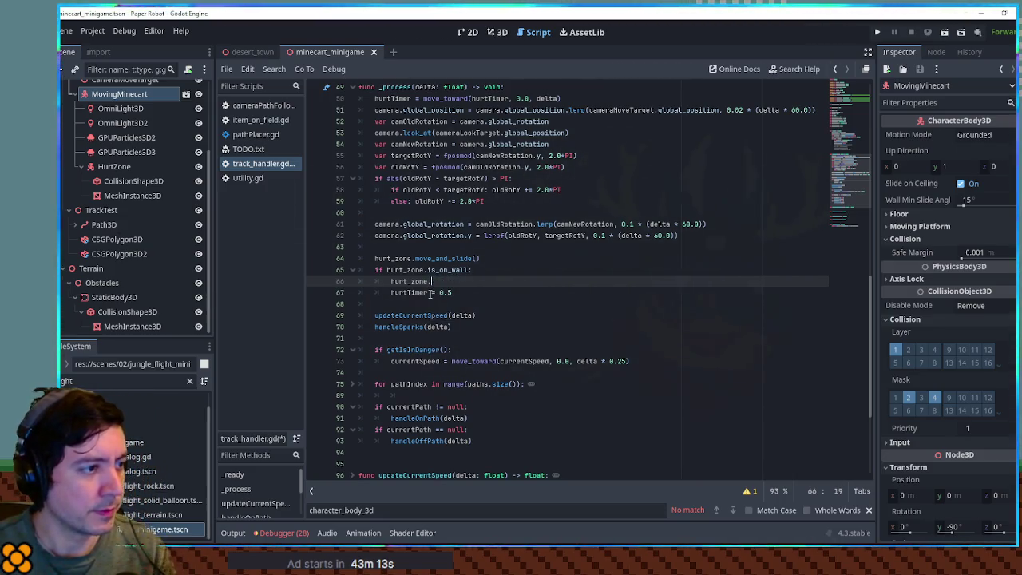
{"action": "type", "text": "get_coll"}
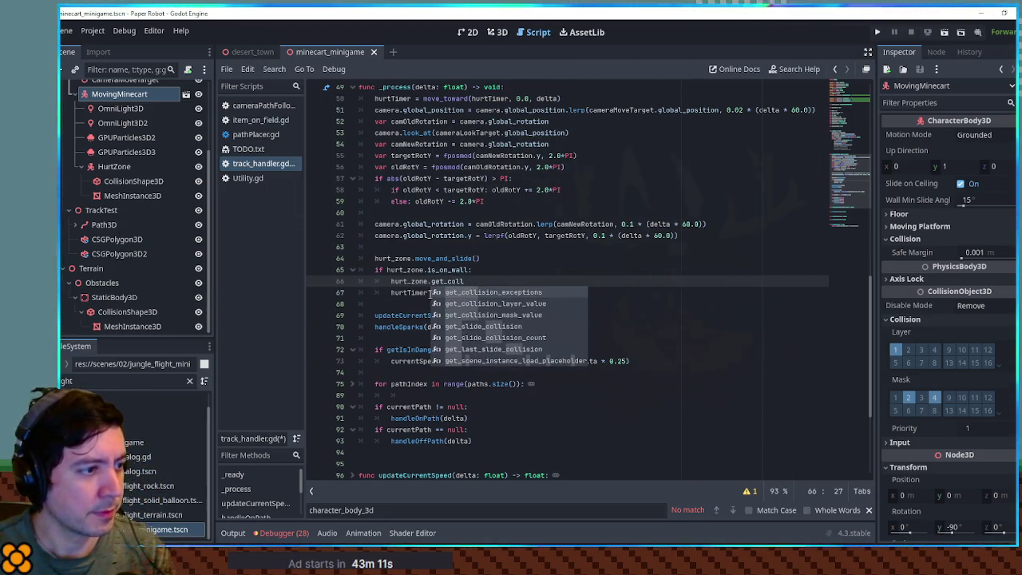
{"action": "type", "text": "id"}
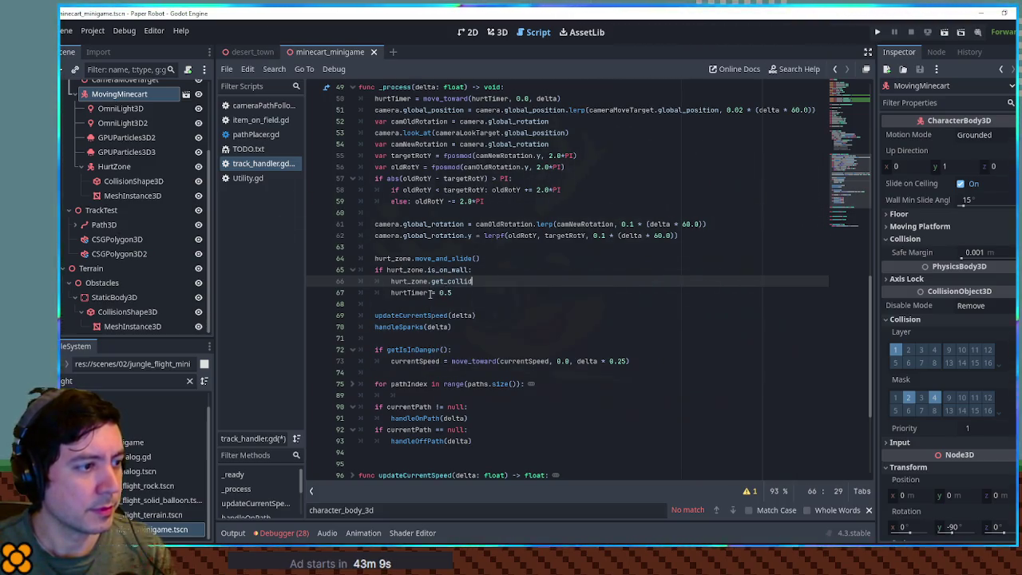
{"action": "key", "text": "ctrl+space"}
{"action": "type", "text": "on"}
{"action": "key", "text": "Down"}
{"action": "key", "text": "Down"}
{"action": "key", "text": "Down"}
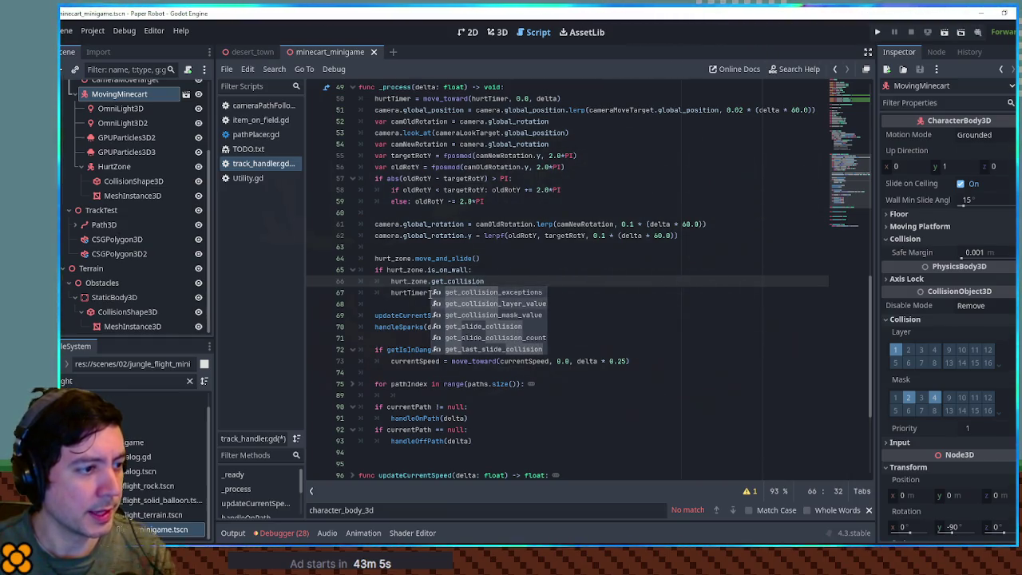
{"action": "key", "text": "Return"}
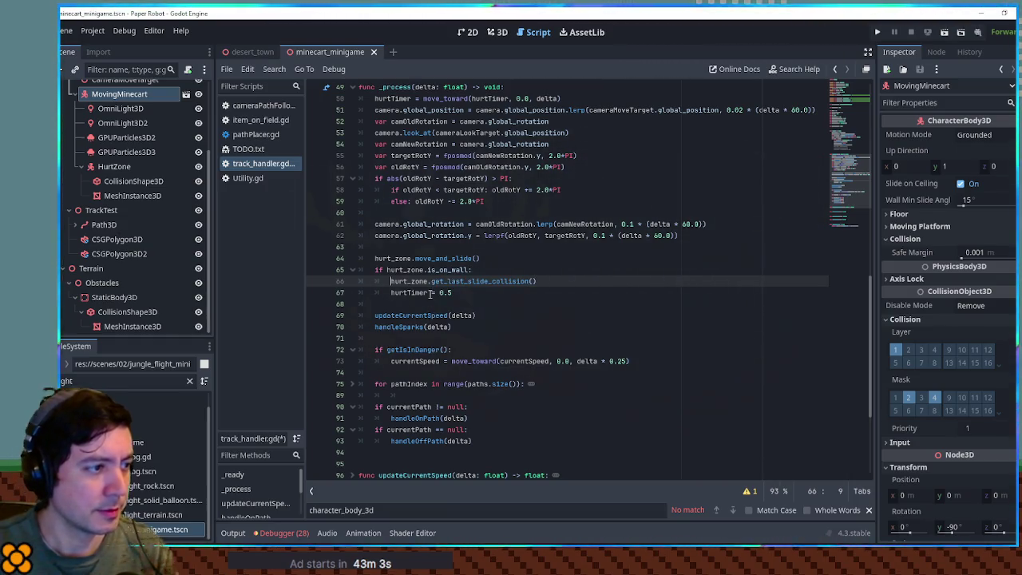
Step: Wrap the call in print() and open the get_last_slide_collision documentation
{"action": "type", "text": "print("}
{"action": "key", "text": "End"}
{"action": "type", "text": ")"}
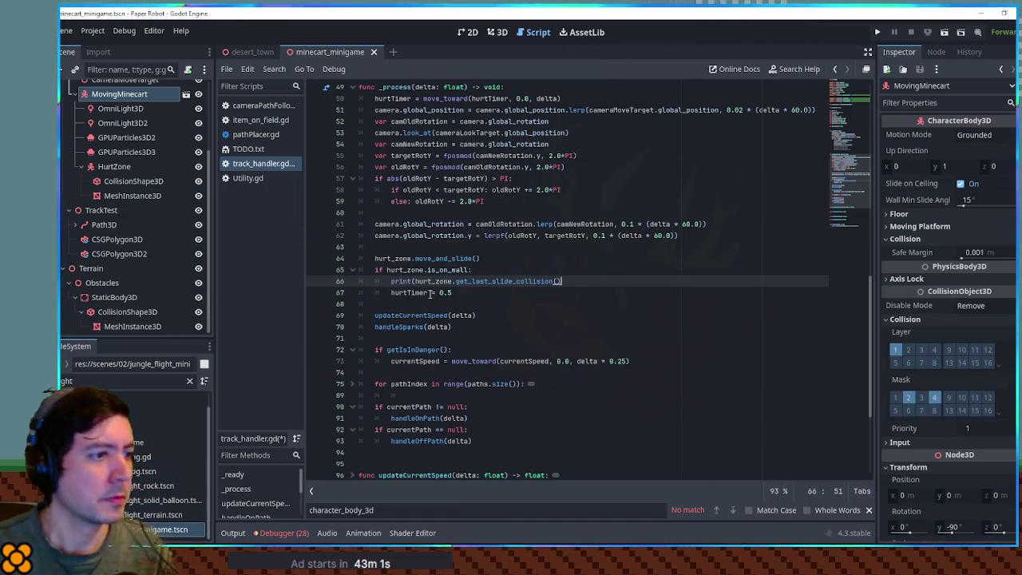
{"action": "type", "text": ")"}
{"action": "left_click", "coordinate": [505, 283], "text": "ctrl"}
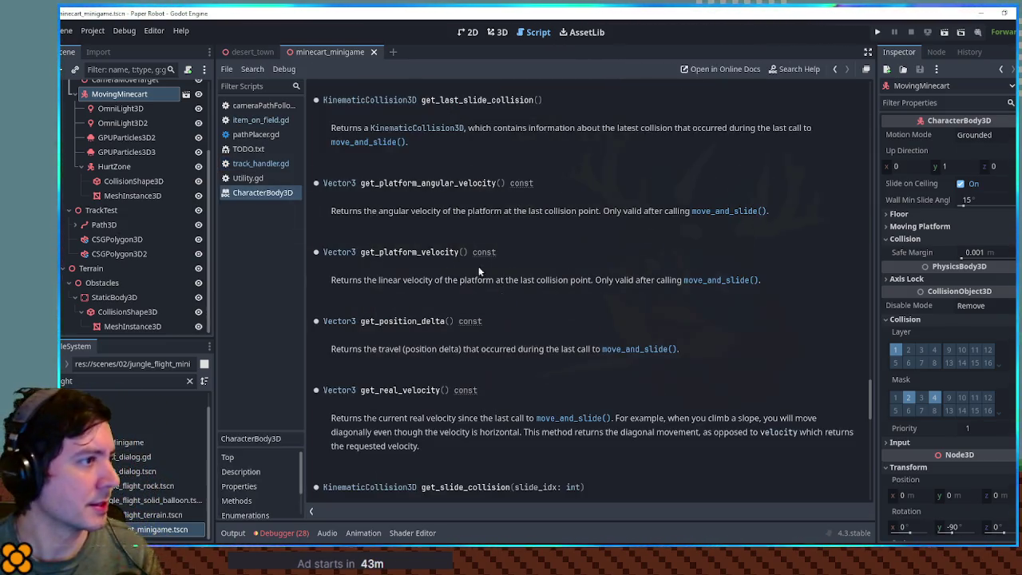
Step: Open the KinematicCollision3D reference, run with F5, and note the printed <Object#null> result
{"action": "left_click", "coordinate": [417, 129]}
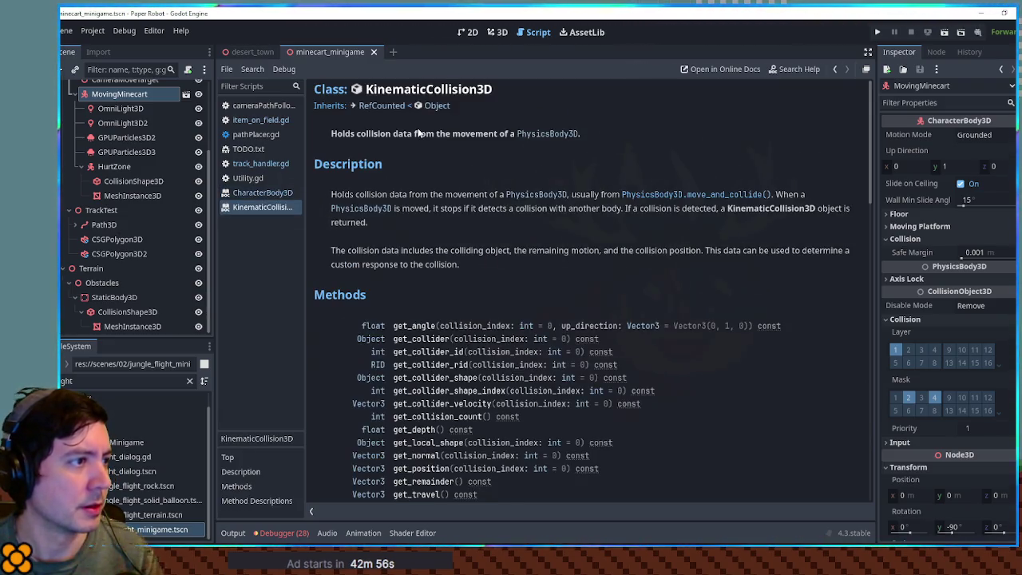
{"action": "scroll", "coordinate": [796, 206], "scroll_direction": "down", "scroll_amount": 5}
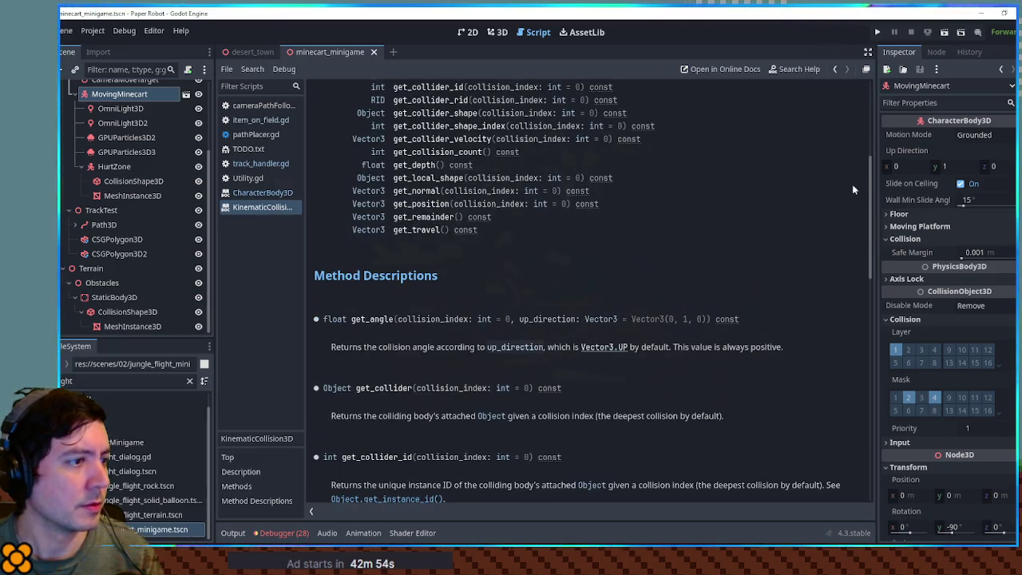
{"action": "left_click_drag", "start_coordinate": [871, 167], "coordinate": [870, 275]}
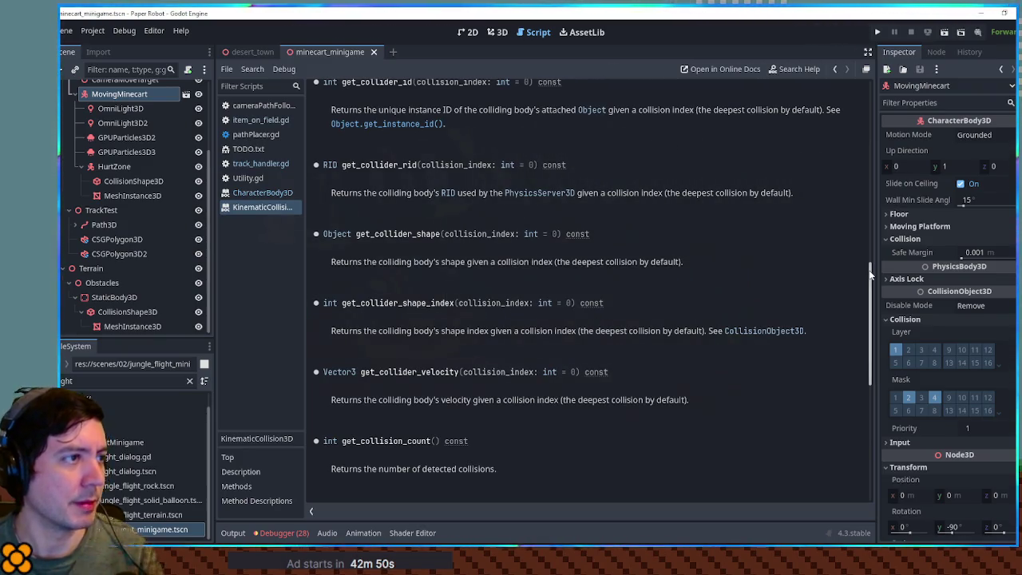
{"action": "key", "text": "F5"}
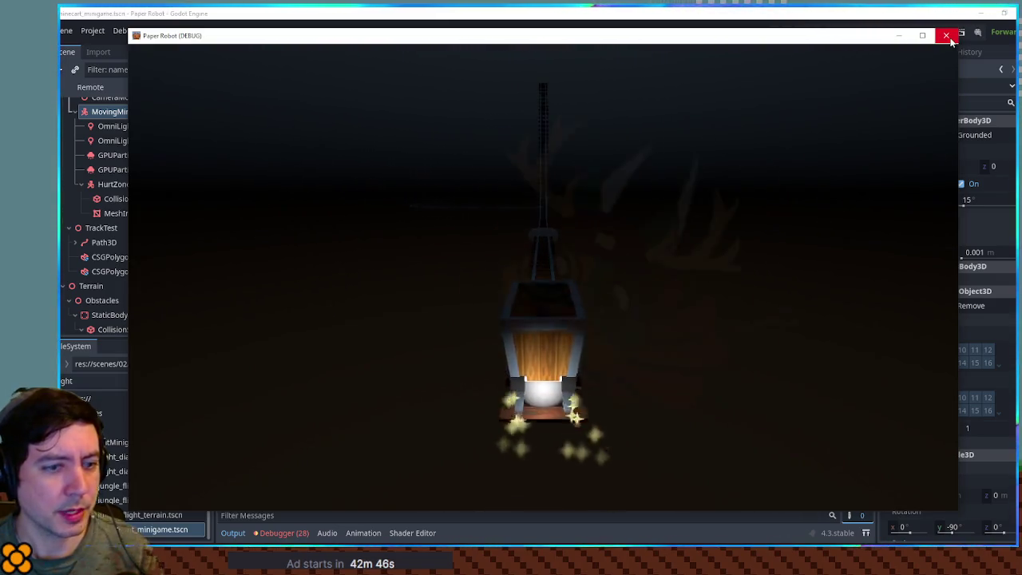
{"action": "left_click", "coordinate": [949, 36]}
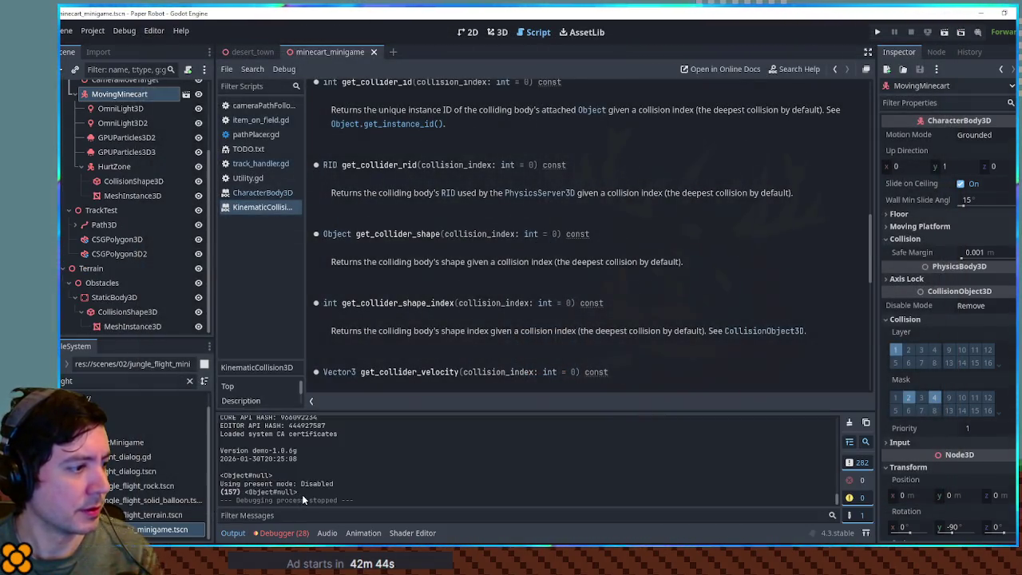
{"action": "left_click_drag", "start_coordinate": [294, 492], "coordinate": [251, 493]}
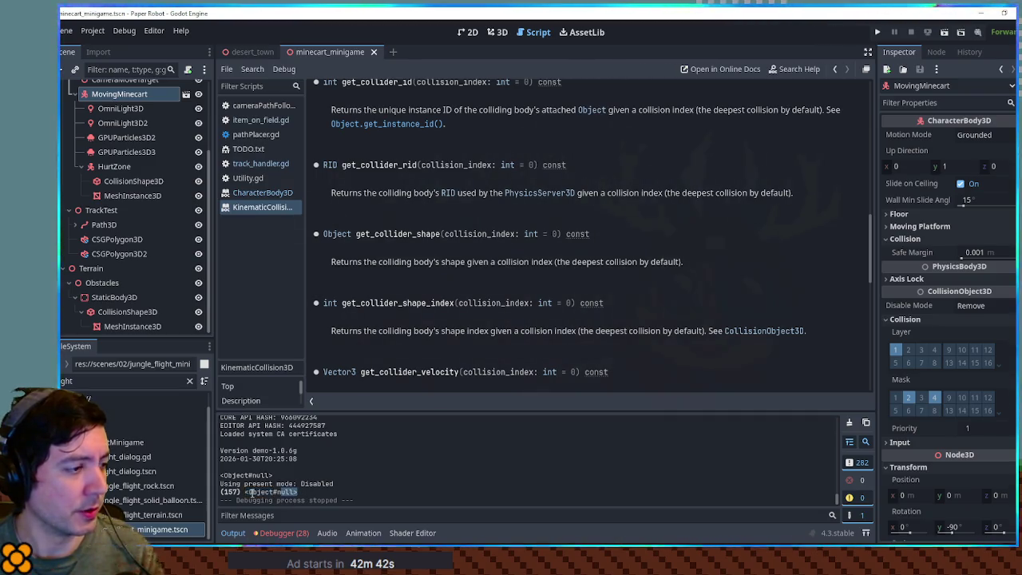
Step: Close both doc pages, read the move_and_slide documentation, and clear the file filter
{"action": "middle_click", "coordinate": [249, 210]}
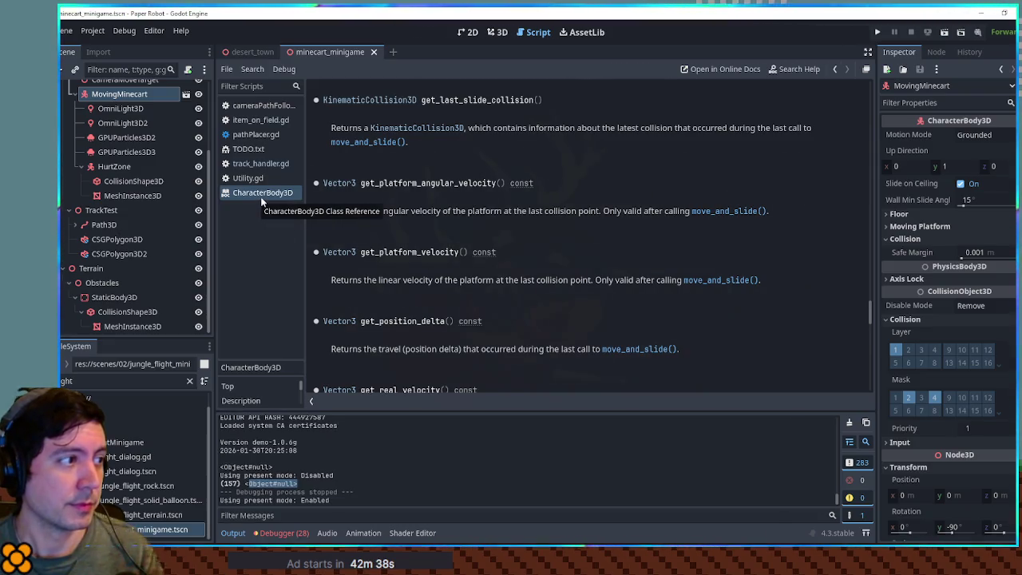
{"action": "middle_click", "coordinate": [251, 196]}
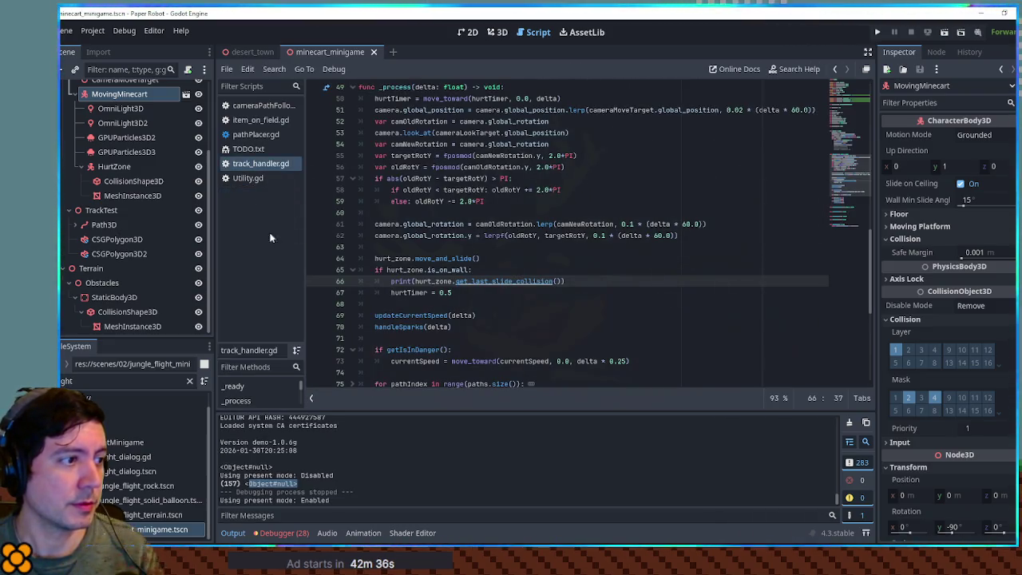
{"action": "left_click", "coordinate": [429, 259], "text": "ctrl"}
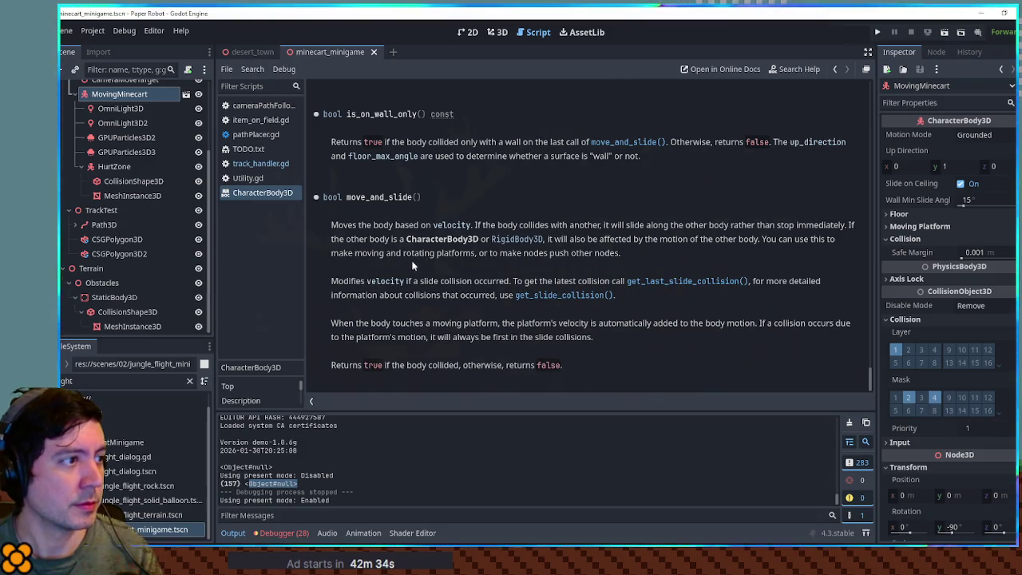
{"action": "double_click", "coordinate": [383, 198]}
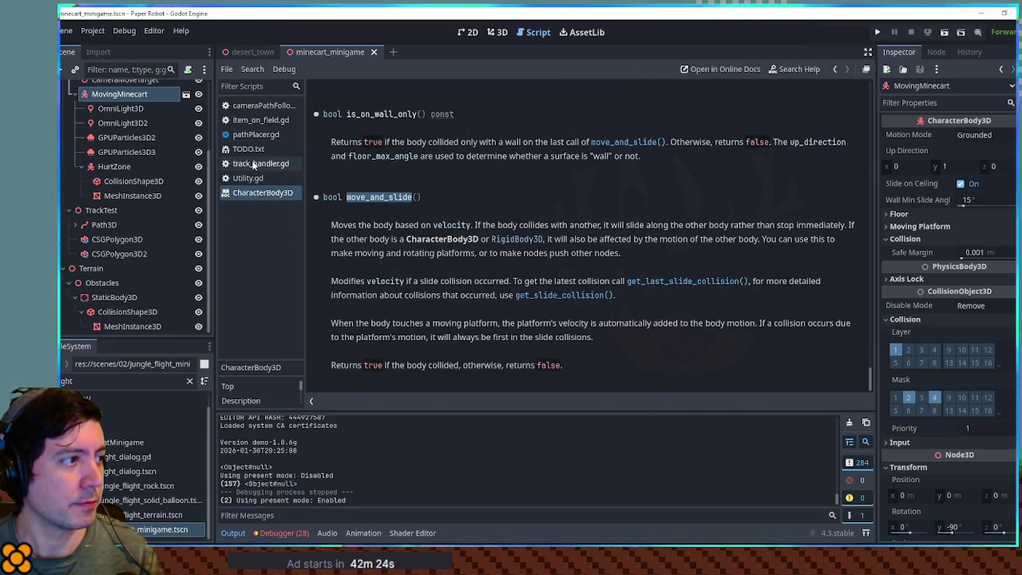
{"action": "left_click", "coordinate": [189, 381]}
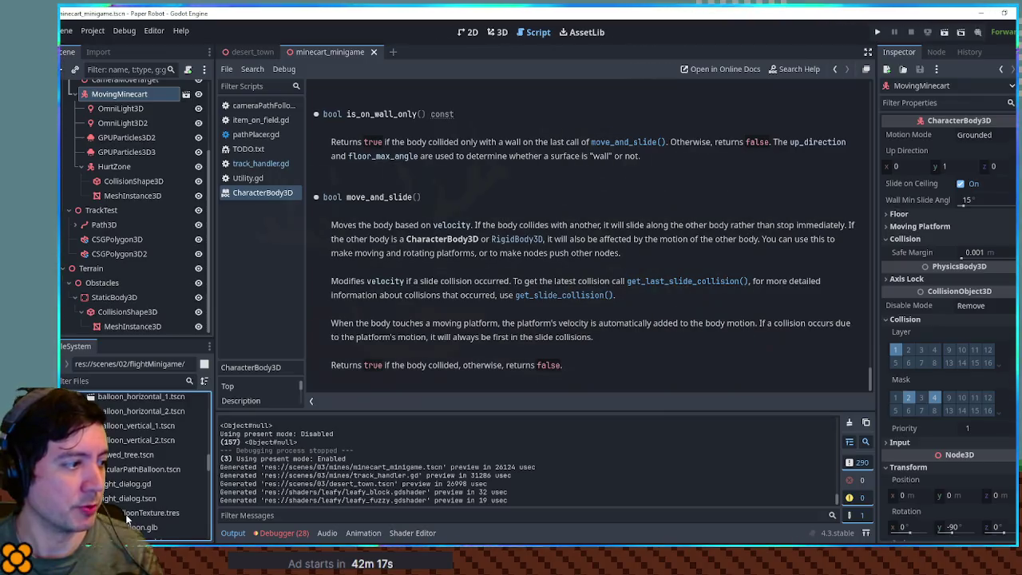
Step: Open minigame_manager.gd, search 'move_and_' to find its is_on_wall check, and close the CharacterBody3D doc
{"action": "scroll", "coordinate": [125, 515], "scroll_direction": "down", "scroll_amount": 5}
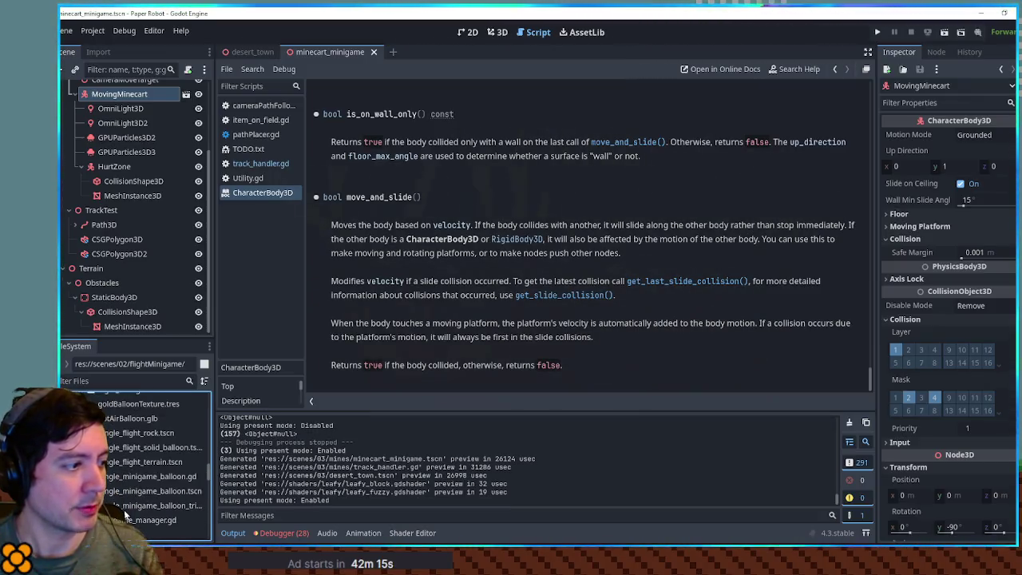
{"action": "double_click", "coordinate": [140, 521]}
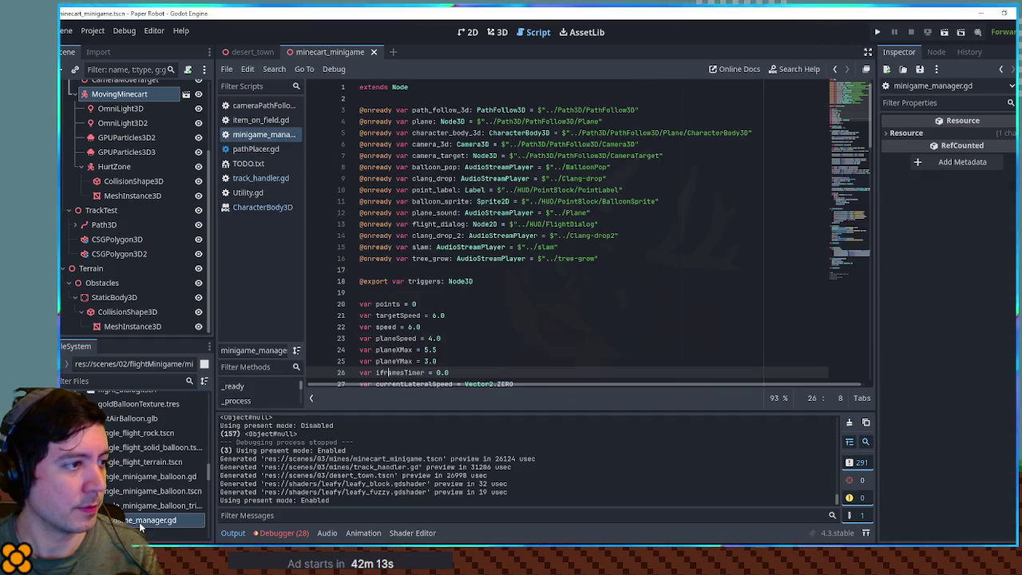
{"action": "key", "text": "ctrl+f"}
{"action": "key", "text": "Return"}
{"action": "left_click", "coordinate": [744, 209]}
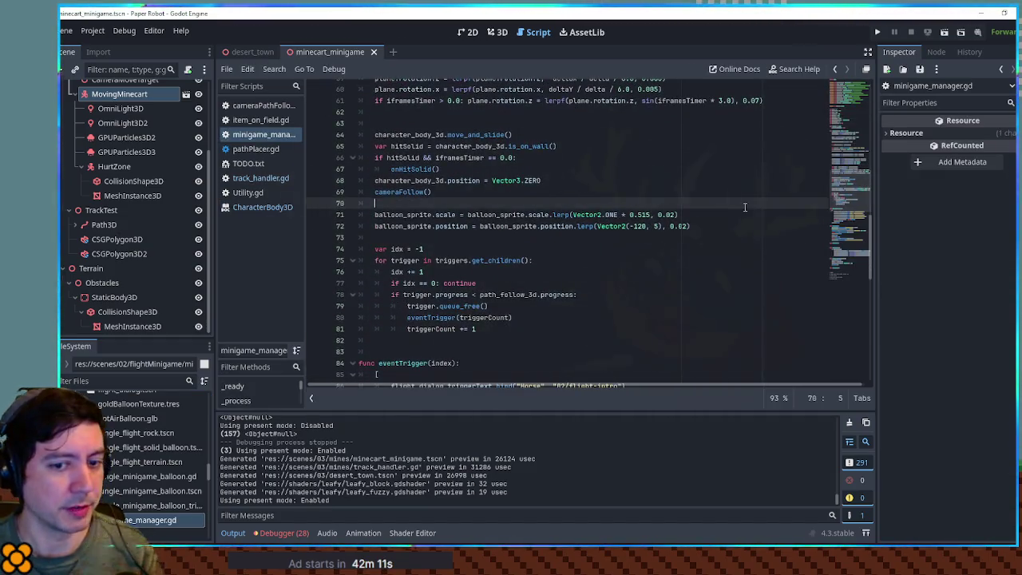
{"action": "type", "text": "move_and_"}
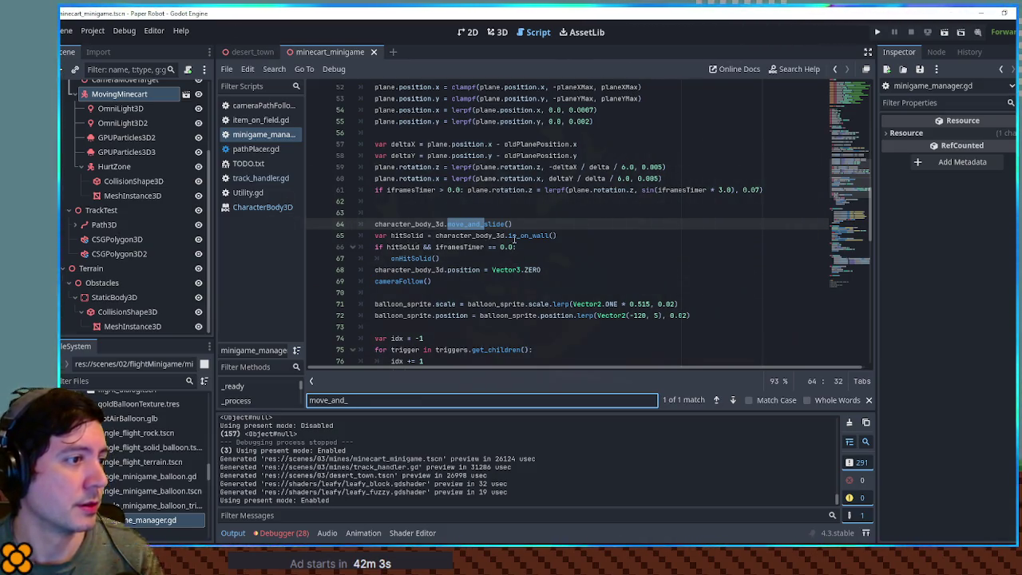
{"action": "double_click", "coordinate": [513, 236]}
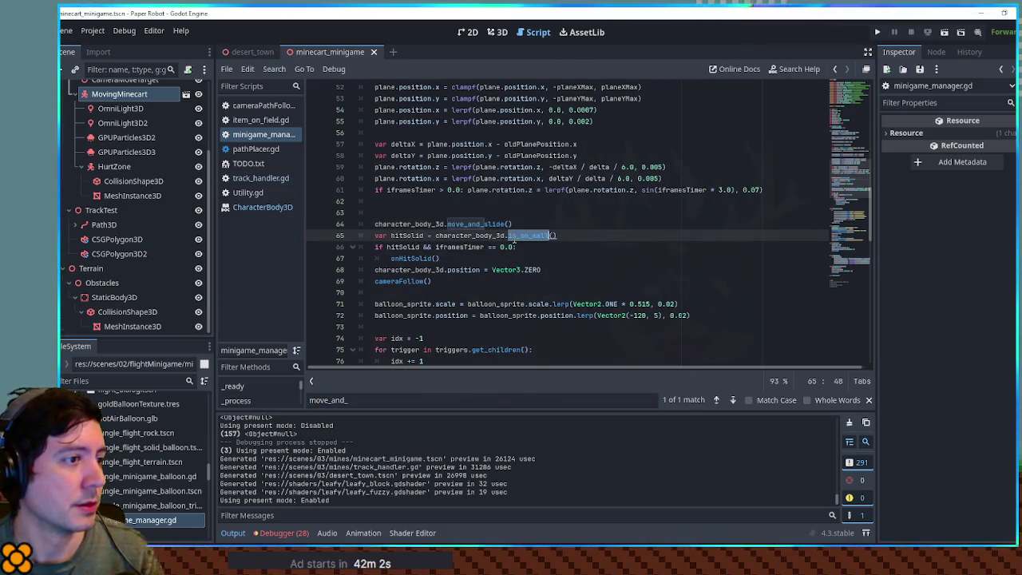
{"action": "middle_click", "coordinate": [241, 210]}
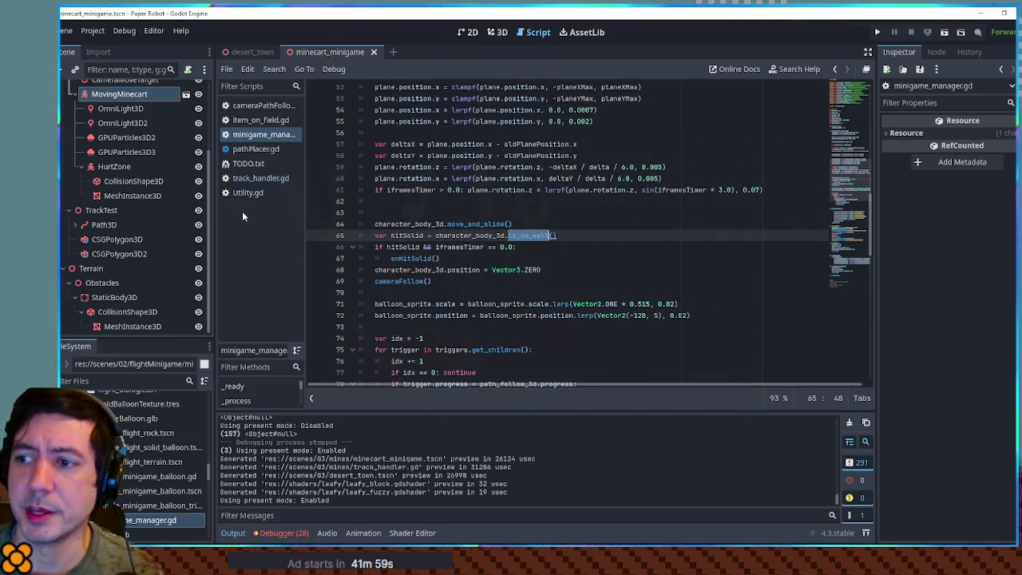
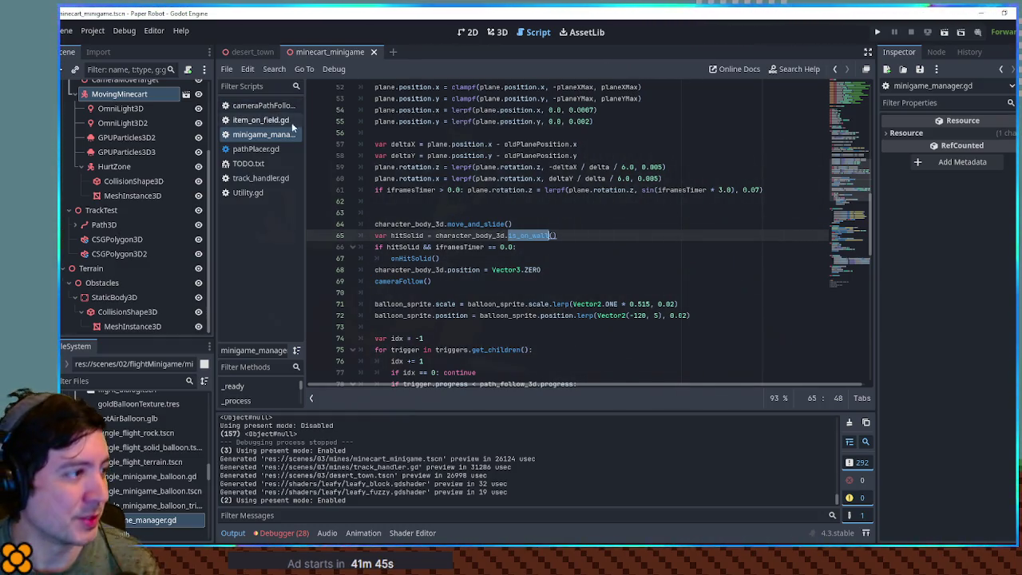
Step: Change is_on_wall to is_on_wall() on line 65 of track_handler.gd, then return to minigame_manager.gd
{"action": "left_click", "coordinate": [258, 180]}
{"action": "double_click", "coordinate": [447, 269]}
{"action": "key", "text": "ctrl+f"}
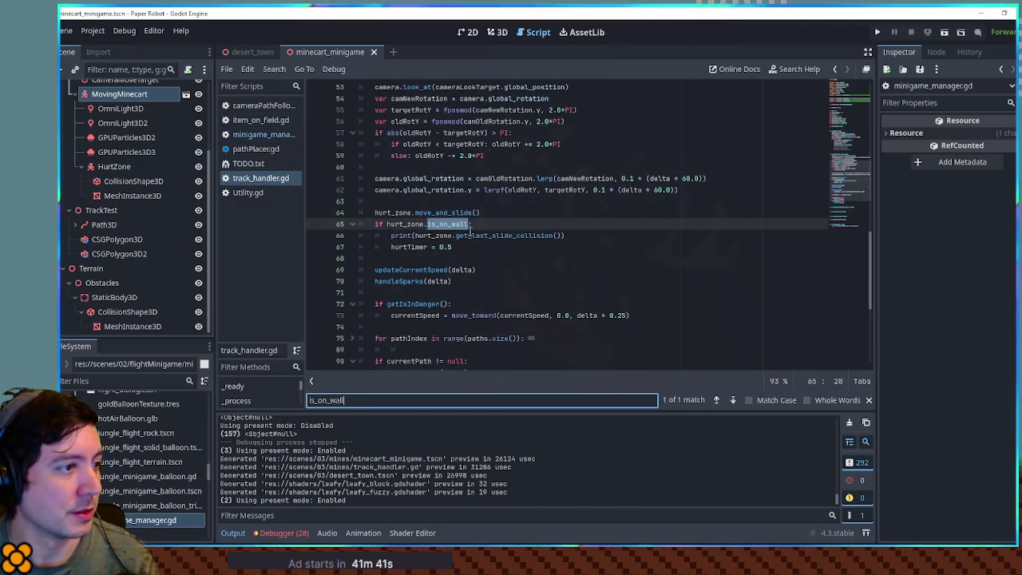
{"action": "left_click", "coordinate": [469, 228]}
{"action": "type", "text": "("}
{"action": "left_click", "coordinate": [494, 224]}
{"action": "left_click", "coordinate": [446, 224], "text": "ctrl"}
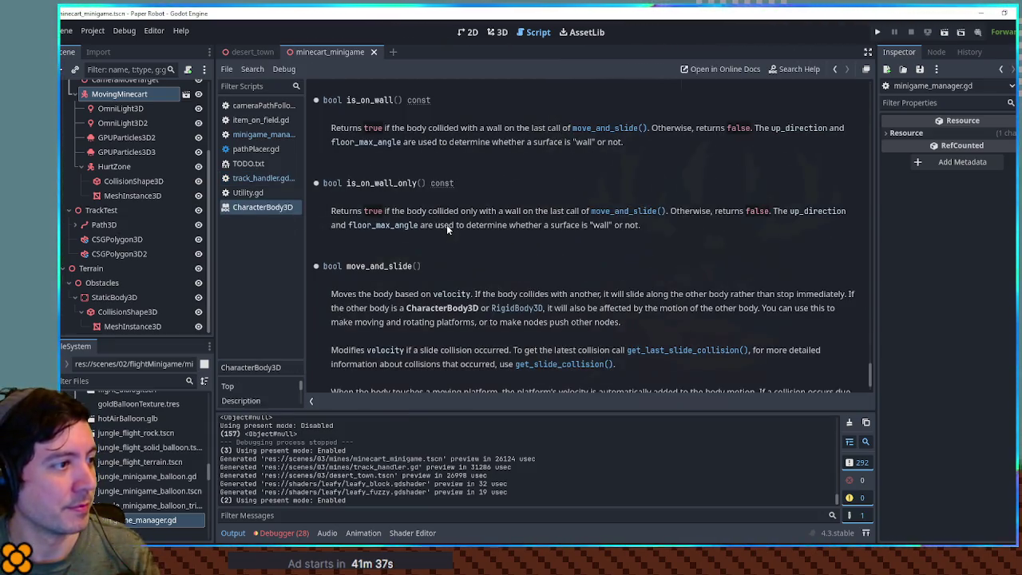
{"action": "left_click", "coordinate": [263, 134]}
{"action": "left_click", "coordinate": [581, 248]}
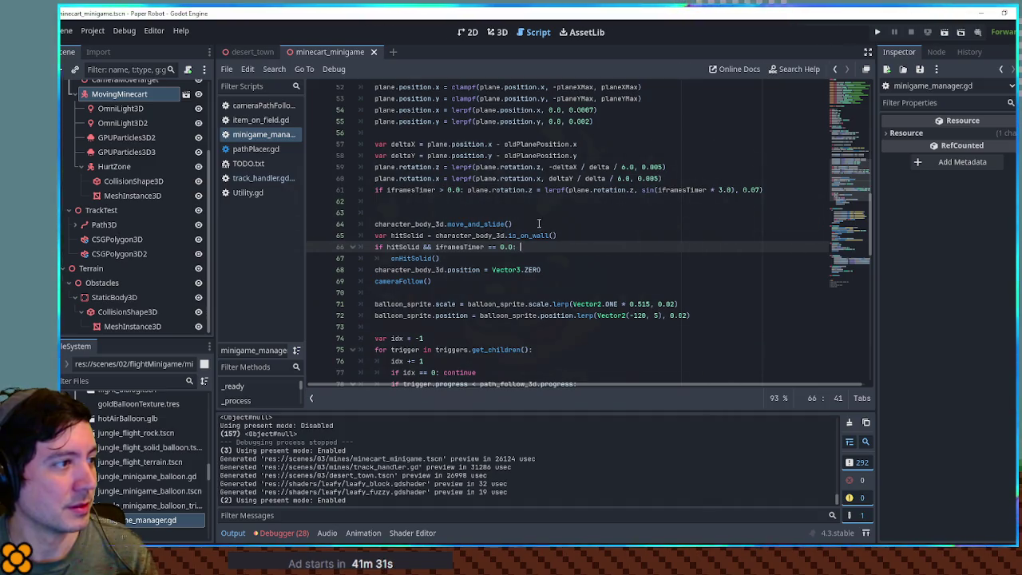
Step: Save the scene and scripts, then test-run the minecart game from track_handler.gd and close it
{"action": "left_click", "coordinate": [480, 189]}
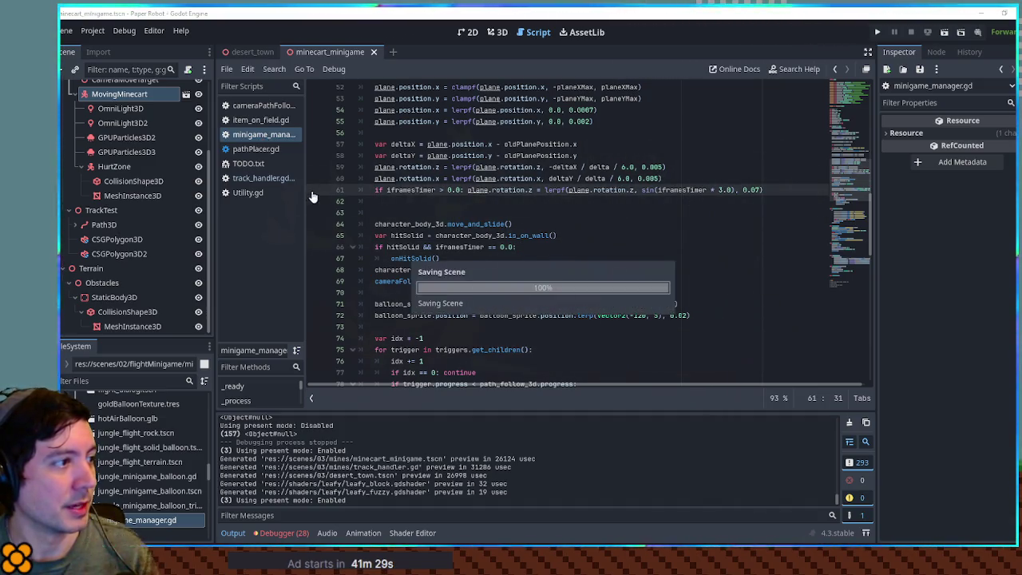
{"action": "key", "text": "ctrl+s"}
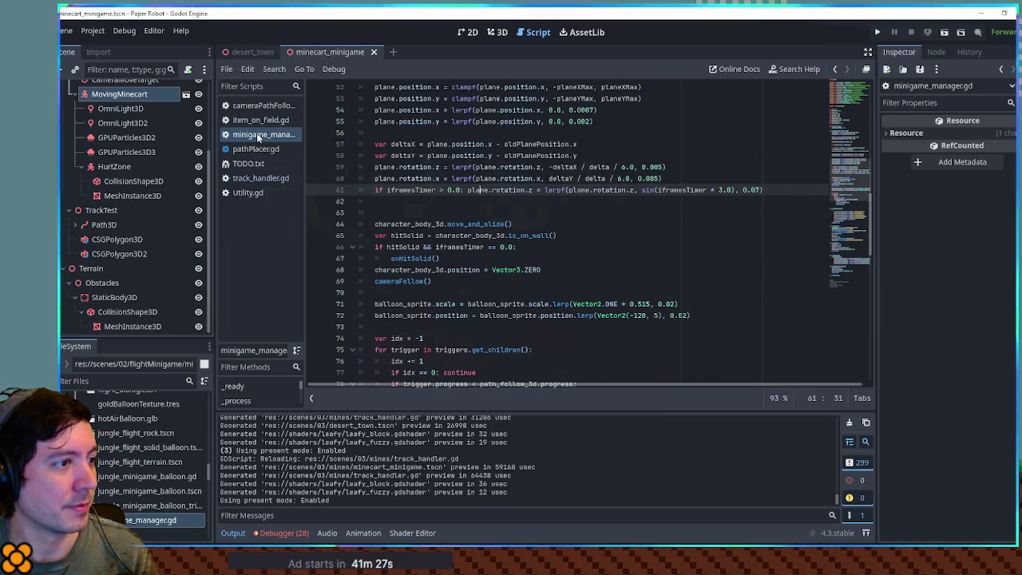
{"action": "left_click", "coordinate": [567, 274]}
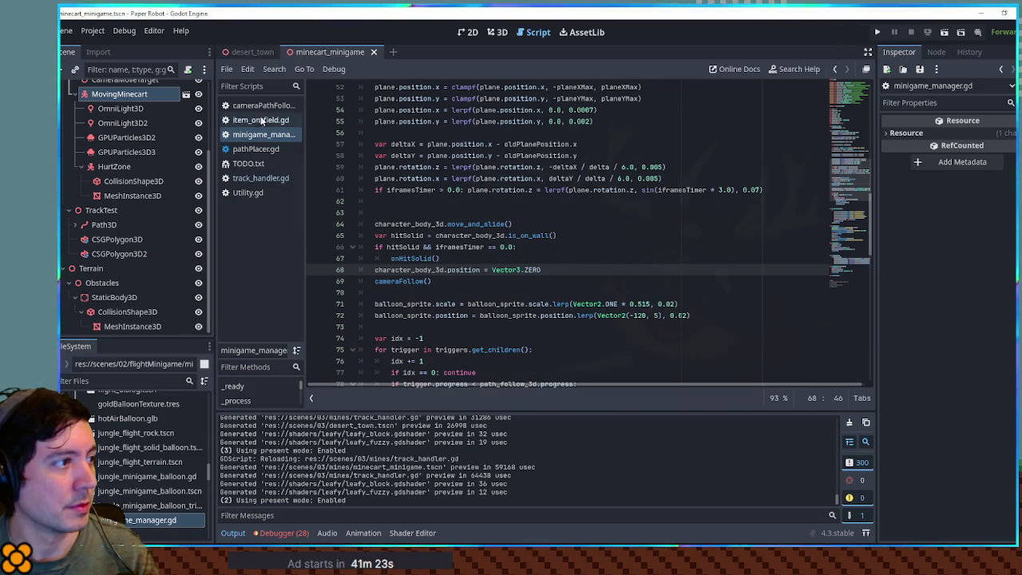
{"action": "left_click", "coordinate": [257, 178]}
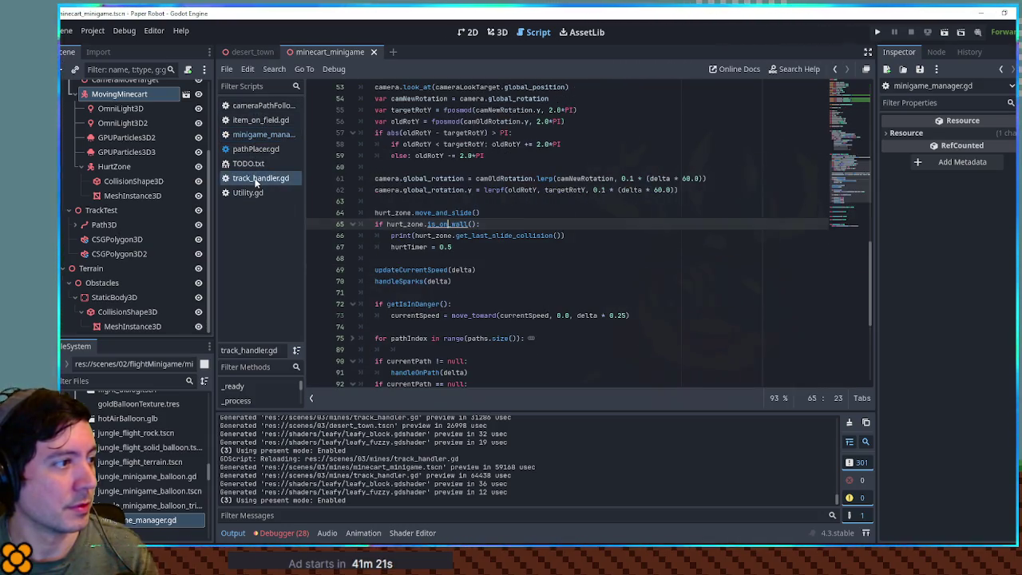
{"action": "left_click", "coordinate": [598, 234]}
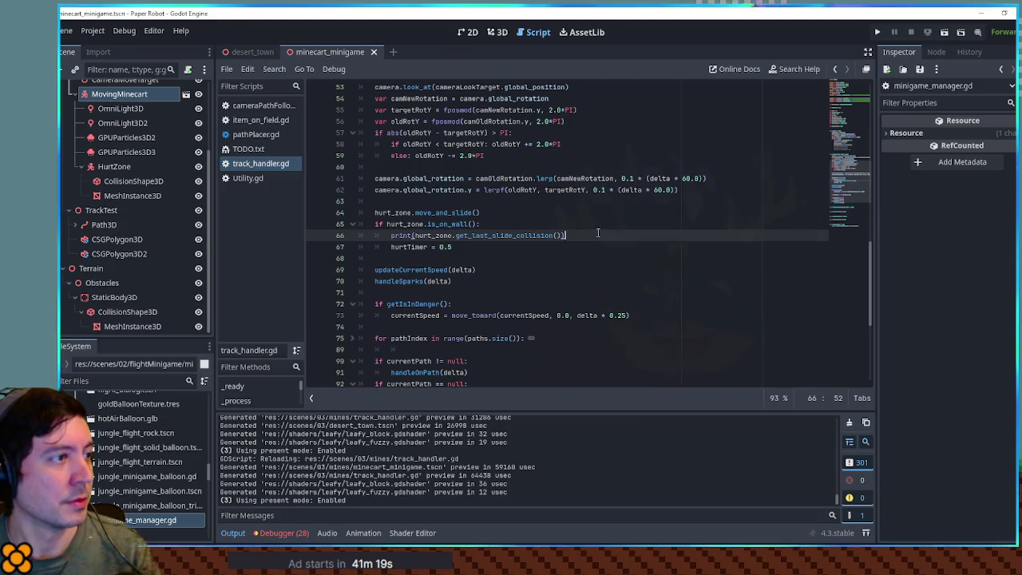
{"action": "key", "text": "F6"}
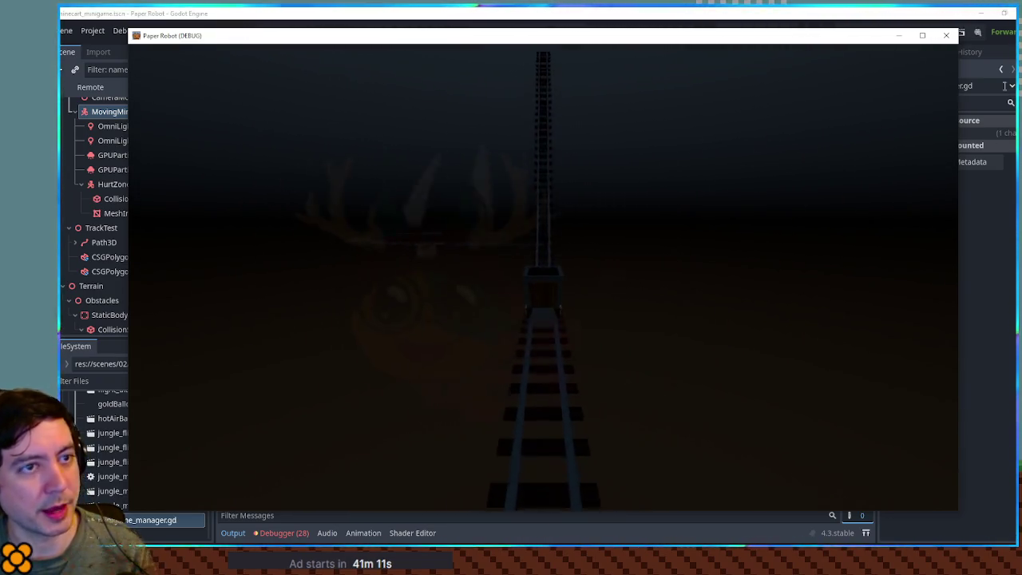
{"action": "left_click", "coordinate": [946, 35]}
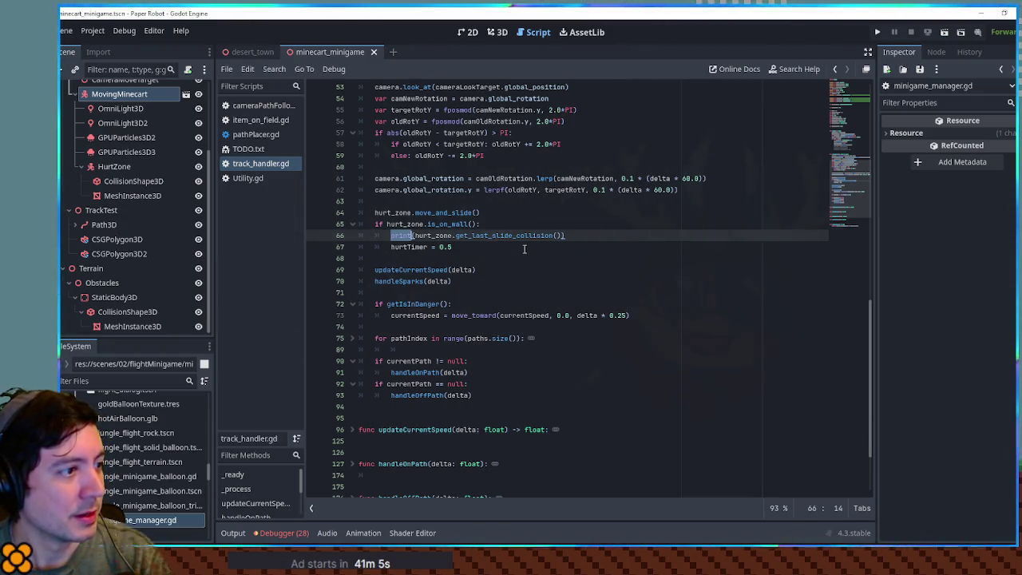
Step: Delete the debug print line 66 from track_handler.gd
{"action": "left_click_drag", "start_coordinate": [572, 233], "coordinate": [589, 225]}
{"action": "key", "text": "BackSpace"}
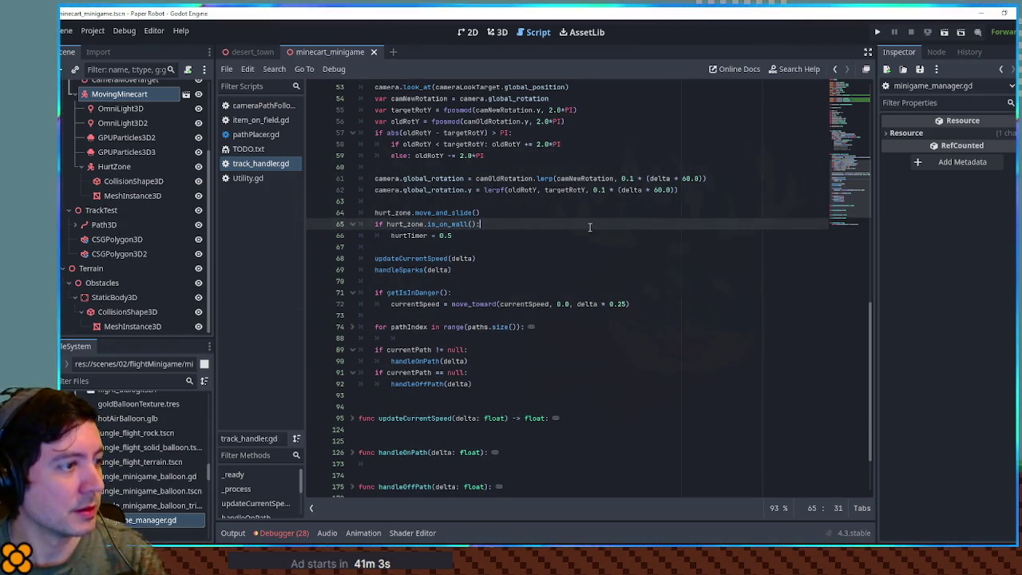
{"action": "double_click", "coordinate": [424, 234]}
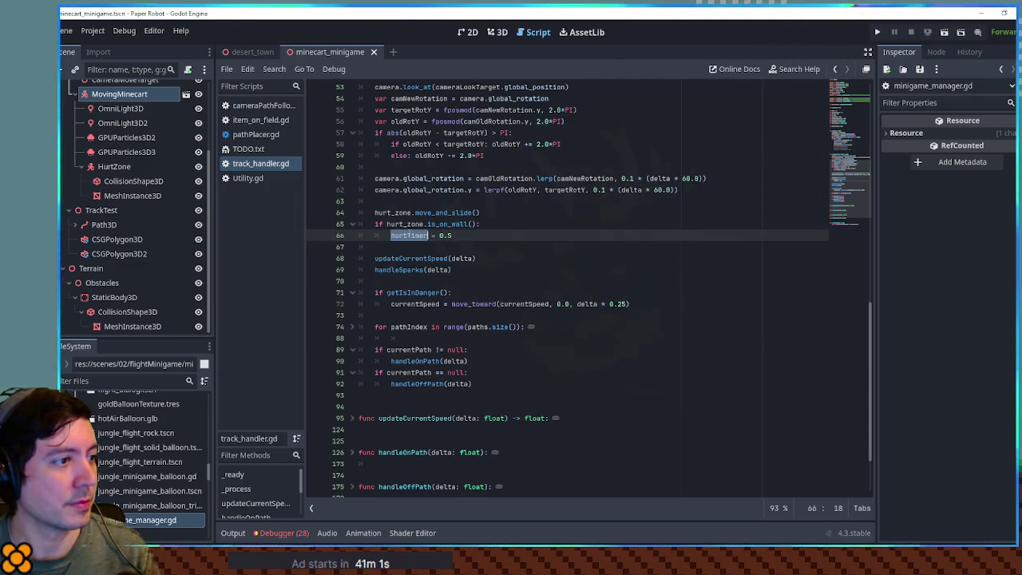
{"action": "mouse_move", "coordinate": [850, 192]}
{"action": "left_mouse_down"}
{"action": "mouse_move", "coordinate": [852, 205]}
{"action": "mouse_move", "coordinate": [850, 174]}
{"action": "mouse_move", "coordinate": [856, 208]}
{"action": "mouse_move", "coordinate": [858, 167]}
{"action": "mouse_move", "coordinate": [859, 212]}
{"action": "left_mouse_up"}
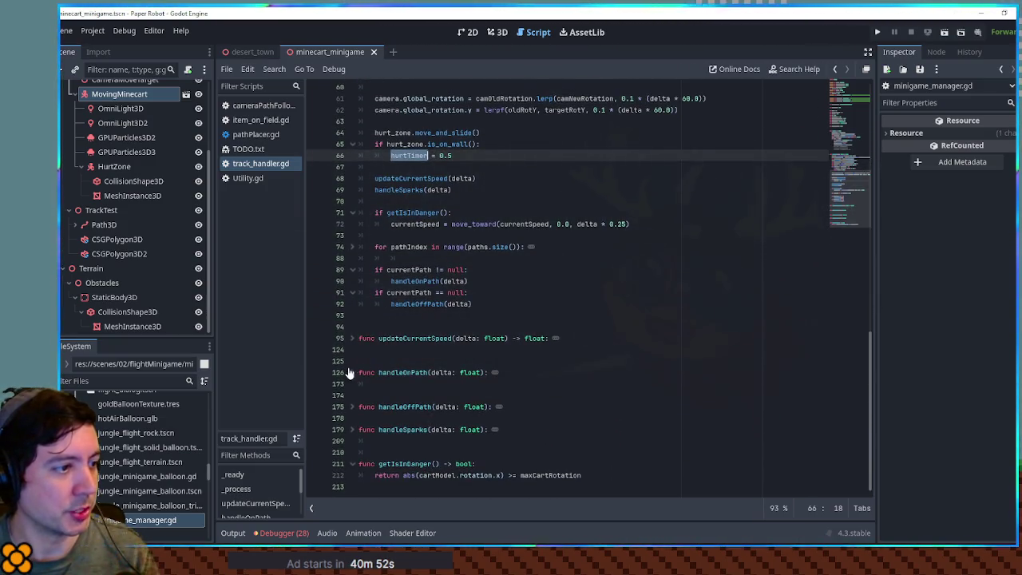
Step: Append * 2.0 to accel * delta on line 108 in updateCurrentSpeed and test-run the game
{"action": "left_click", "coordinate": [351, 338]}
{"action": "scroll", "coordinate": [418, 339], "scroll_direction": "down", "scroll_amount": 7}
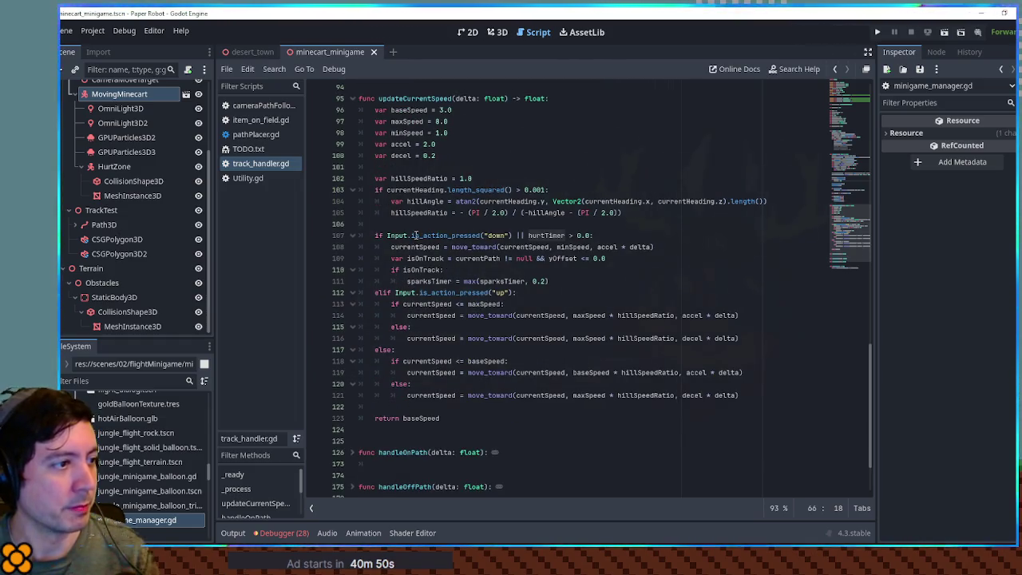
{"action": "double_click", "coordinate": [553, 236]}
{"action": "double_click", "coordinate": [416, 248]}
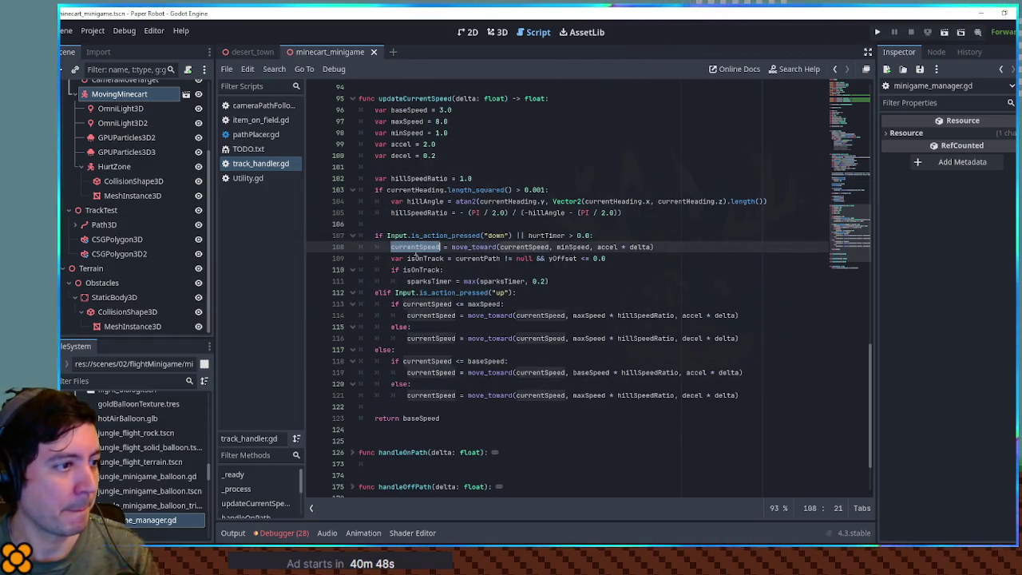
{"action": "double_click", "coordinate": [611, 247]}
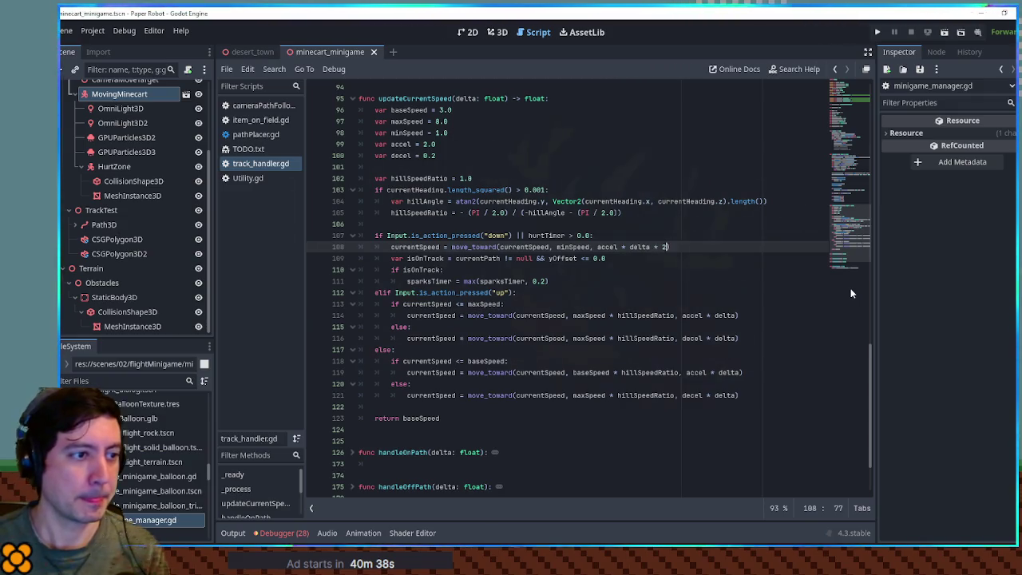
{"action": "key", "text": "Escape"}
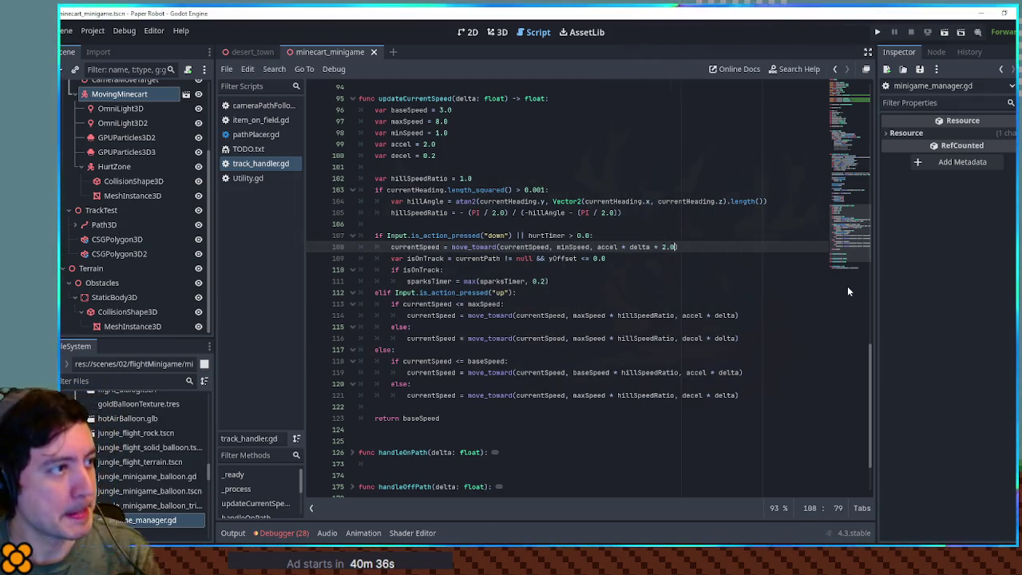
{"action": "key", "text": "F6"}
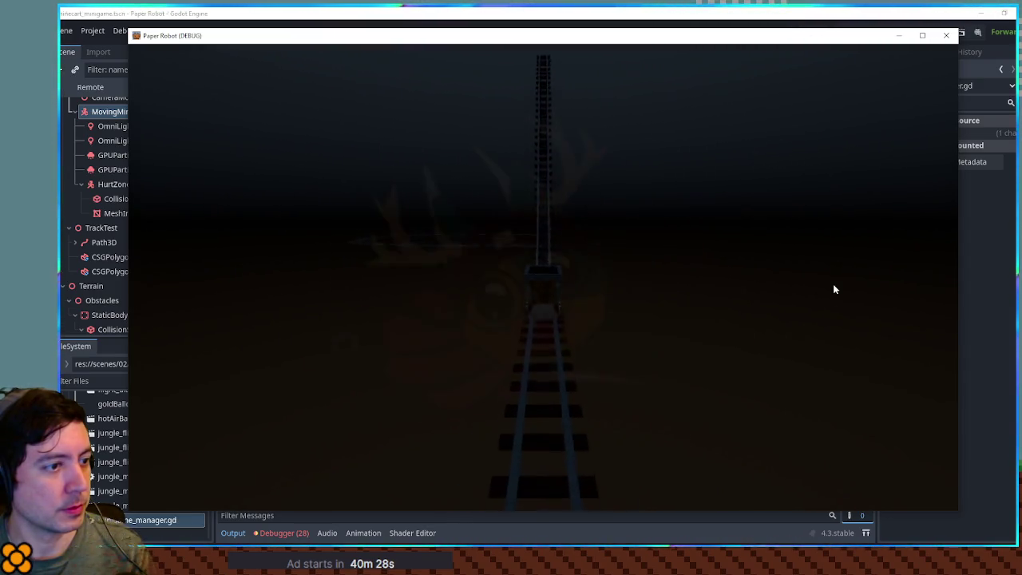
{"action": "left_click", "coordinate": [947, 36]}
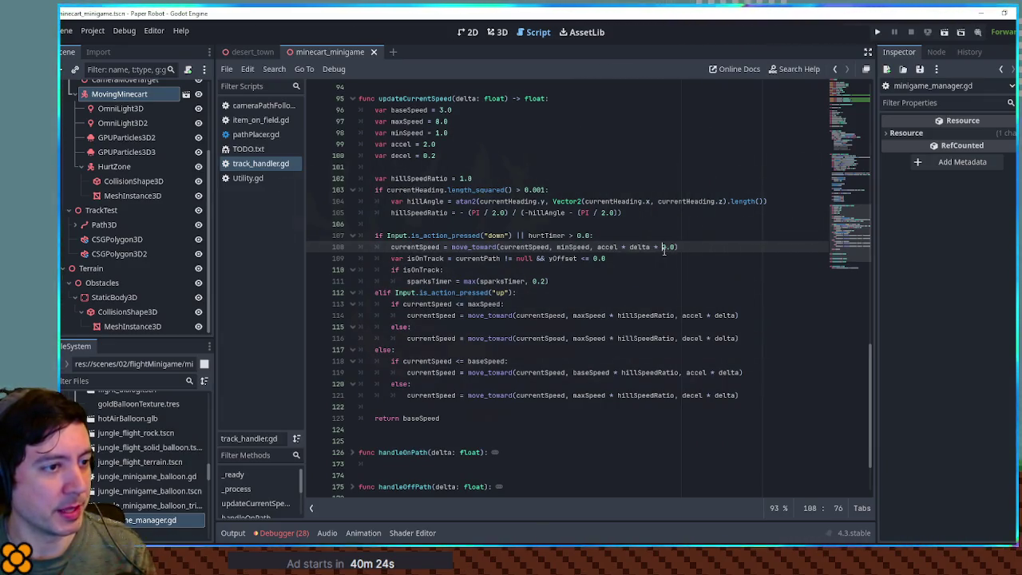
Step: Change the line 108 slowdown multiplier to 5.0, test-run the game, and briefly check the output log
{"action": "type", "text": "."}
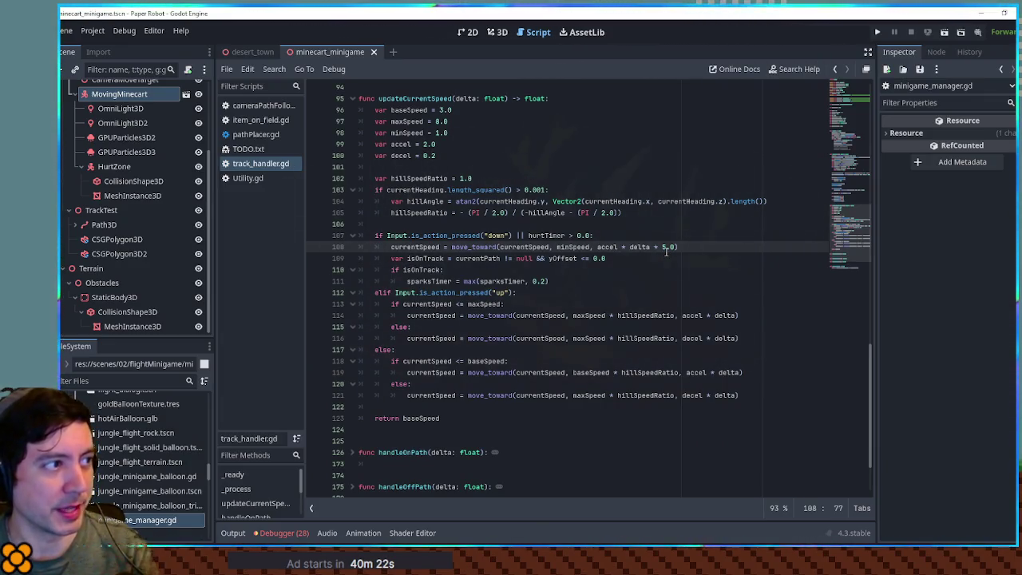
{"action": "key", "text": "F5"}
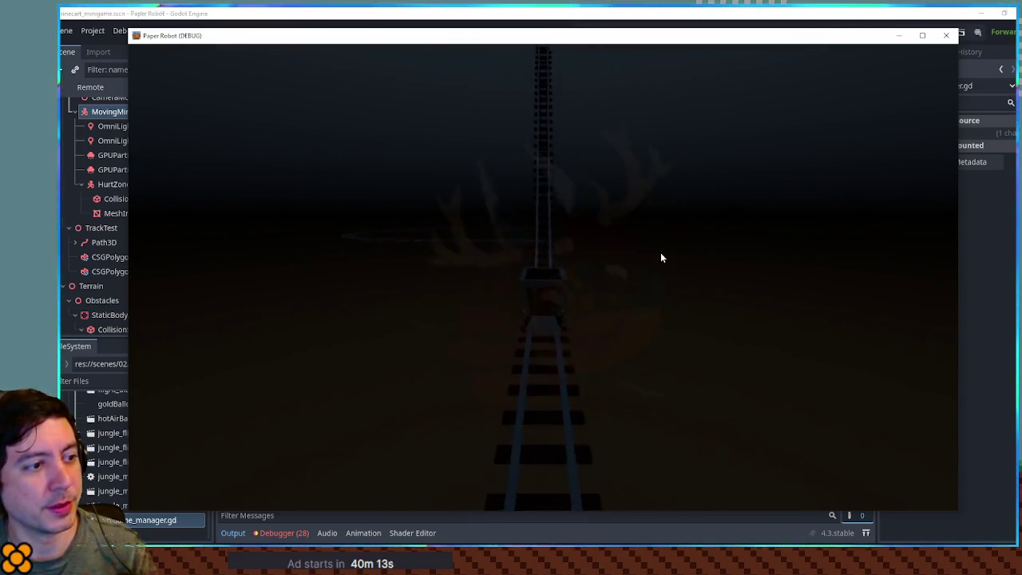
{"action": "left_click", "coordinate": [950, 37]}
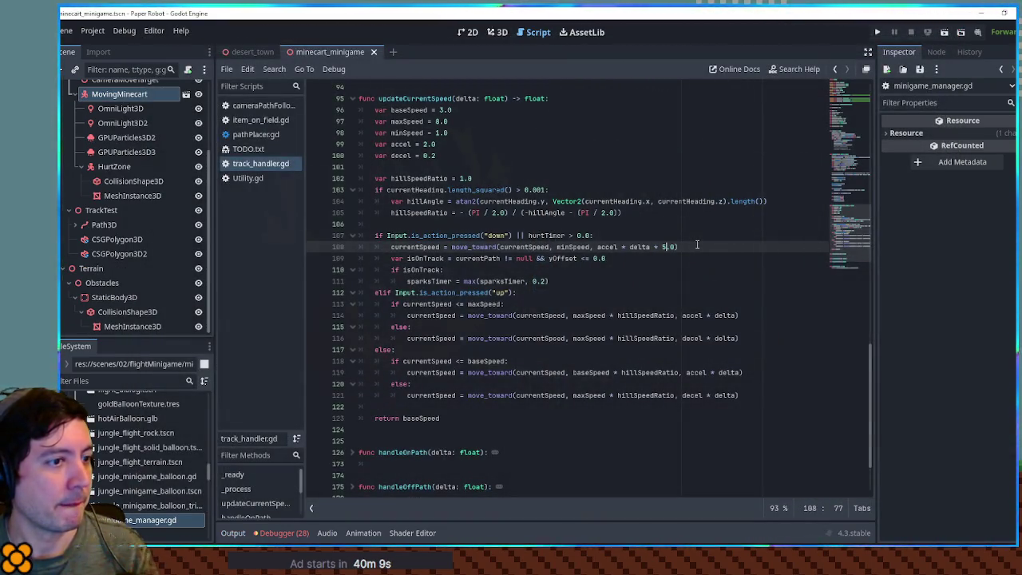
{"action": "left_click", "coordinate": [243, 541]}
{"action": "left_click", "coordinate": [247, 539]}
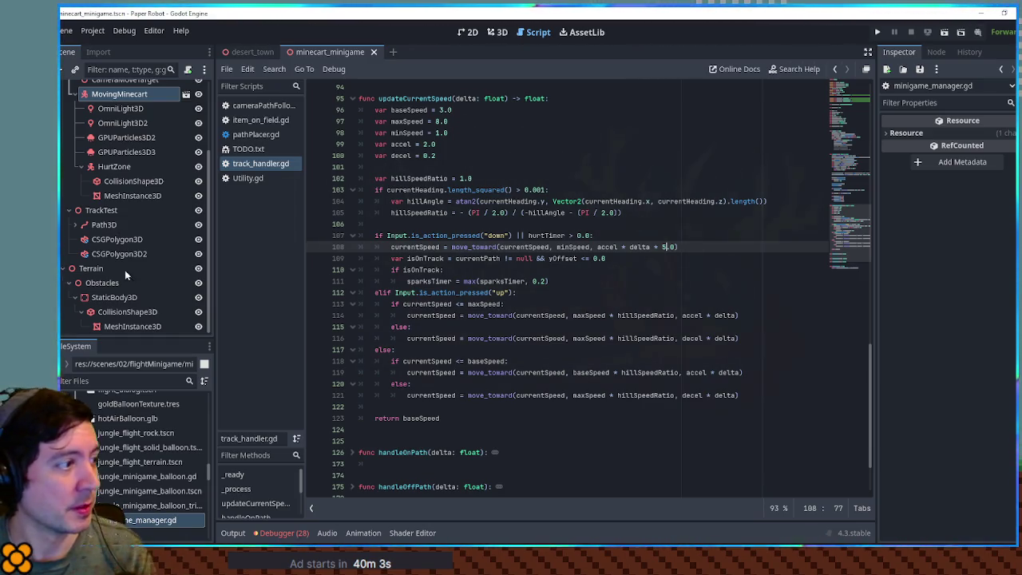
Step: Delete the StaticBody3D obstacle and add a CSGCylinder3D under Obstacles
{"action": "left_click", "coordinate": [110, 298]}
{"action": "key", "text": "Delete"}
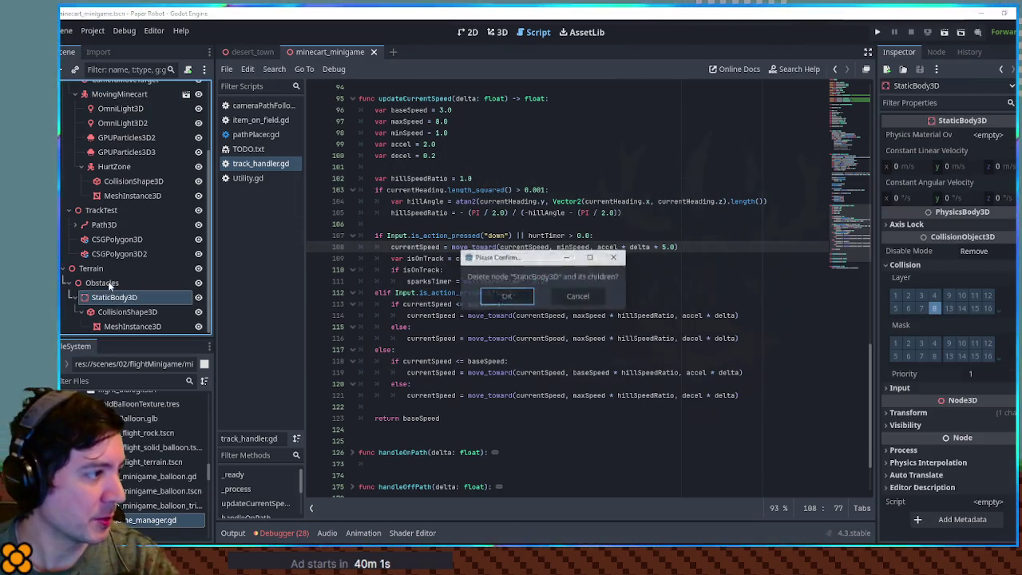
{"action": "key", "text": "Return"}
{"action": "left_click", "coordinate": [119, 325]}
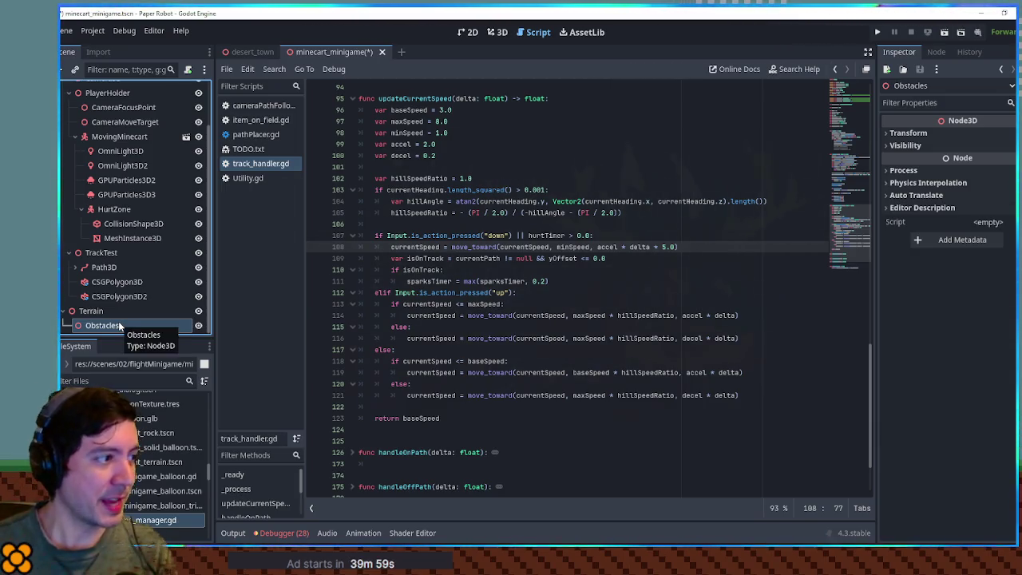
{"action": "key", "text": "ctrl+a"}
{"action": "type", "text": "csgc"}
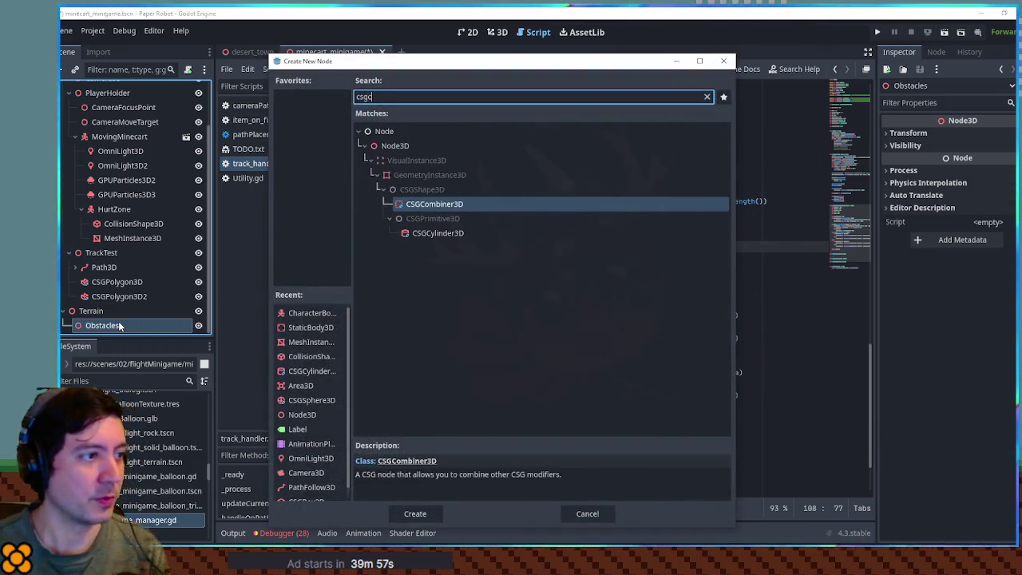
{"action": "key", "text": "Down"}
{"action": "key", "text": "Down"}
{"action": "key", "text": "Return"}
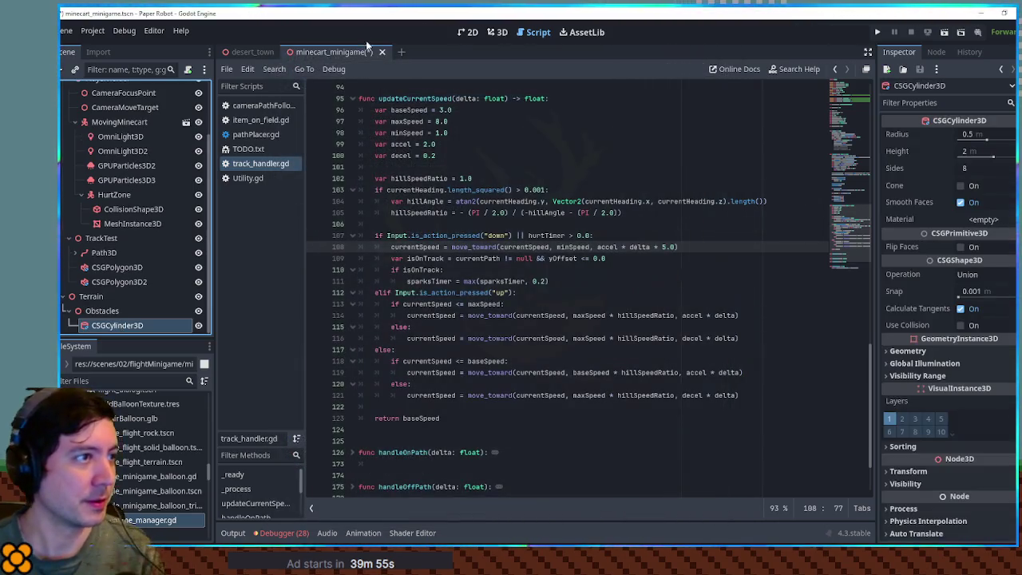
Step: Move the cylinder along the track, rotate it to lie sideways, and enable Use Collision
{"action": "left_click", "coordinate": [503, 32]}
{"action": "left_click_drag", "start_coordinate": [264, 364], "coordinate": [611, 321]}
{"action": "left_click_drag", "start_coordinate": [635, 240], "coordinate": [650, 243]}
{"action": "left_click", "coordinate": [961, 325]}
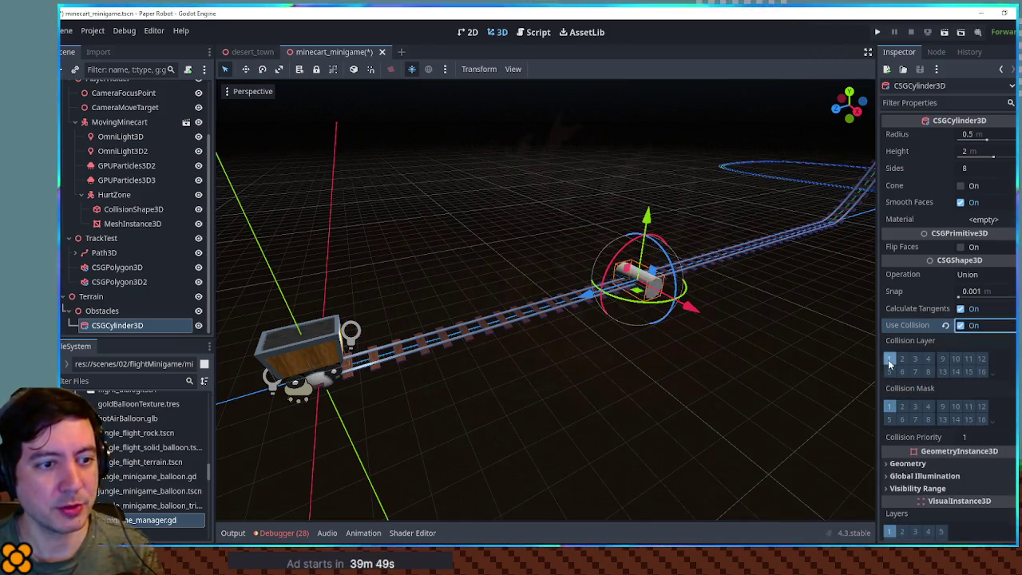
Step: Tick collision mask 8 on the cylinder, save, and test-run the game
{"action": "left_click", "coordinate": [928, 419]}
{"action": "key", "text": "ctrl+s"}
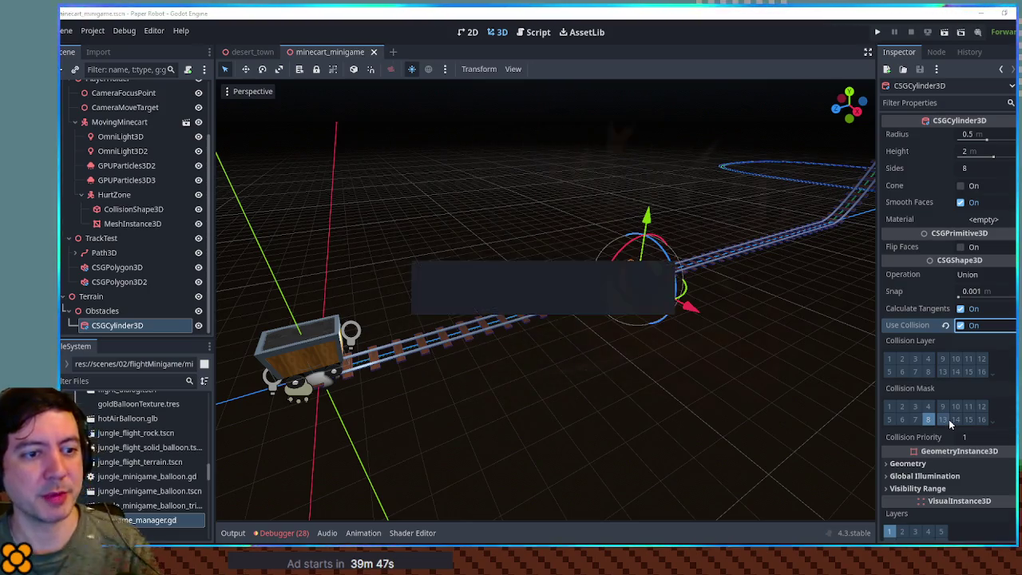
{"action": "key", "text": "F6"}
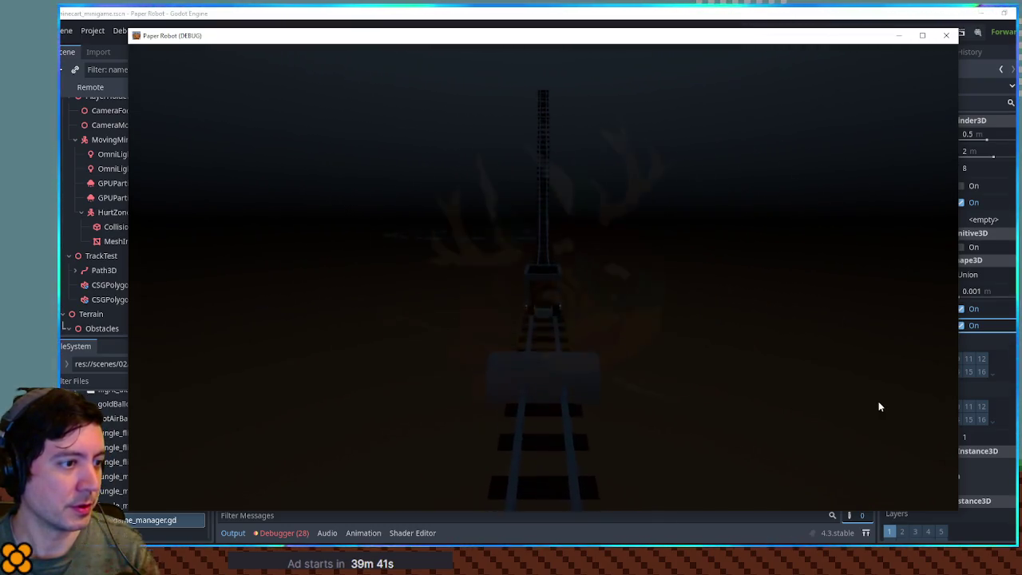
{"action": "left_click", "coordinate": [947, 35]}
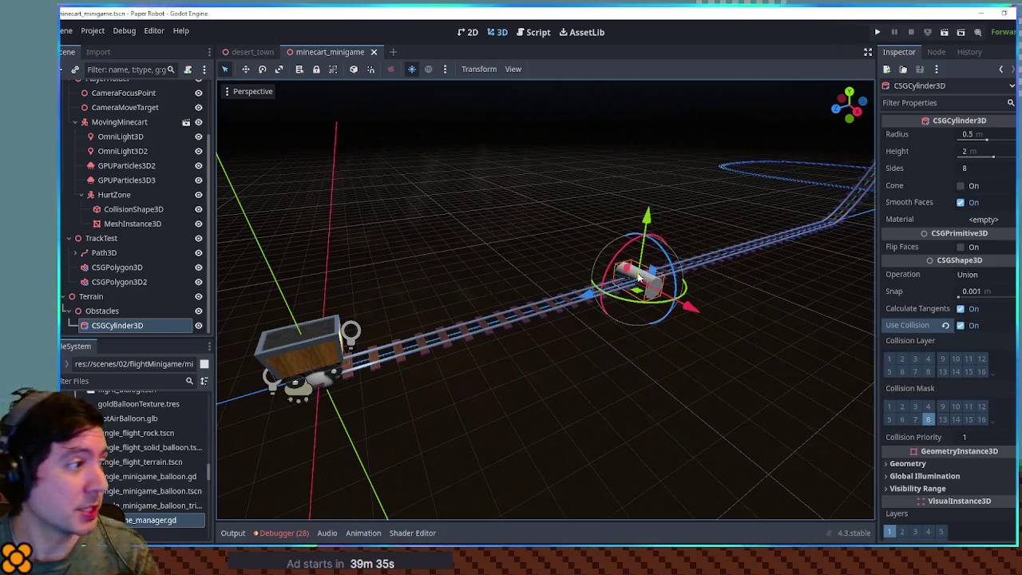
Step: Check the HurtZone's collision mask and widen the obstacle cylinder to about 2.6 m radius
{"action": "left_click", "coordinate": [318, 379]}
{"action": "left_click", "coordinate": [110, 195]}
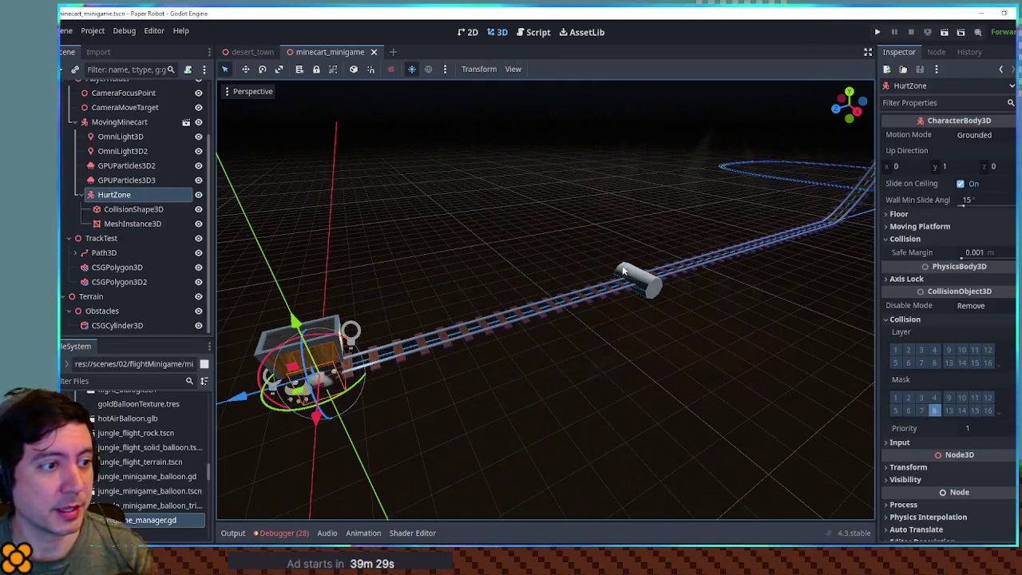
{"action": "left_click", "coordinate": [639, 278]}
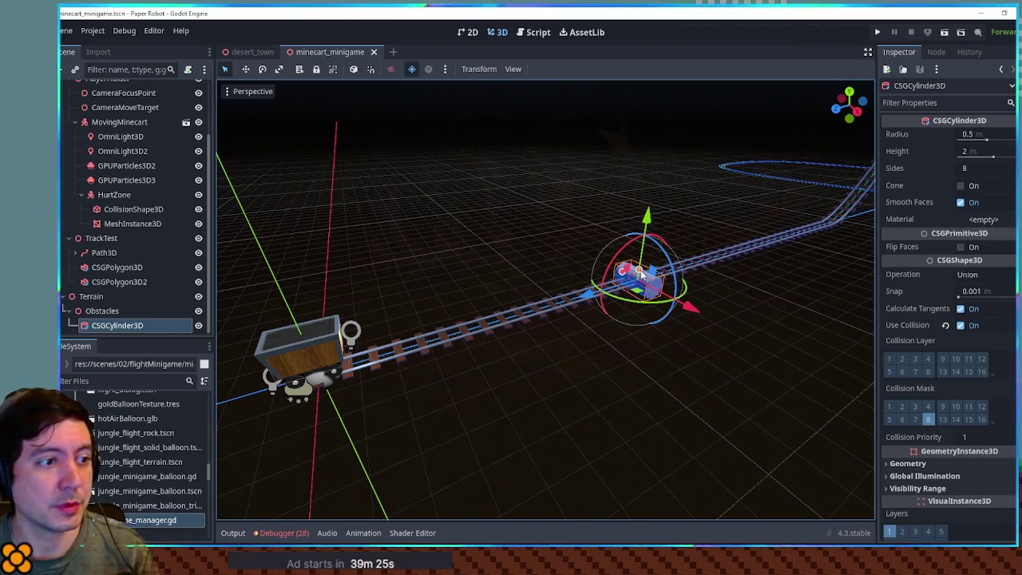
{"action": "left_click_drag", "start_coordinate": [623, 271], "coordinate": [643, 231]}
{"action": "key", "text": "ctrl+s"}
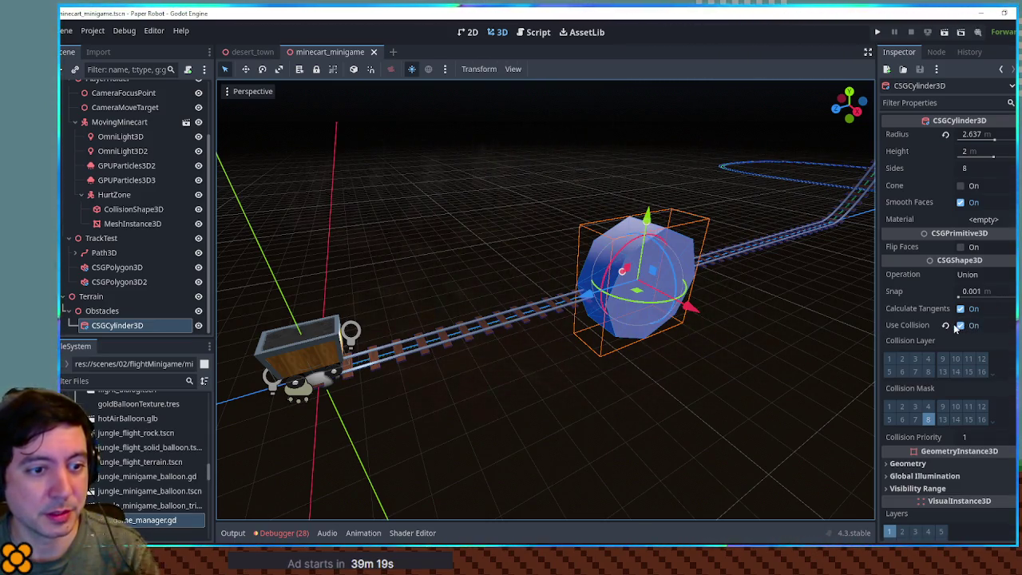
Step: Put the cylinder on collision layer 8 instead of mask 8, save, and test-run again
{"action": "left_click", "coordinate": [928, 371]}
{"action": "left_click", "coordinate": [928, 420]}
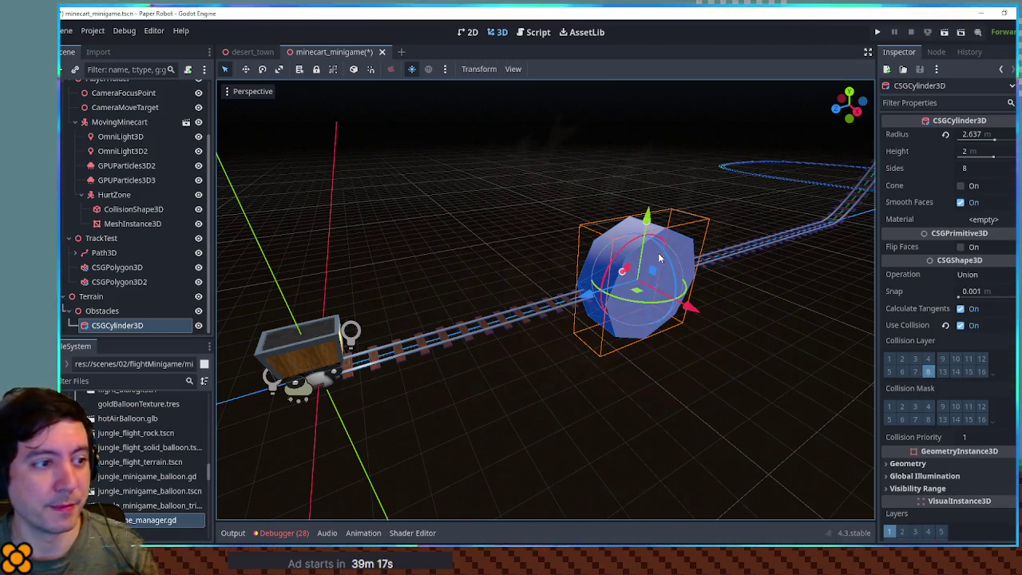
{"action": "key", "text": "ctrl+z"}
{"action": "key", "text": "ctrl+z"}
{"action": "left_click", "coordinate": [928, 420]}
{"action": "left_click", "coordinate": [928, 371]}
{"action": "key", "text": "ctrl+s"}
{"action": "key", "text": "F6"}
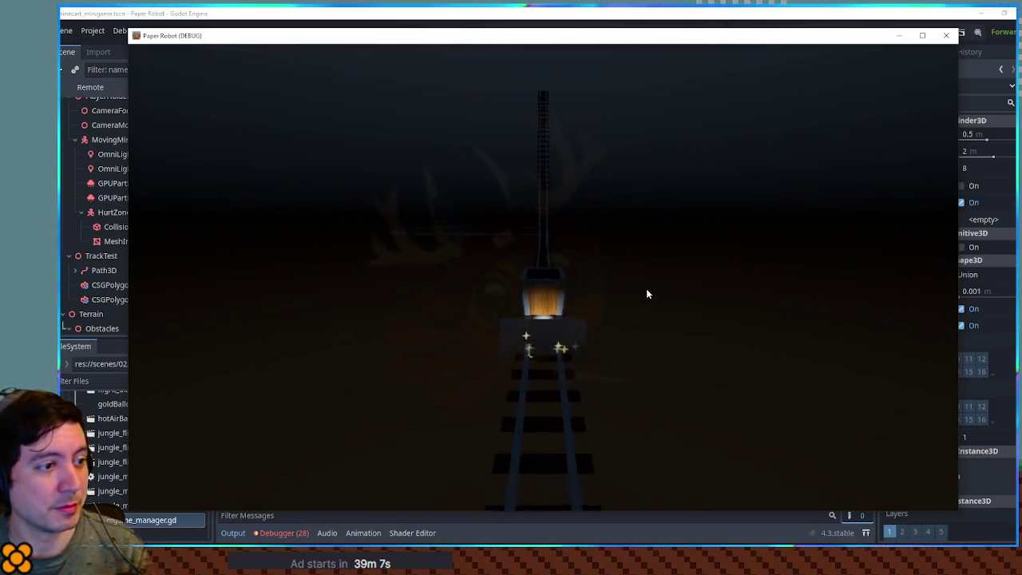
{"action": "left_click", "coordinate": [947, 36]}
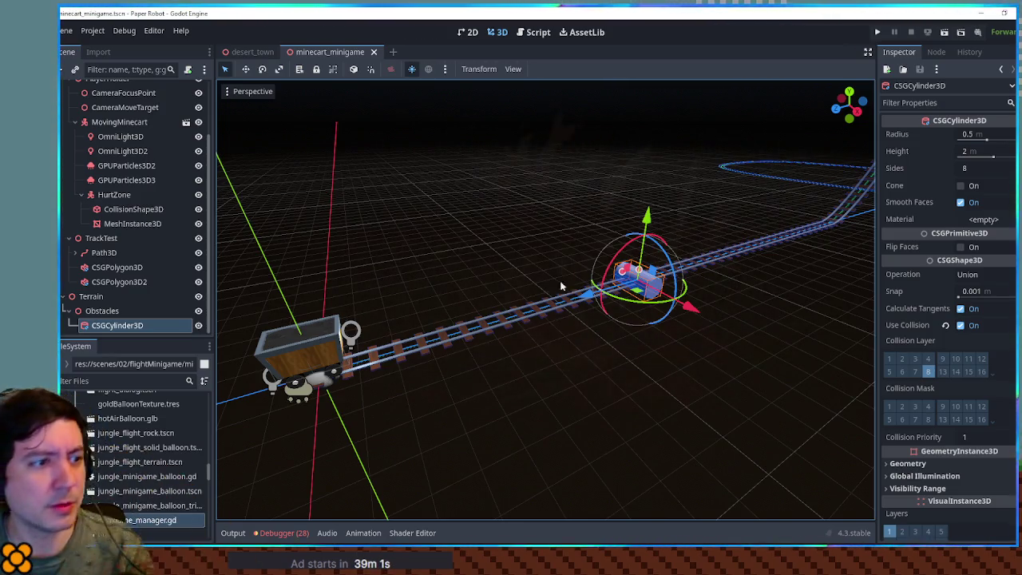
Step: Select the minecart mesh and HurtZone, collapse the HurtZone, then select MovingMinecart
{"action": "left_click", "coordinate": [316, 386]}
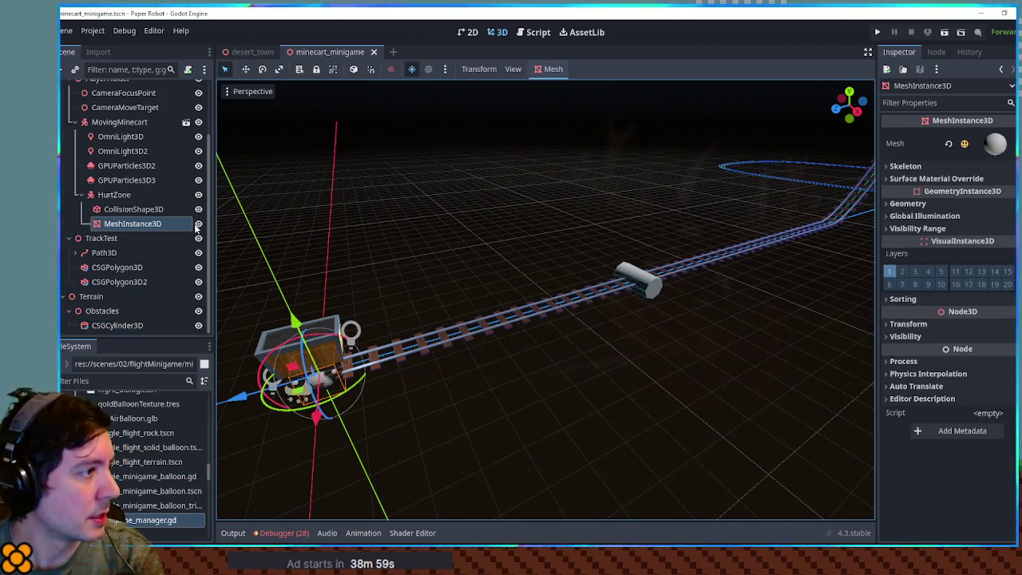
{"action": "left_click", "coordinate": [115, 194]}
{"action": "left_click", "coordinate": [83, 195]}
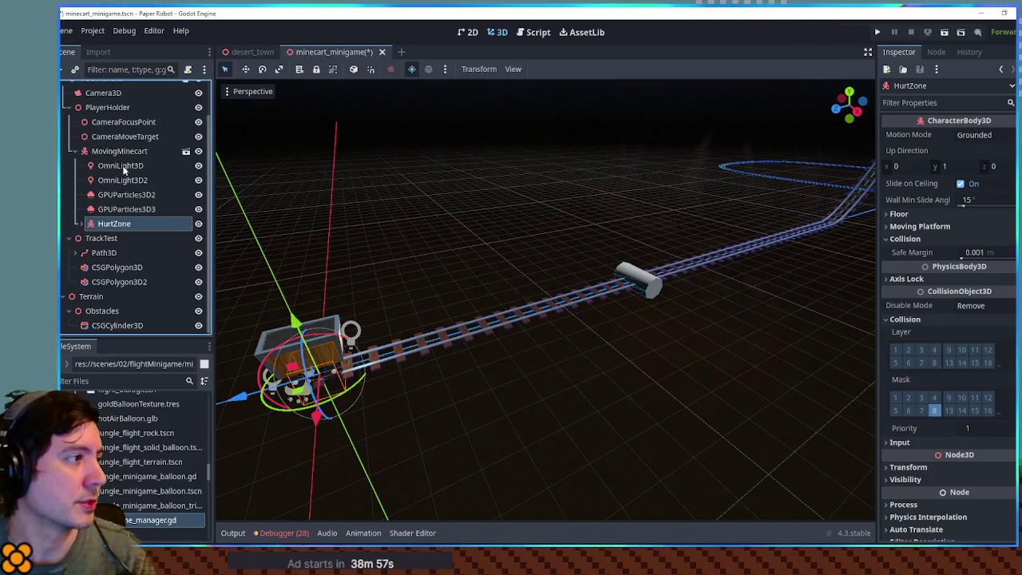
{"action": "left_click", "coordinate": [122, 153]}
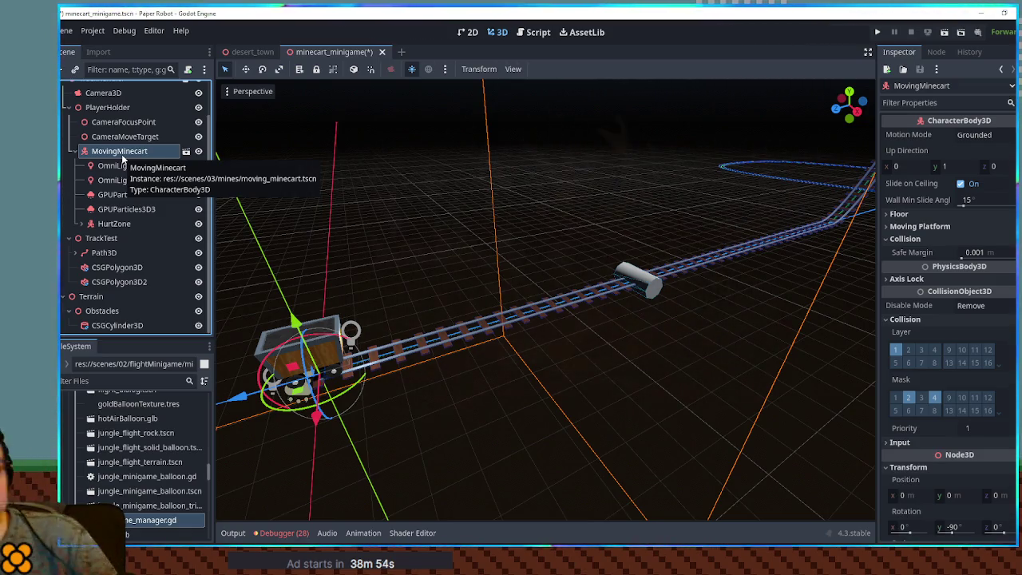
Step: Review MovingMinecart's visibility, transform and collision properties in the Inspector, then save the scene
{"action": "scroll", "coordinate": [923, 430], "scroll_direction": "down", "scroll_amount": 5}
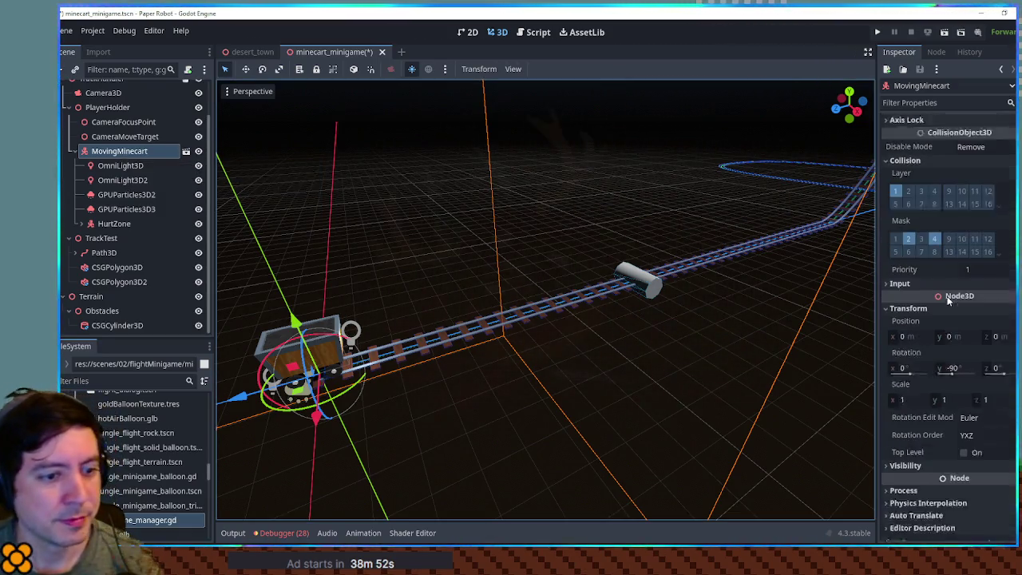
{"action": "left_click", "coordinate": [923, 436]}
{"action": "key", "text": "f"}
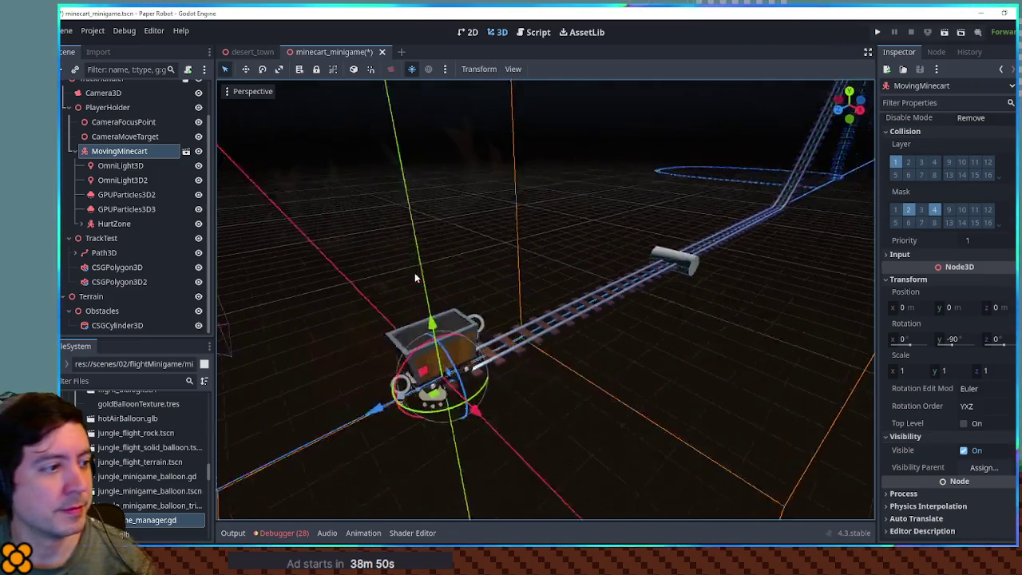
{"action": "scroll", "coordinate": [603, 253], "scroll_direction": "up", "scroll_amount": 3}
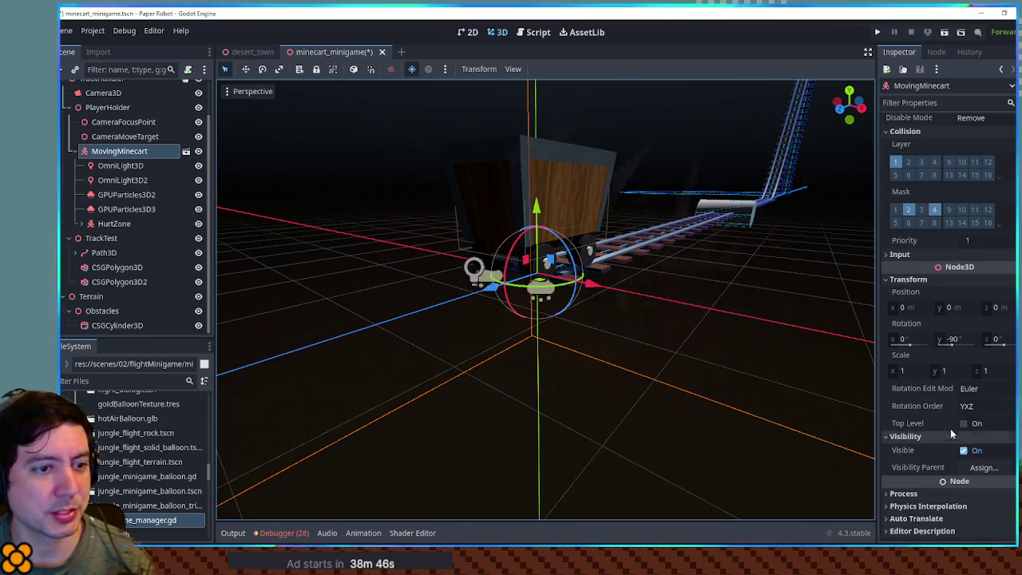
{"action": "scroll", "coordinate": [951, 428], "scroll_direction": "down", "scroll_amount": 1}
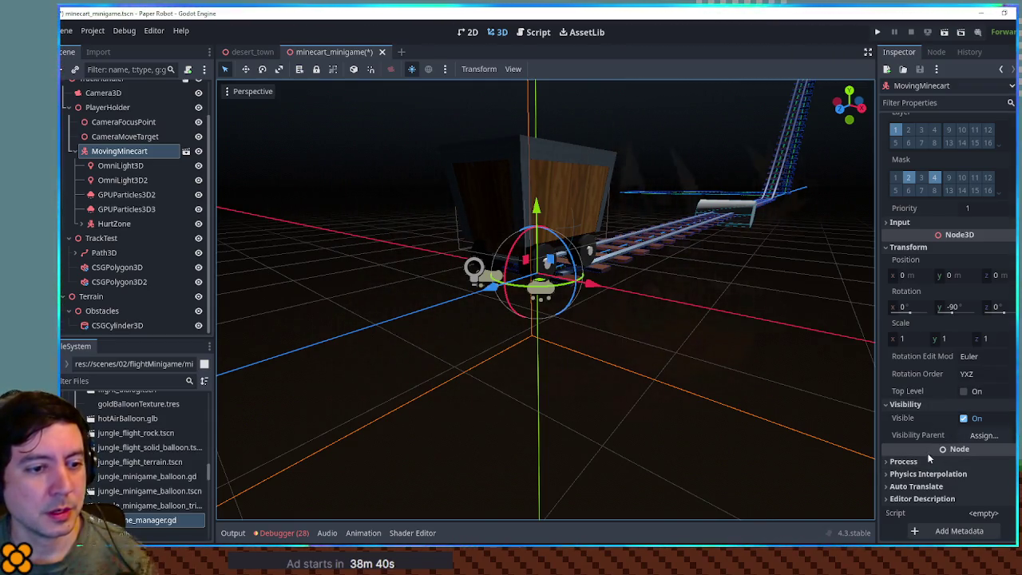
{"action": "left_click", "coordinate": [927, 246]}
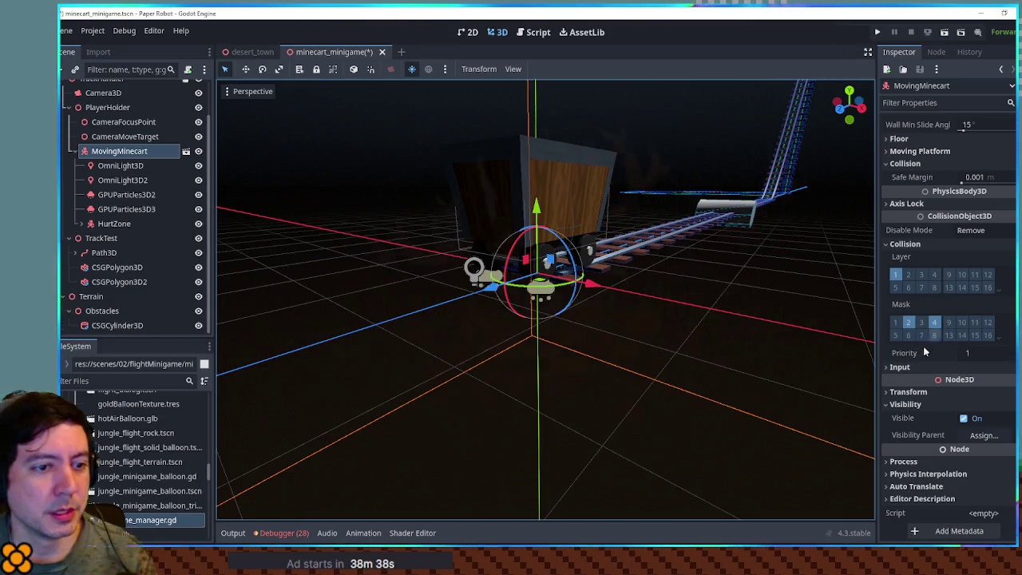
{"action": "left_click", "coordinate": [918, 406]}
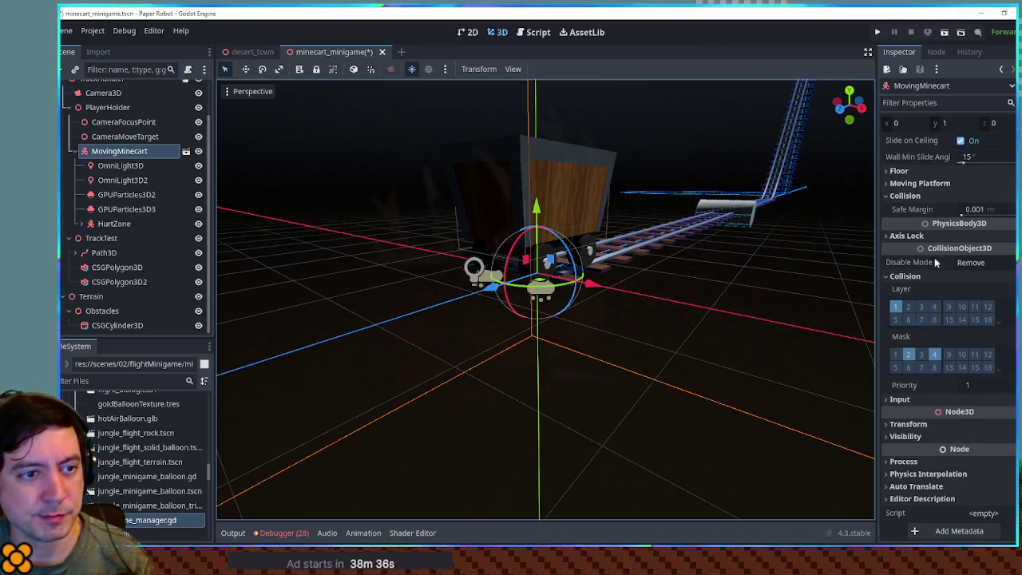
{"action": "left_click", "coordinate": [901, 276]}
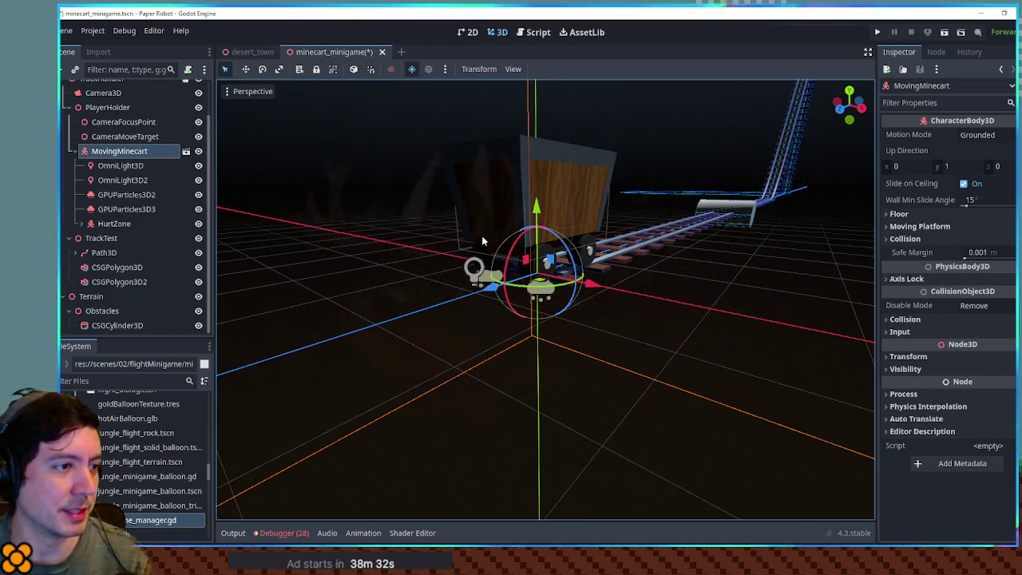
{"action": "key", "text": "ctrl+s"}
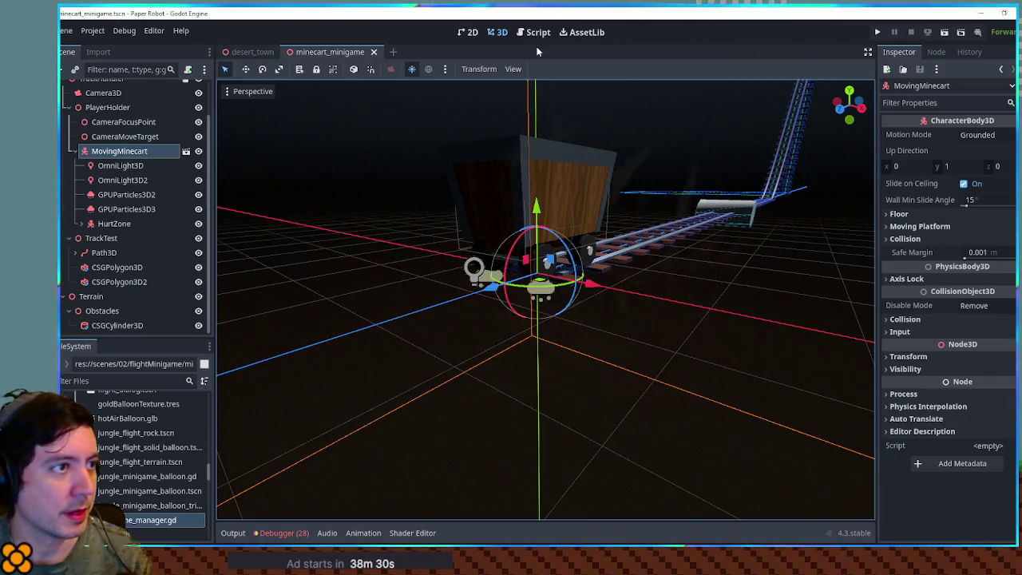
{"action": "left_click", "coordinate": [542, 33]}
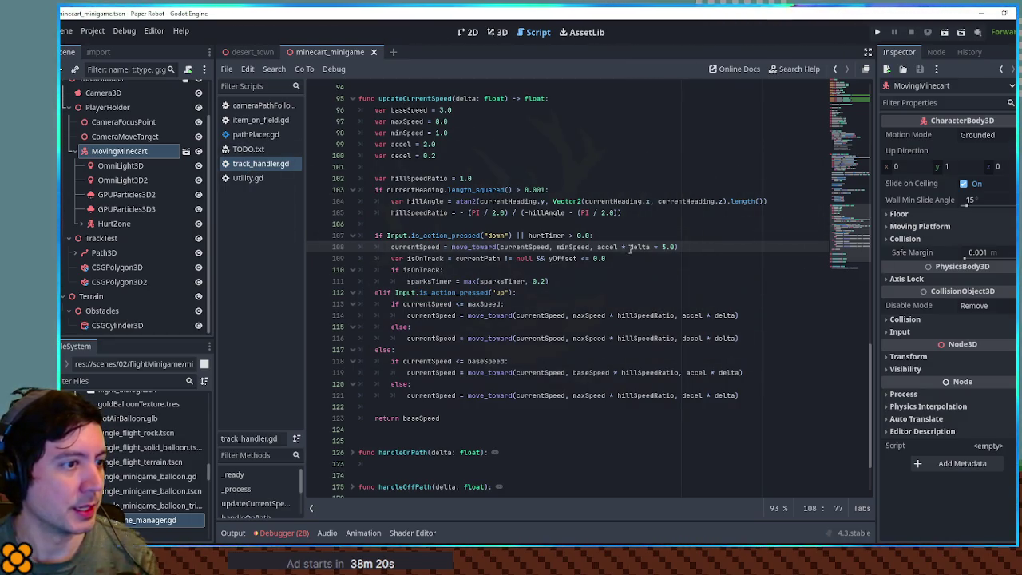
{"action": "double_click", "coordinate": [548, 236]}
{"action": "left_click", "coordinate": [352, 99]}
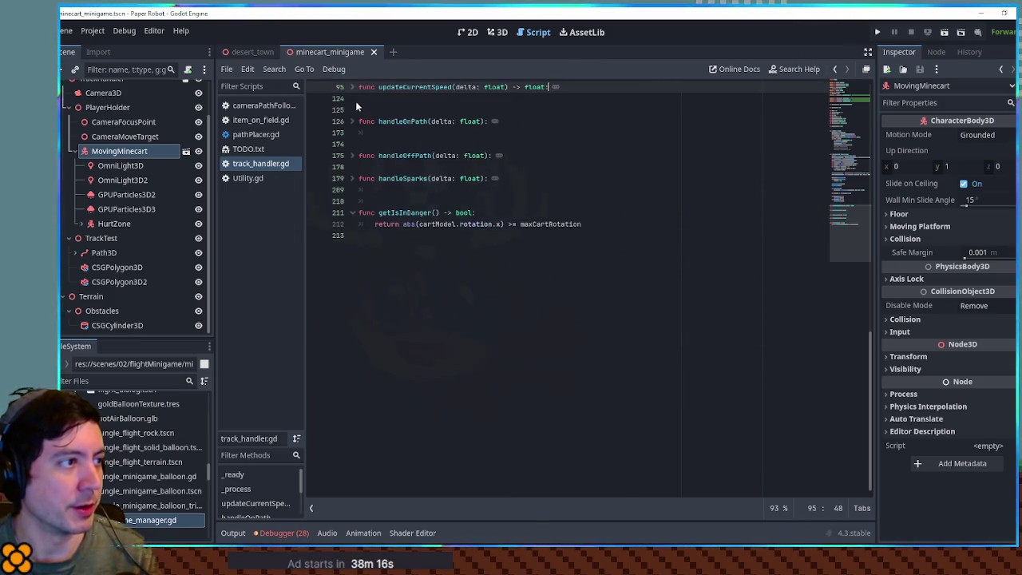
{"action": "scroll", "coordinate": [463, 296], "scroll_direction": "up", "scroll_amount": 15}
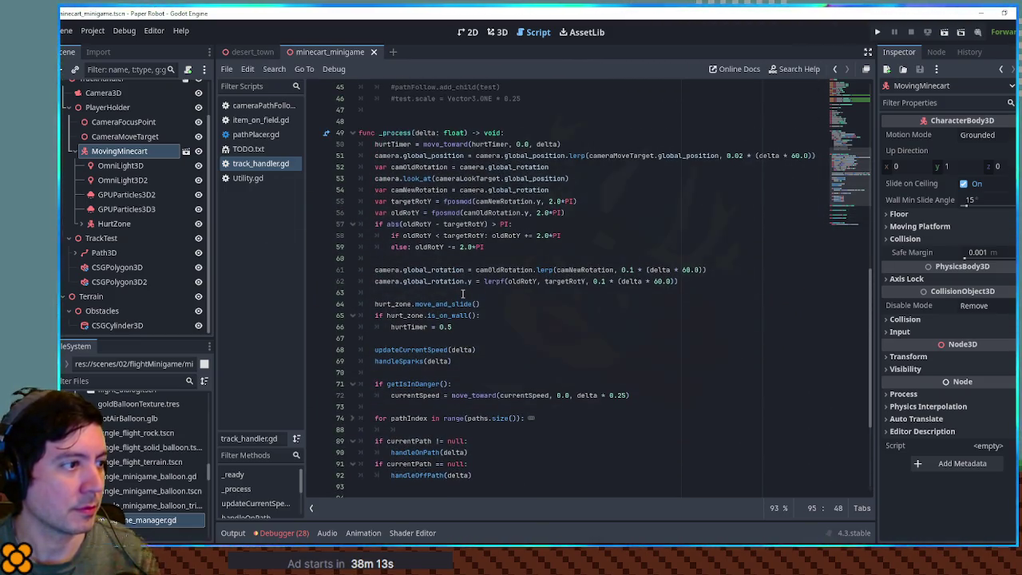
{"action": "double_click", "coordinate": [416, 192]}
{"action": "double_click", "coordinate": [431, 155]}
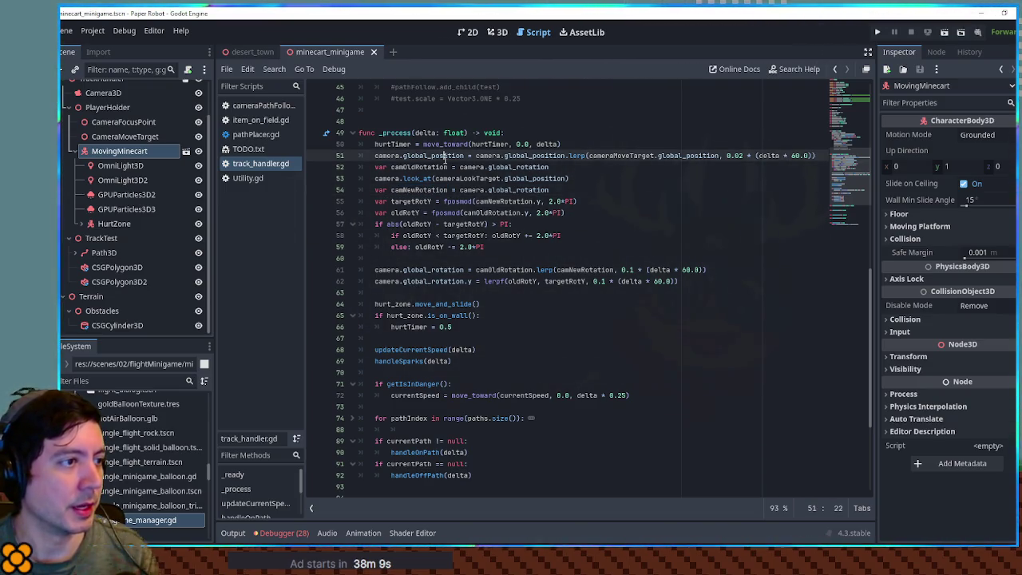
{"action": "scroll", "coordinate": [416, 319], "scroll_direction": "down", "scroll_amount": 3}
{"action": "scroll", "coordinate": [417, 327], "scroll_direction": "up", "scroll_amount": 2}
{"action": "left_click", "coordinate": [387, 282]}
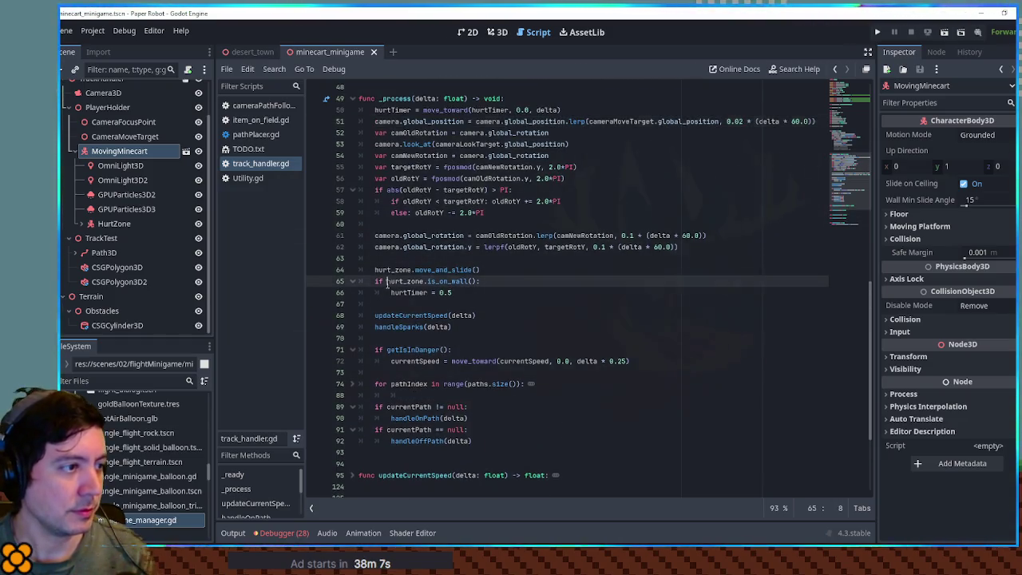
{"action": "scroll", "coordinate": [382, 343], "scroll_direction": "down", "scroll_amount": 2}
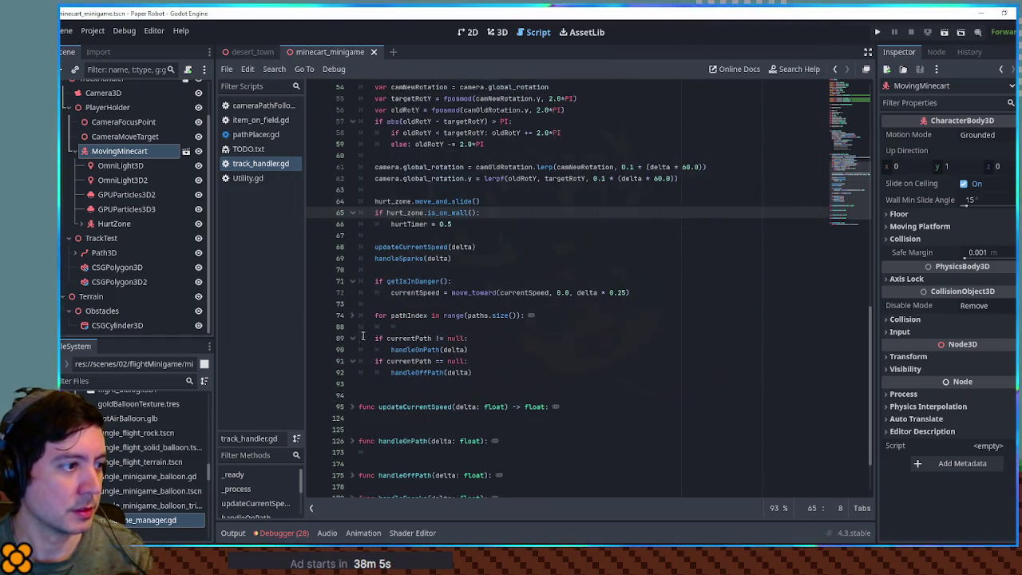
{"action": "left_click", "coordinate": [357, 406]}
{"action": "scroll", "coordinate": [355, 403], "scroll_direction": "down", "scroll_amount": 5}
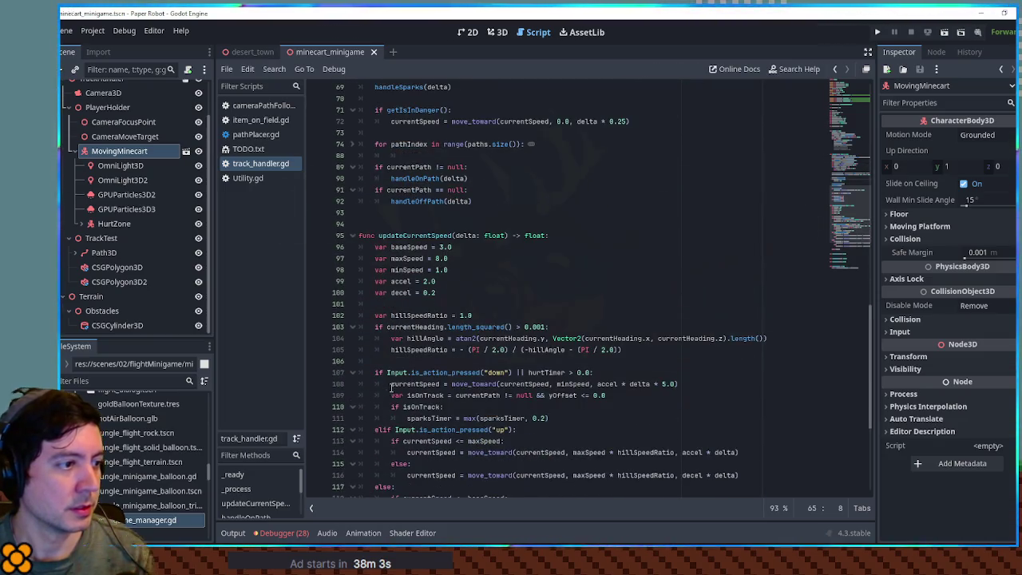
{"action": "scroll", "coordinate": [395, 387], "scroll_direction": "down", "scroll_amount": 4}
{"action": "left_click", "coordinate": [352, 99]}
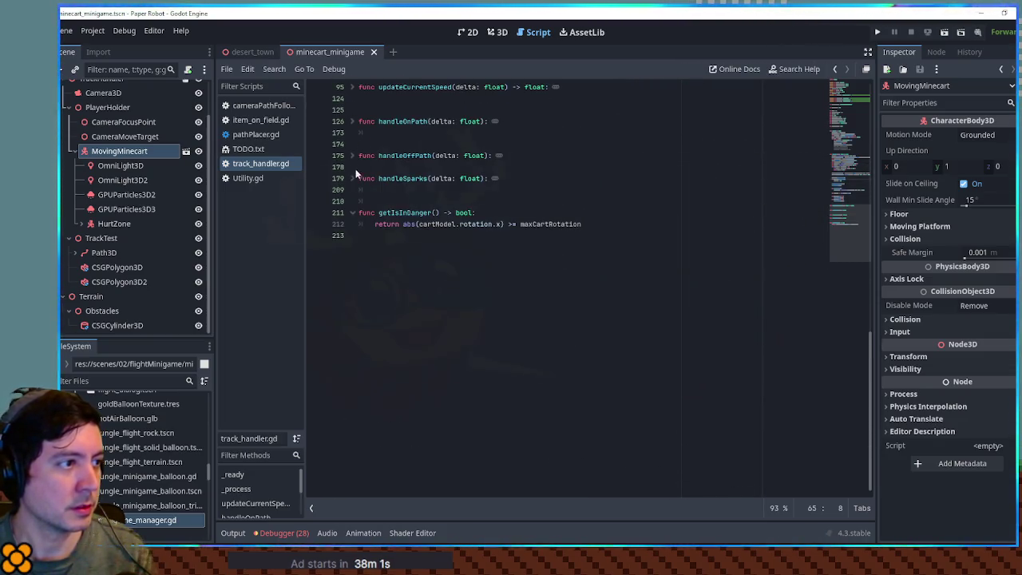
{"action": "scroll", "coordinate": [357, 151], "scroll_direction": "up", "scroll_amount": 10}
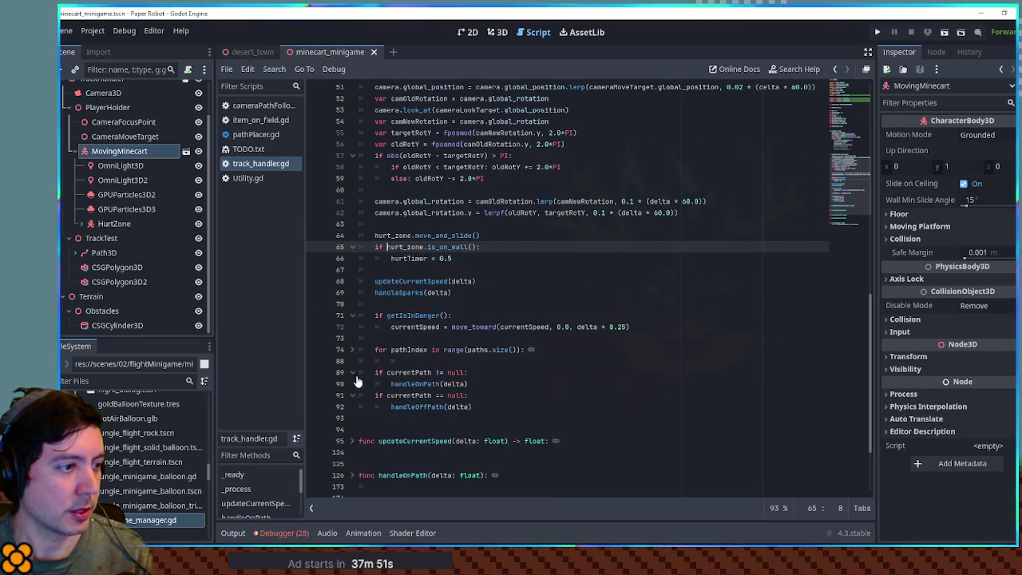
{"action": "left_click", "coordinate": [408, 385]}
{"action": "left_click", "coordinate": [408, 384], "text": "ctrl"}
{"action": "scroll", "coordinate": [480, 367], "scroll_direction": "down", "scroll_amount": 6}
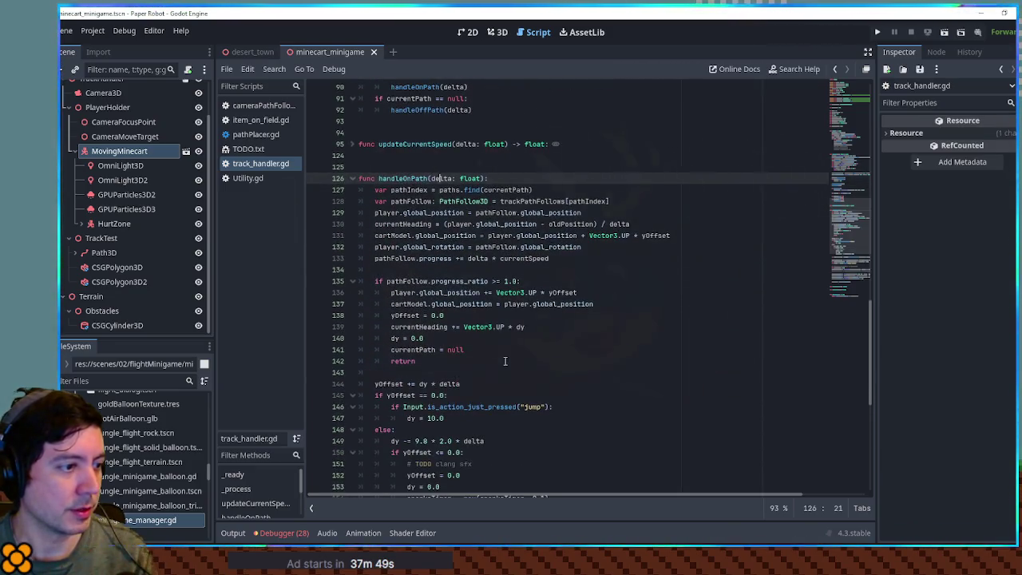
{"action": "scroll", "coordinate": [515, 379], "scroll_direction": "down", "scroll_amount": 3}
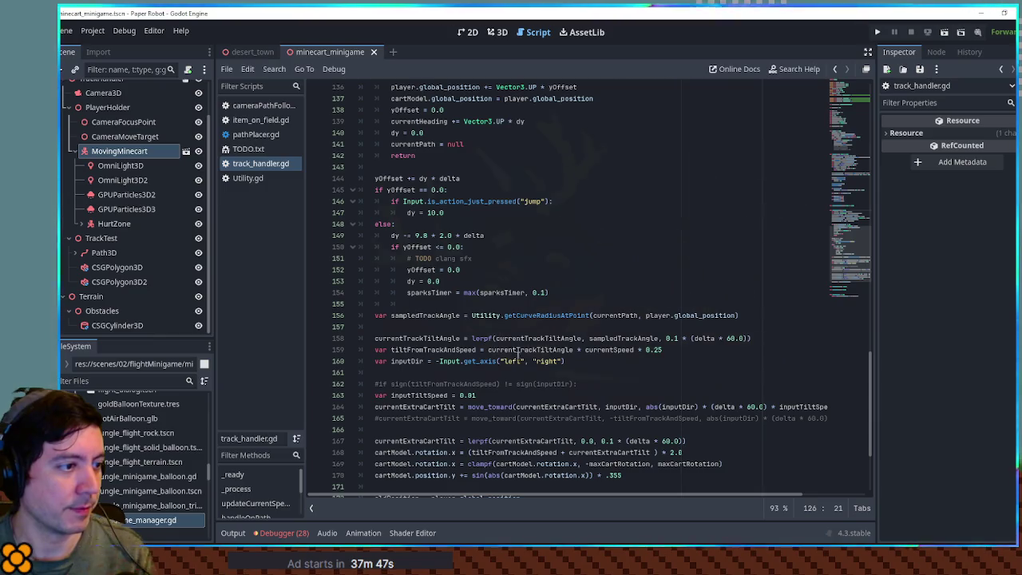
{"action": "scroll", "coordinate": [517, 357], "scroll_direction": "down", "scroll_amount": 2}
{"action": "left_click_drag", "start_coordinate": [374, 384], "coordinate": [458, 384]}
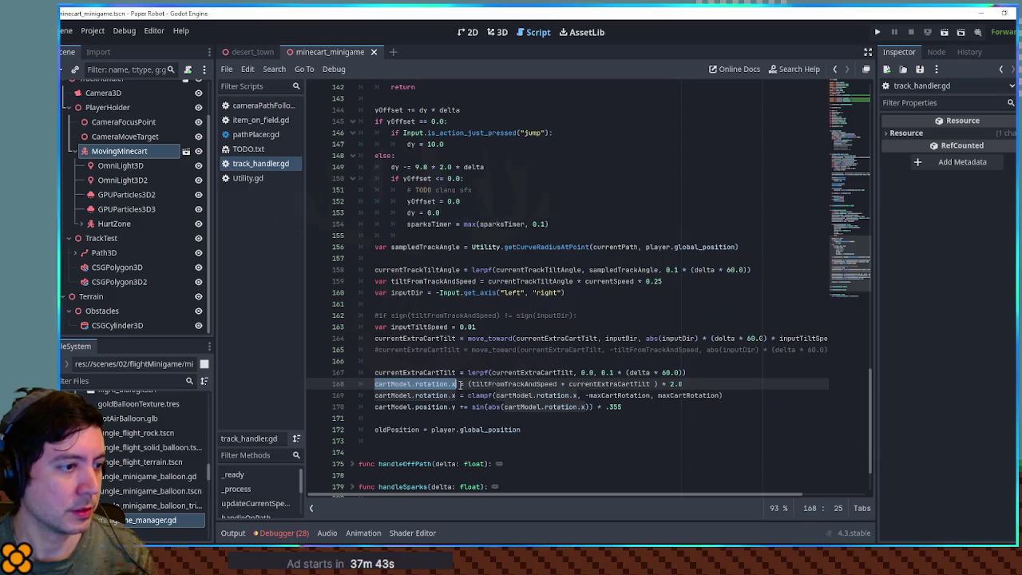
{"action": "scroll", "coordinate": [460, 384], "scroll_direction": "up", "scroll_amount": 9}
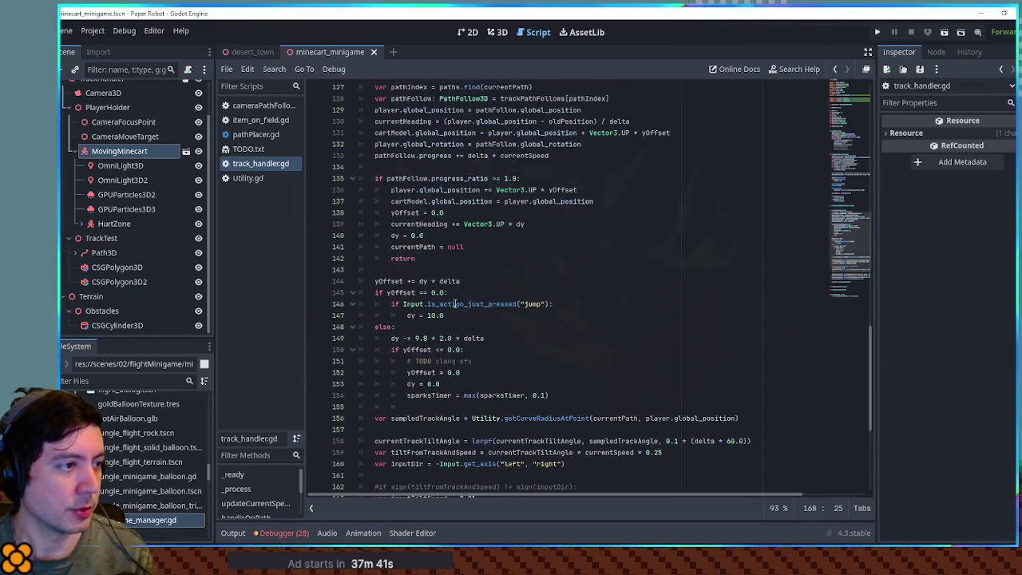
Step: Insert an 'if hurtTimer > 0.0:' check above the cart rotation line
{"action": "left_click", "coordinate": [471, 156]}
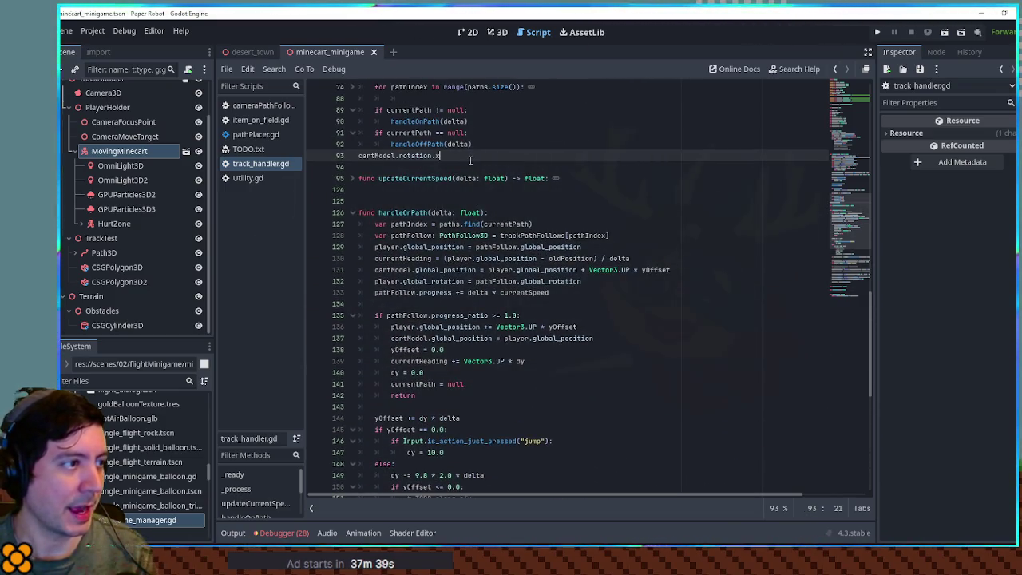
{"action": "key", "text": "Up"}
{"action": "key", "text": "End"}
{"action": "key", "text": "Return"}
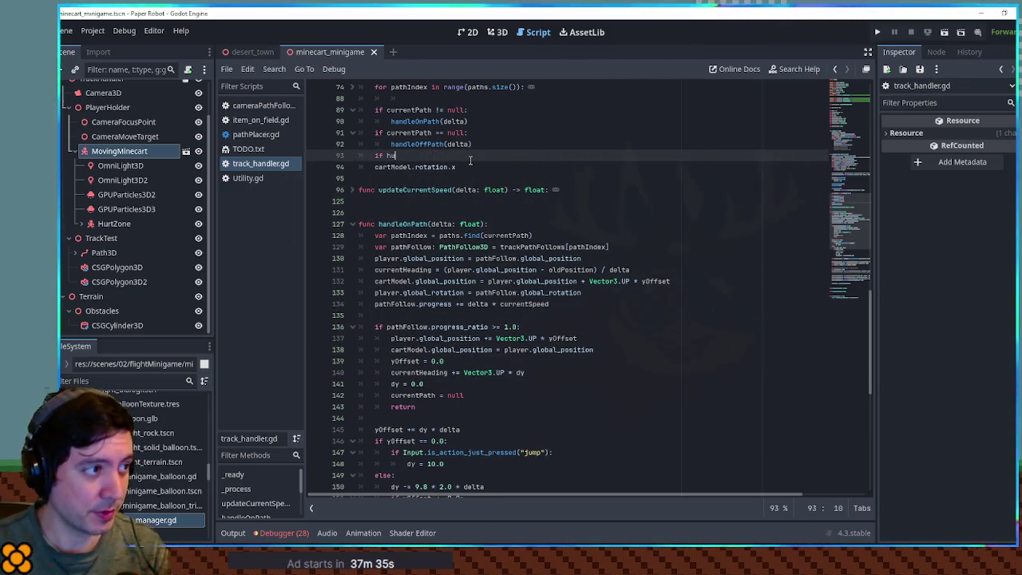
{"action": "type", "text": "rtTimer > 0.0:"}
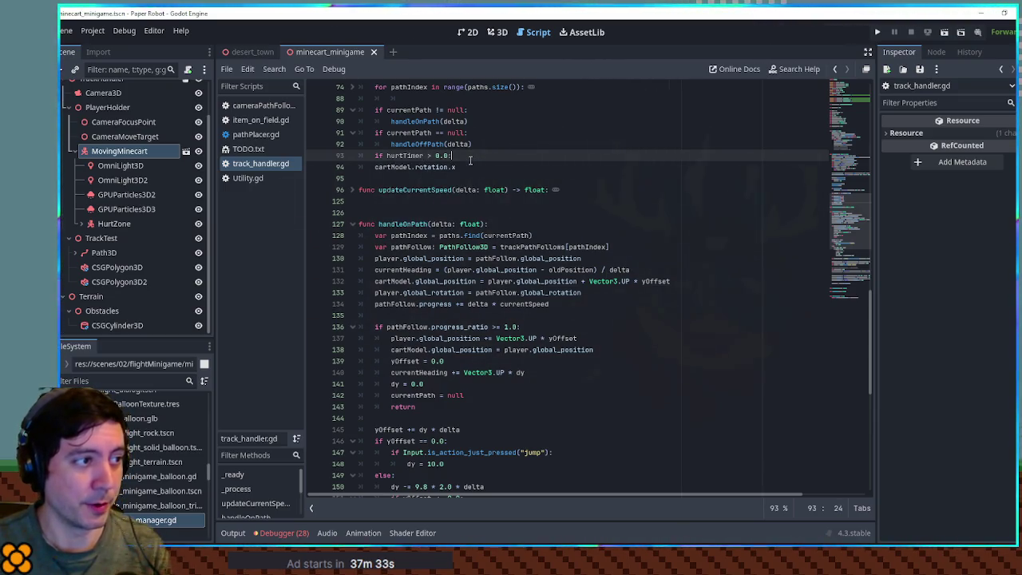
Step: Set cartModel.rotation.x to randf_range(-0.5,0.5) under that check, save, and run the game
{"action": "key", "text": "Down"}
{"action": "key", "text": "Home"}
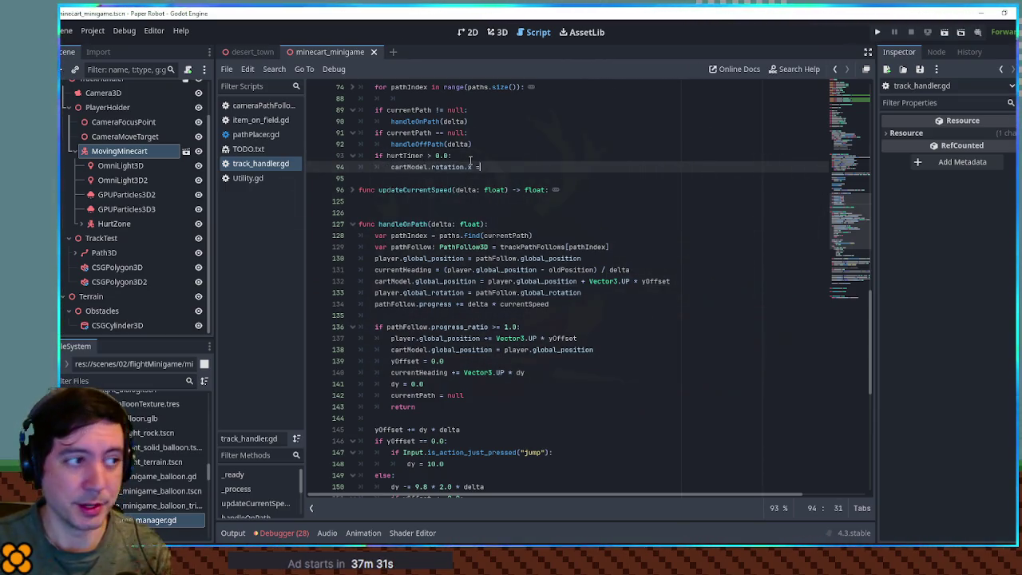
{"action": "type", "text": "randf_"}
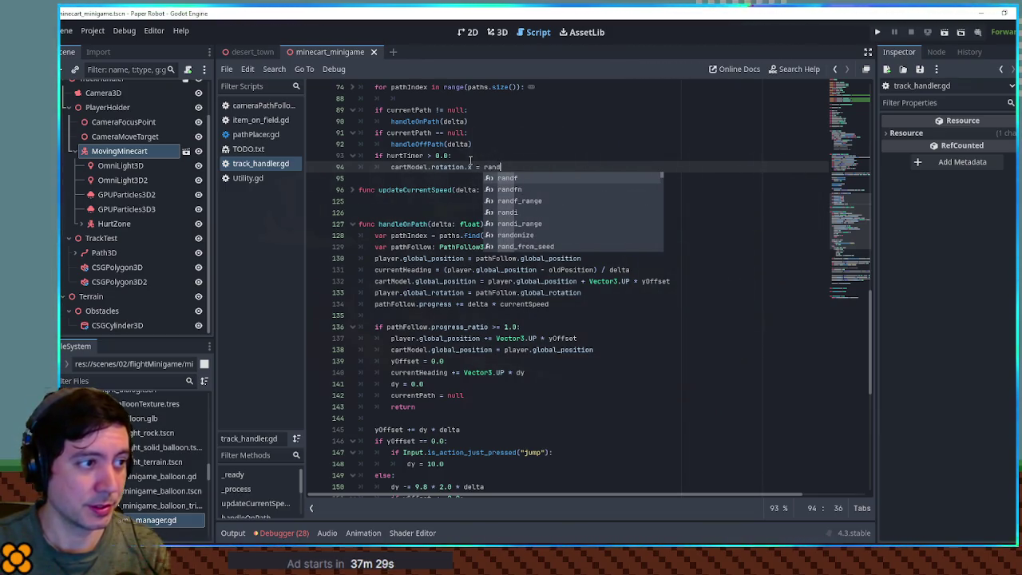
{"action": "key", "text": "Return"}
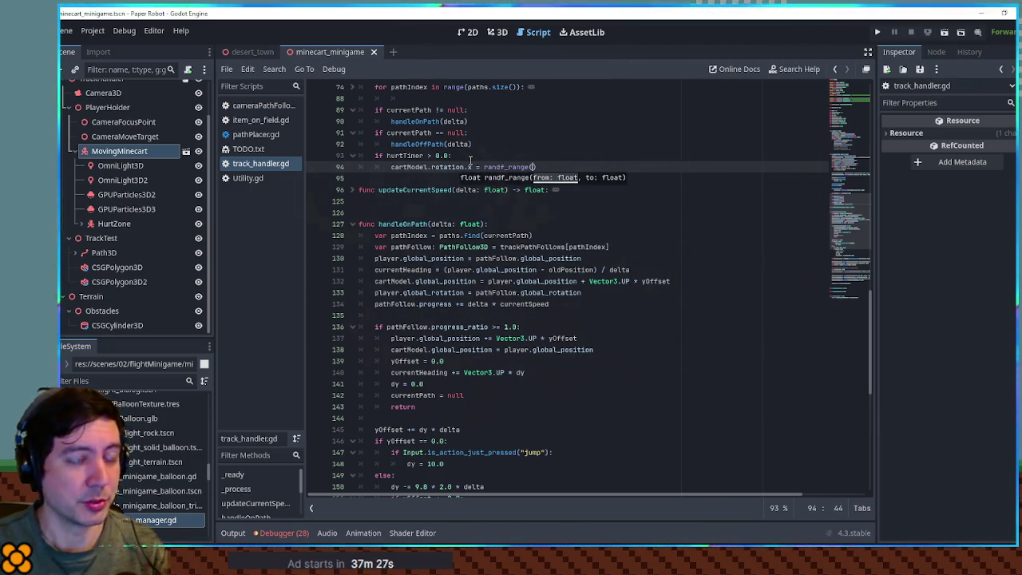
{"action": "key", "text": "BackSpace"}
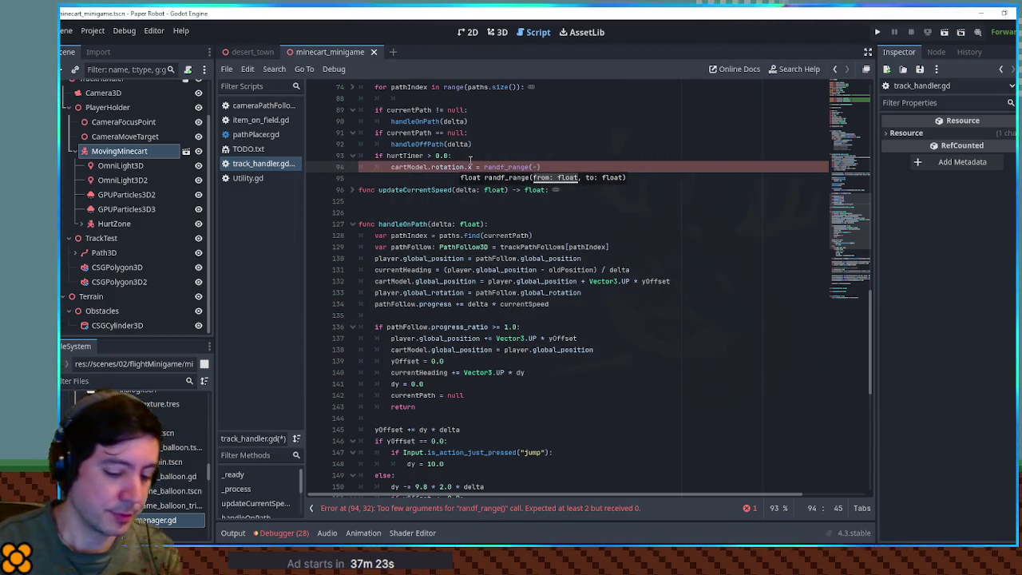
{"action": "type", "text": "0.5,0.5"}
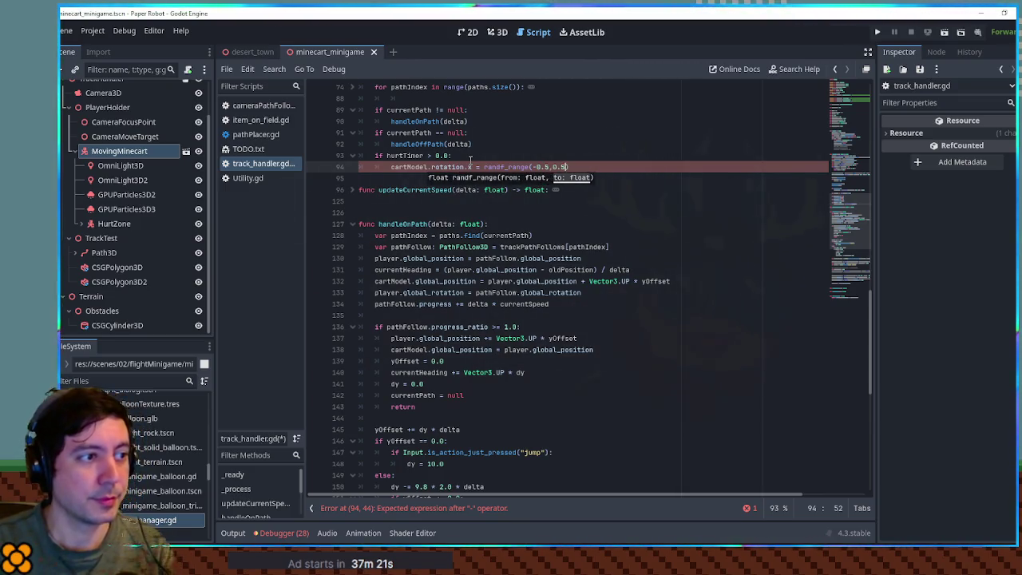
{"action": "key", "text": "ctrl+s"}
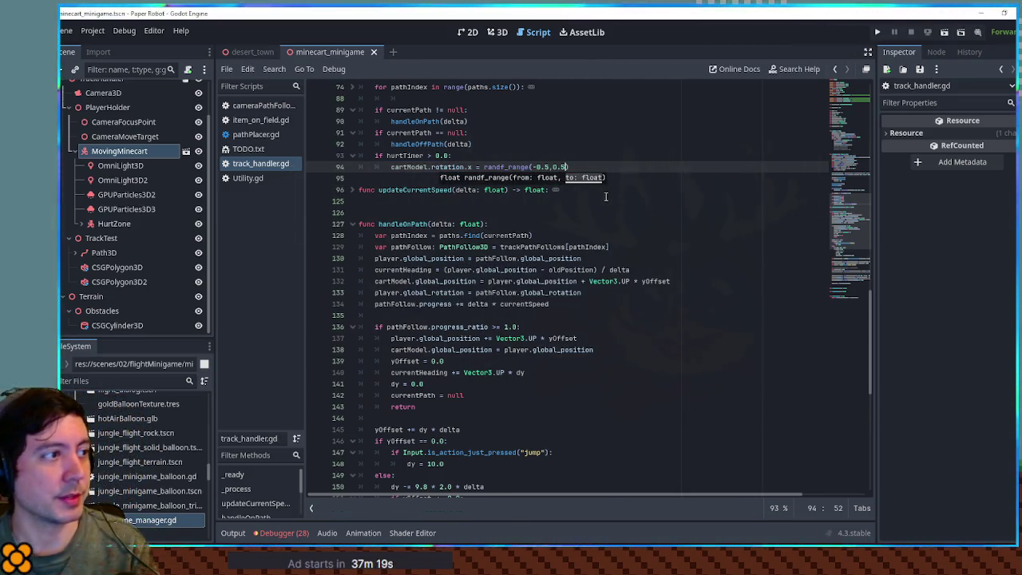
{"action": "key", "text": "F6"}
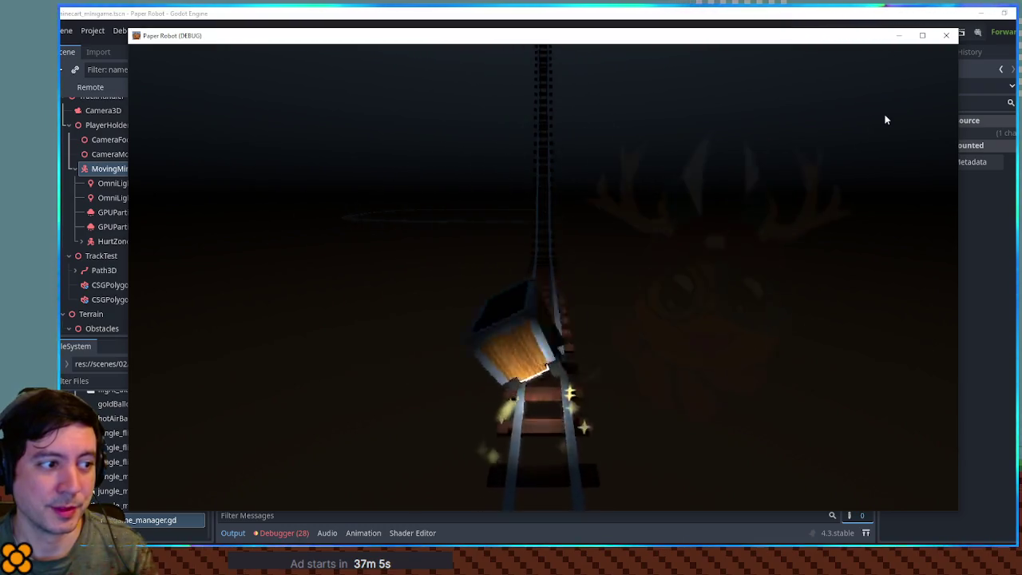
Step: Close the test run, add randf_range's closing parenthesis, and look up hurtTimer's declaration
{"action": "left_click", "coordinate": [952, 40]}
{"action": "type", "text": ")"}
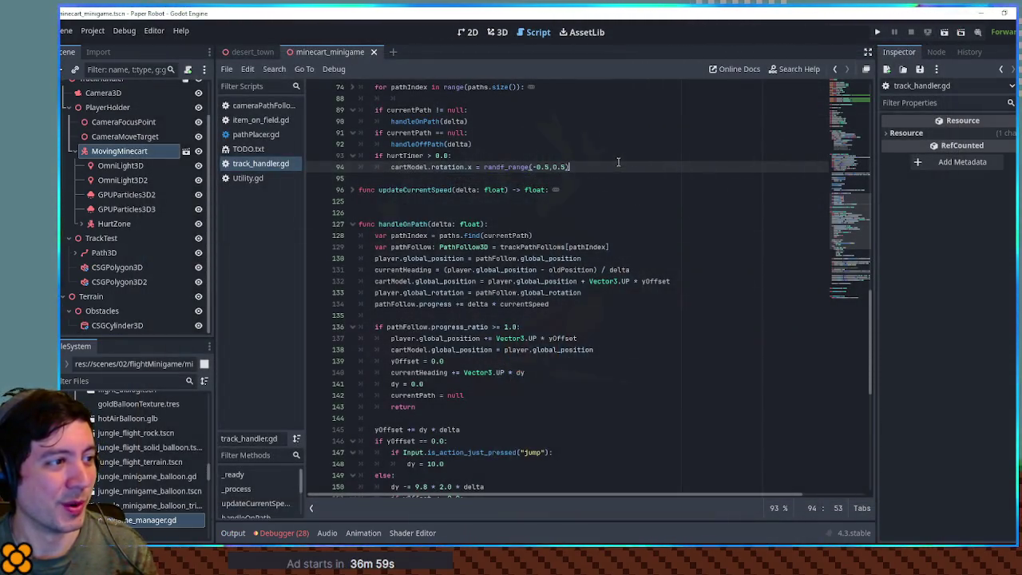
{"action": "double_click", "coordinate": [415, 156]}
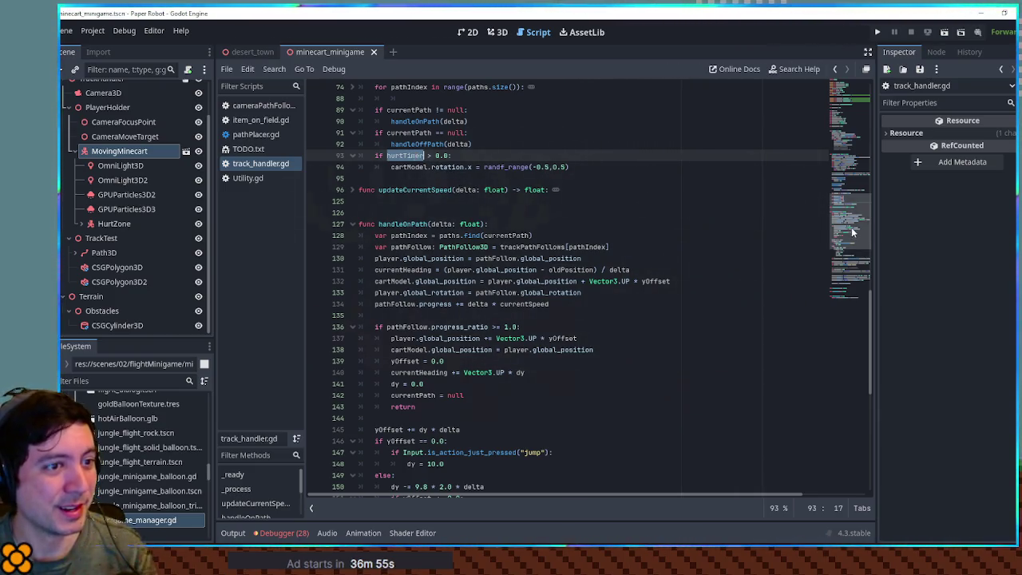
{"action": "left_click", "coordinate": [848, 144]}
{"action": "left_click_drag", "start_coordinate": [848, 143], "coordinate": [855, 225]}
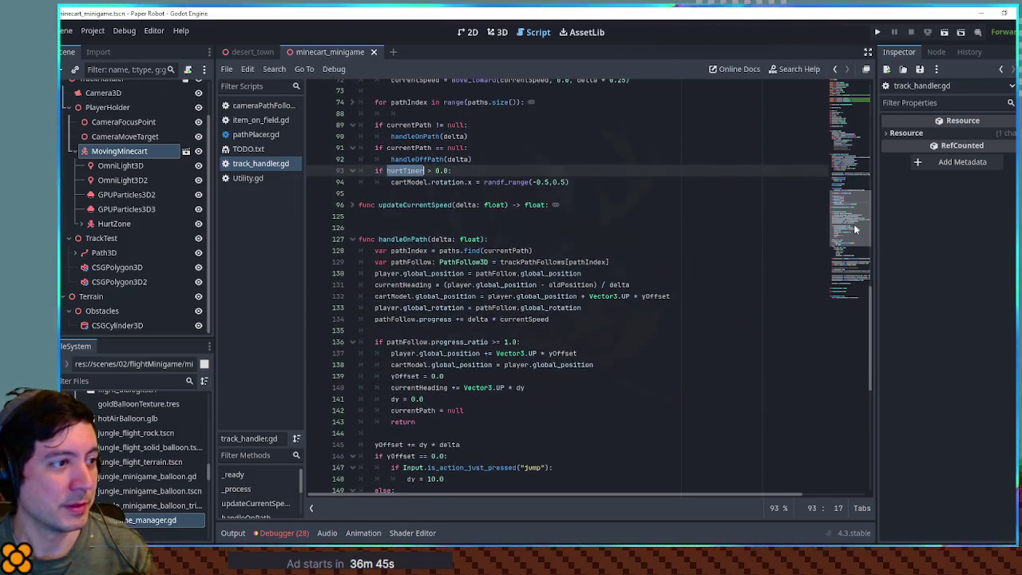
Step: Change the shake to randf_range(-0.1,0.1), test-run the game, and add the closing parenthesis
{"action": "left_click", "coordinate": [548, 183]}
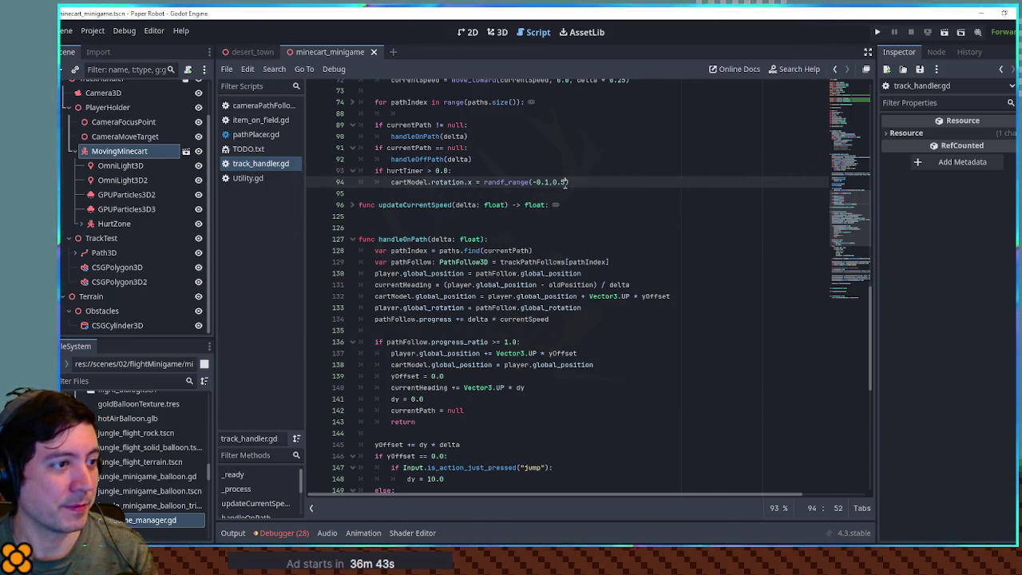
{"action": "key", "text": "BackSpace"}
{"action": "type", "text": "1"}
{"action": "key", "text": "F6"}
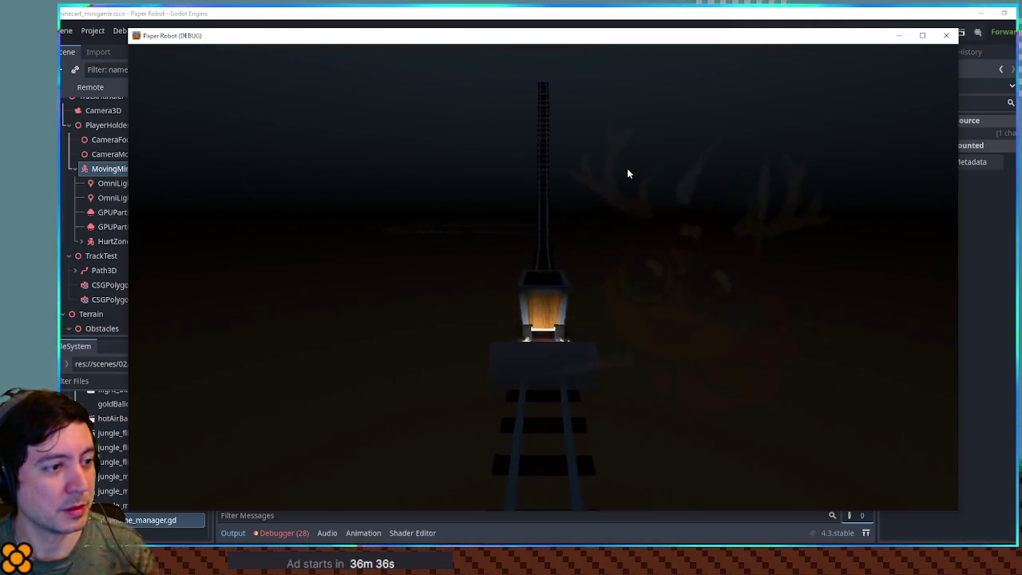
{"action": "left_click", "coordinate": [943, 36]}
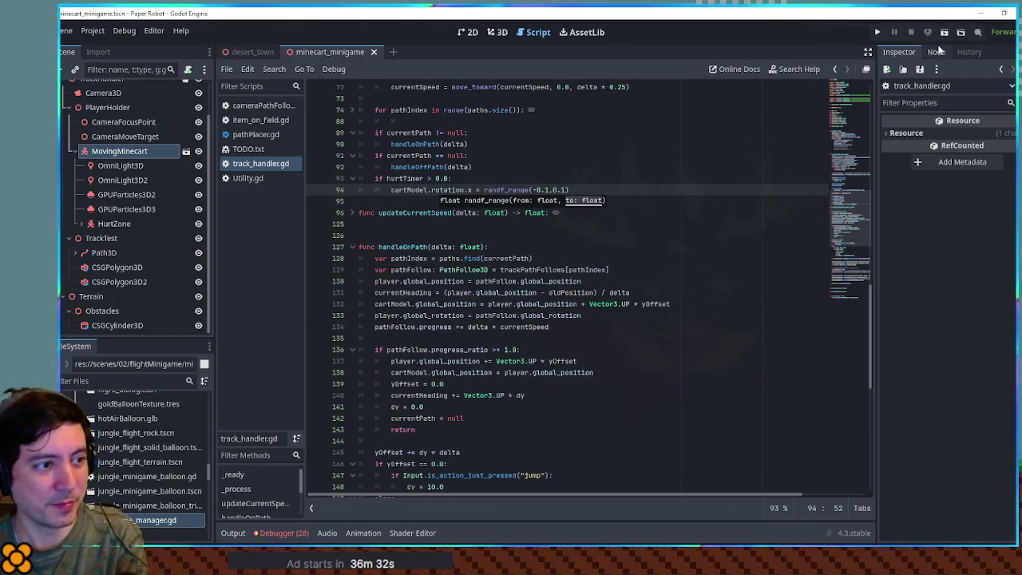
{"action": "type", "text": ")"}
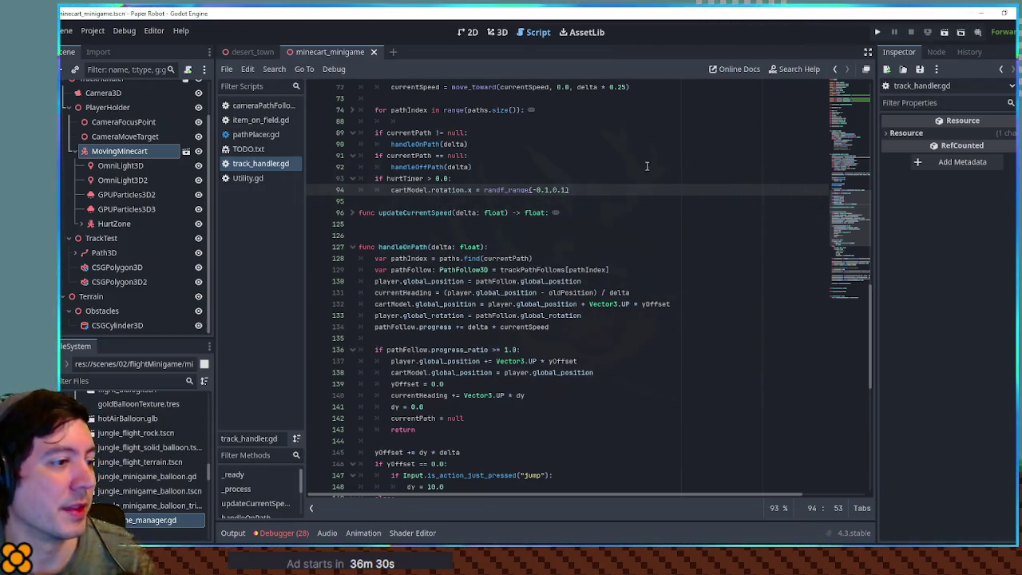
{"action": "left_click", "coordinate": [498, 33]}
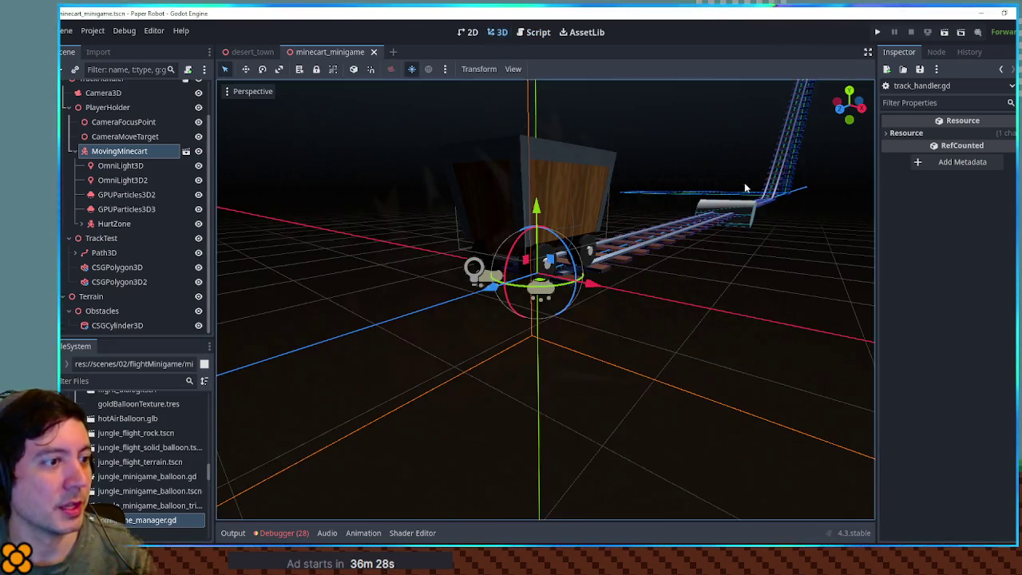
Step: Select the CSGCylinder3D obstacle on the track and delete it
{"action": "left_click", "coordinate": [638, 335]}
{"action": "key", "text": "f"}
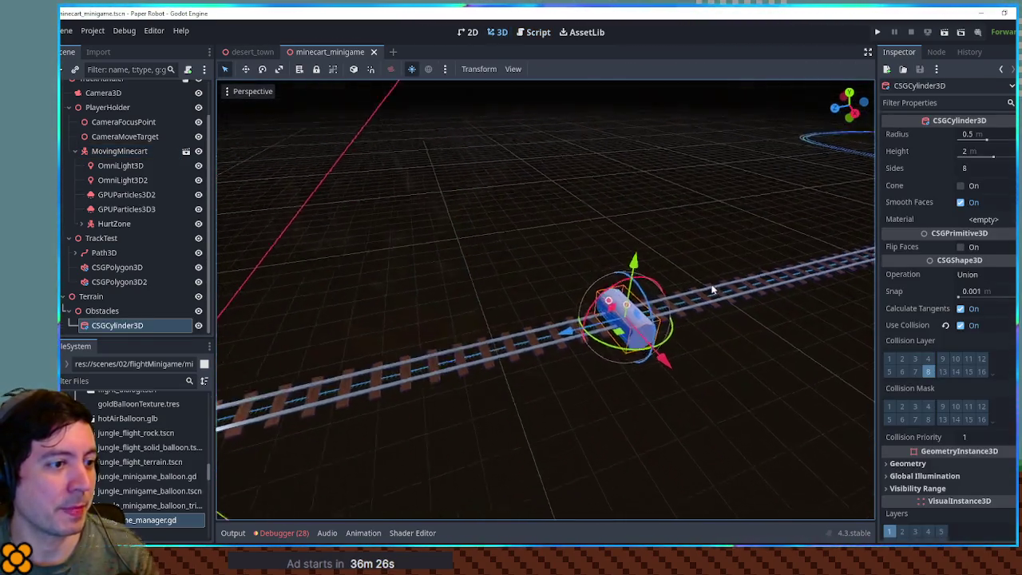
{"action": "scroll", "coordinate": [662, 287], "scroll_direction": "down", "scroll_amount": 5}
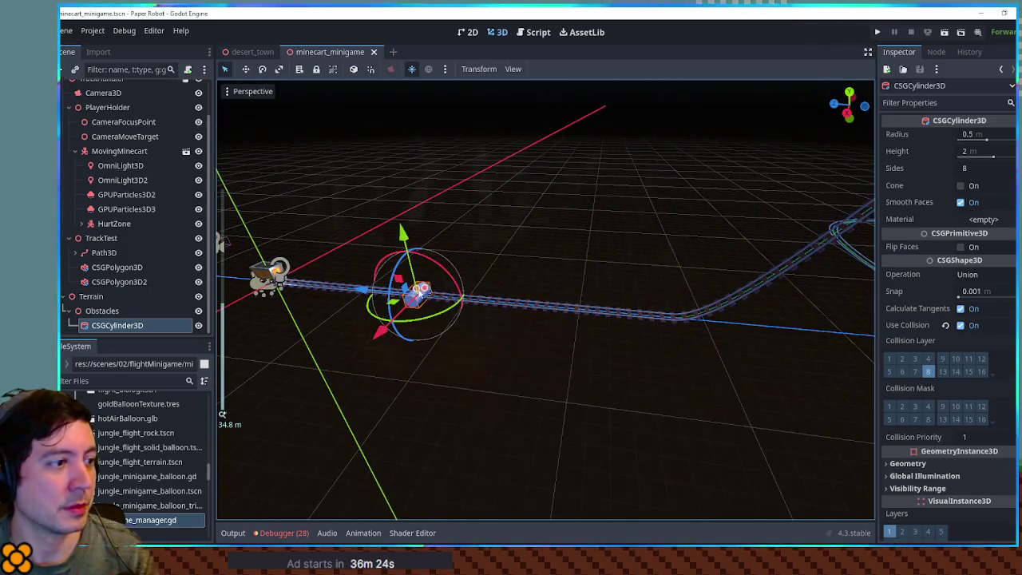
{"action": "mouse_move", "coordinate": [357, 300]}
{"action": "left_mouse_down"}
{"action": "mouse_move", "coordinate": [330, 324]}
{"action": "mouse_move", "coordinate": [424, 322]}
{"action": "left_mouse_up"}
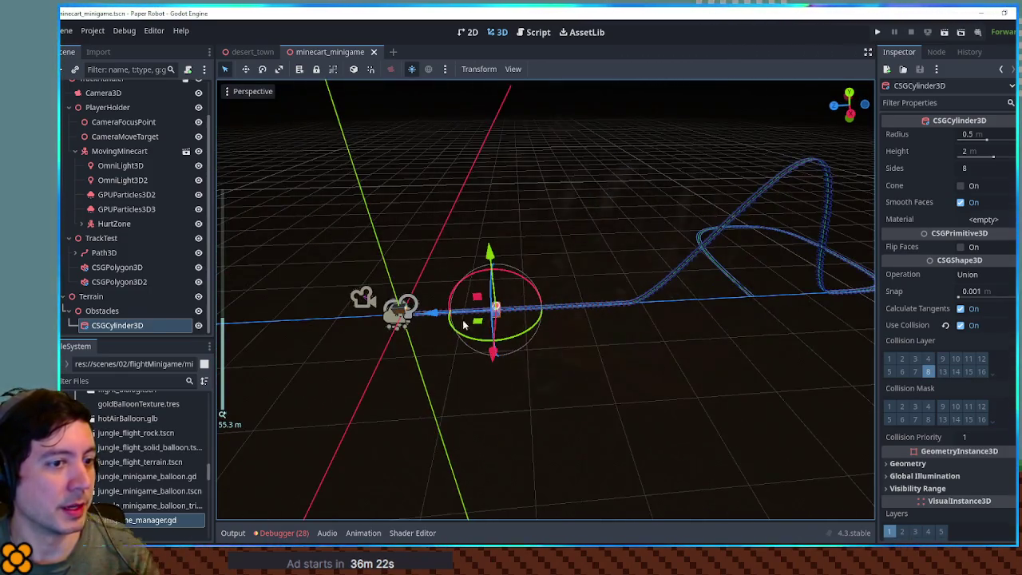
{"action": "key", "text": "Delete"}
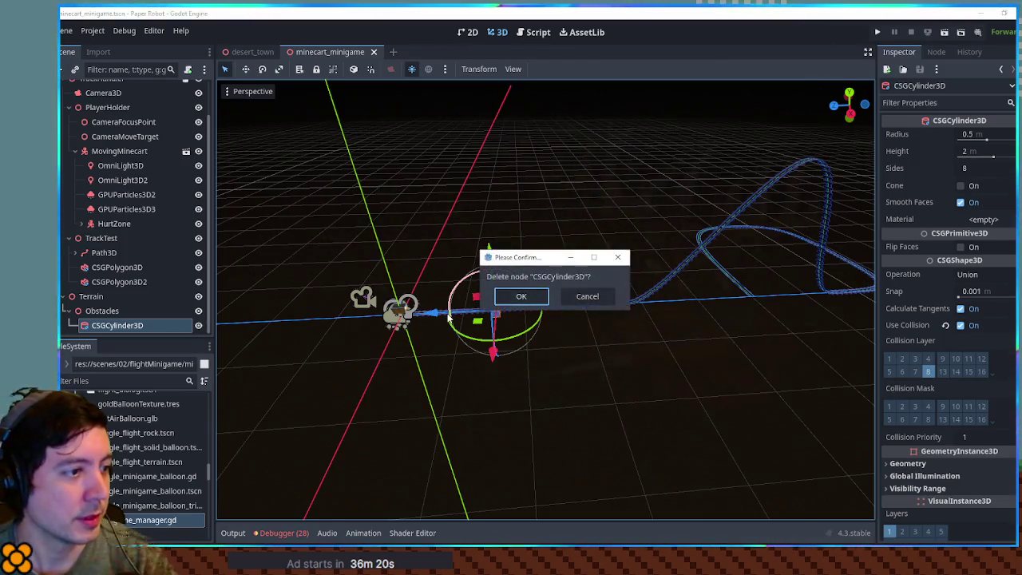
{"action": "key", "text": "Return"}
Step: Test-run the game with F6 now that the cylinder is gone, then stop it
{"action": "mouse_move", "coordinate": [634, 270]}
{"action": "left_mouse_down"}
{"action": "mouse_move", "coordinate": [678, 324]}
{"action": "mouse_move", "coordinate": [532, 349]}
{"action": "mouse_move", "coordinate": [449, 298]}
{"action": "left_mouse_up"}
{"action": "scroll", "coordinate": [415, 299], "scroll_direction": "up", "scroll_amount": 2}
{"action": "scroll", "coordinate": [416, 300], "scroll_direction": "up", "scroll_amount": 2}
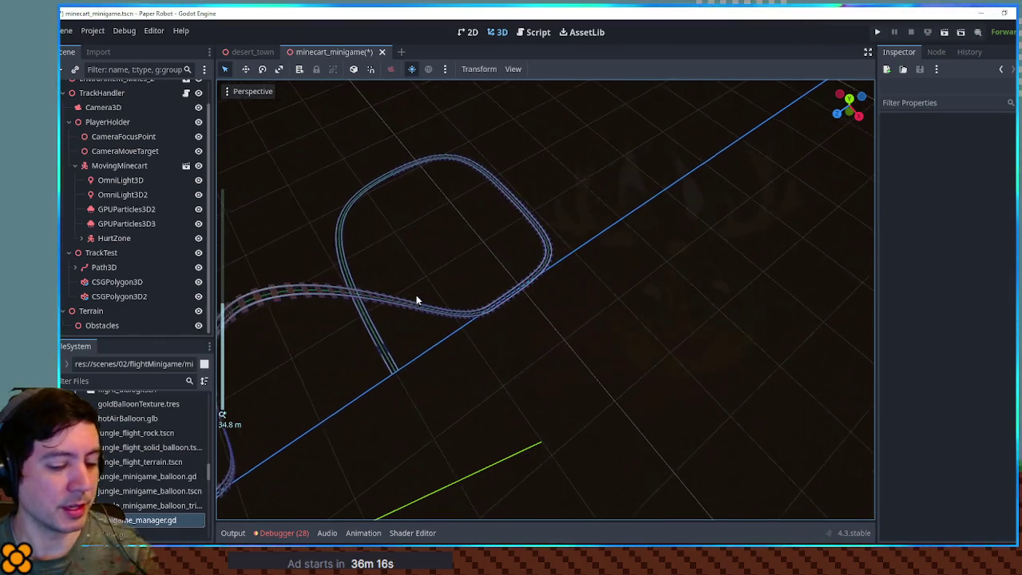
{"action": "key", "text": "F6"}
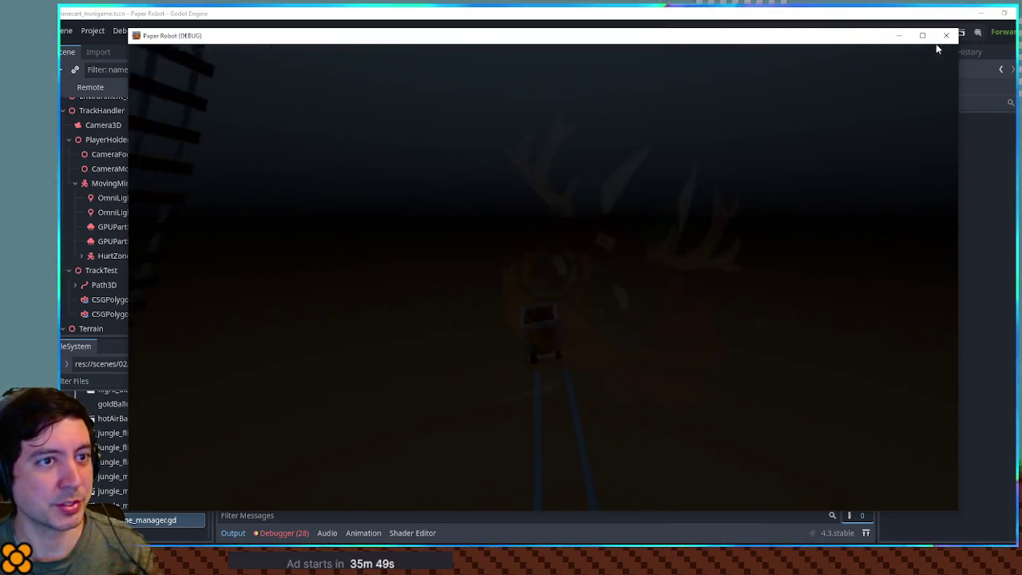
{"action": "key", "text": "F8"}
{"action": "scroll", "coordinate": [447, 336], "scroll_direction": "down", "scroll_amount": 3}
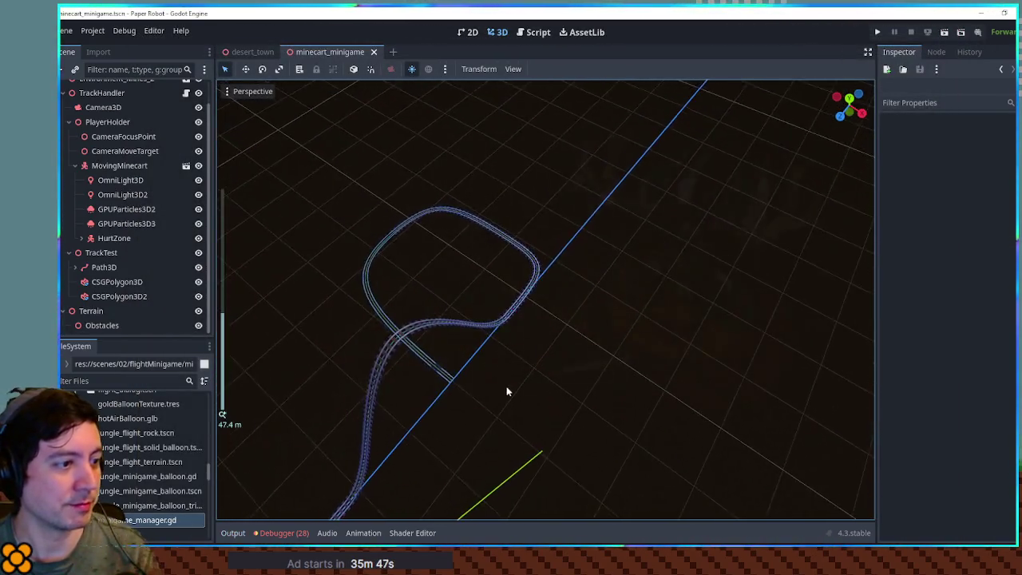
Step: Select Path3D and add a new last curve point with X position 20
{"action": "left_click", "coordinate": [449, 305]}
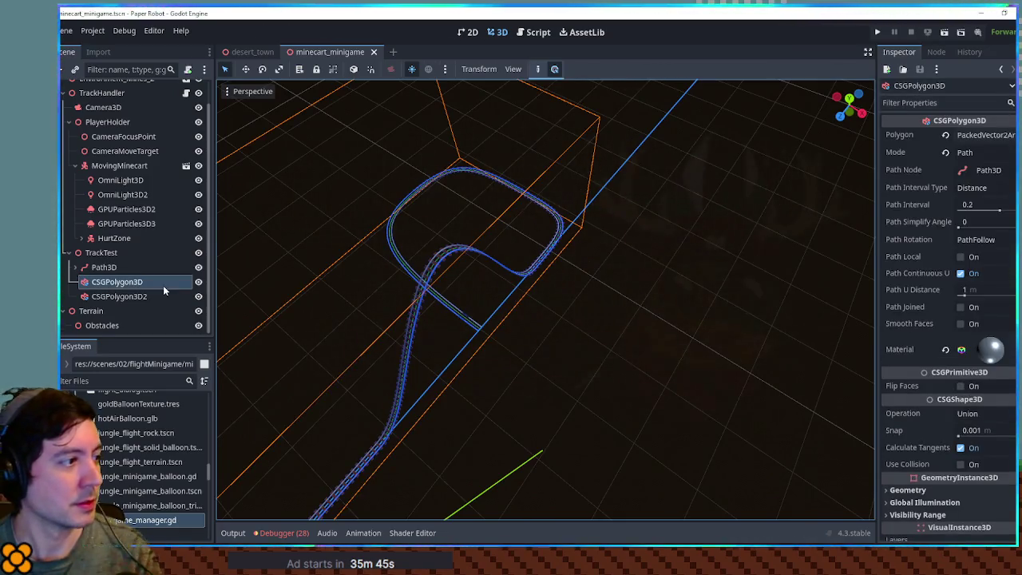
{"action": "left_click", "coordinate": [107, 266]}
{"action": "left_click", "coordinate": [480, 330]}
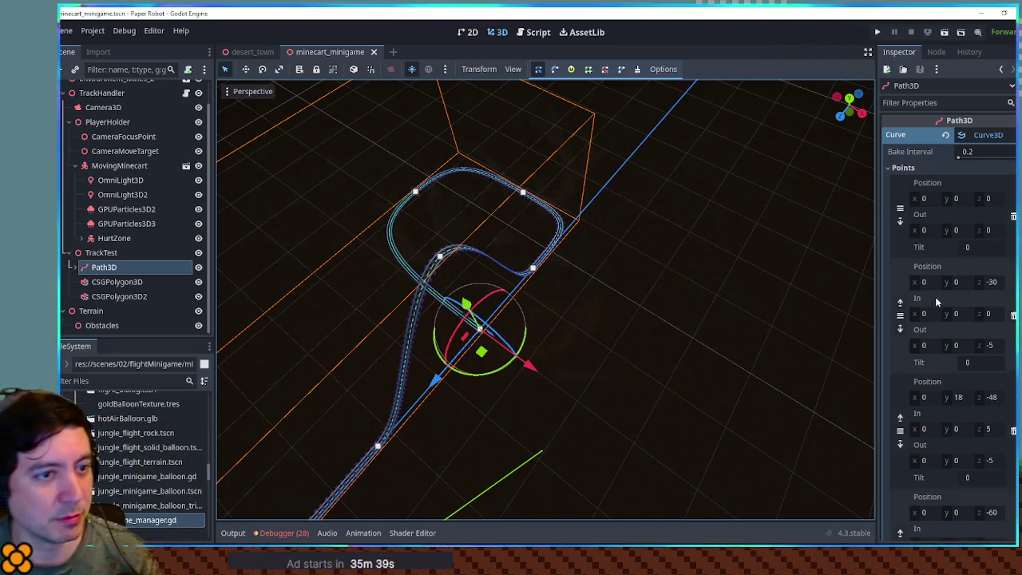
{"action": "left_click", "coordinate": [982, 371]}
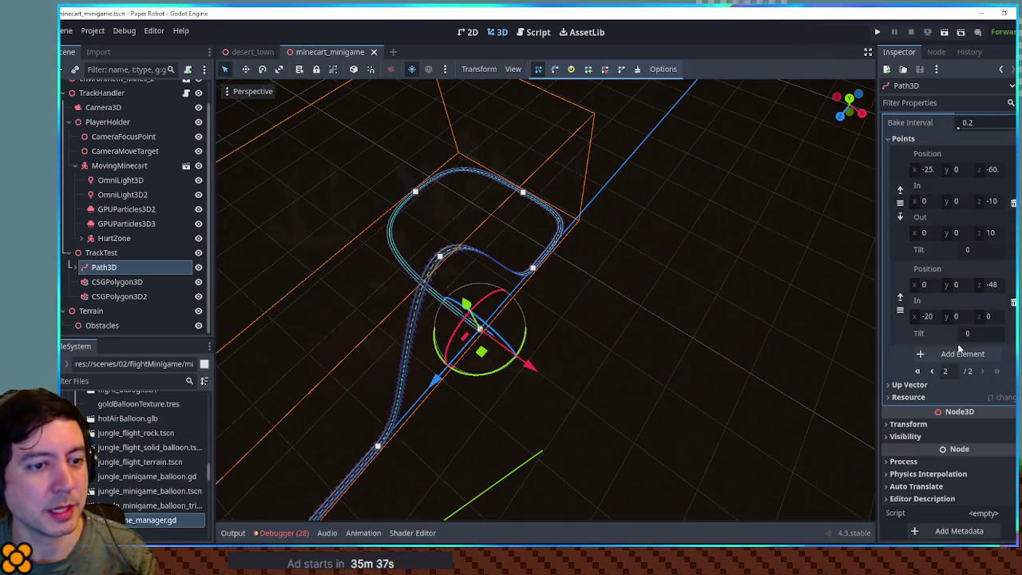
{"action": "left_click", "coordinate": [963, 354]}
{"action": "left_click", "coordinate": [991, 400]}
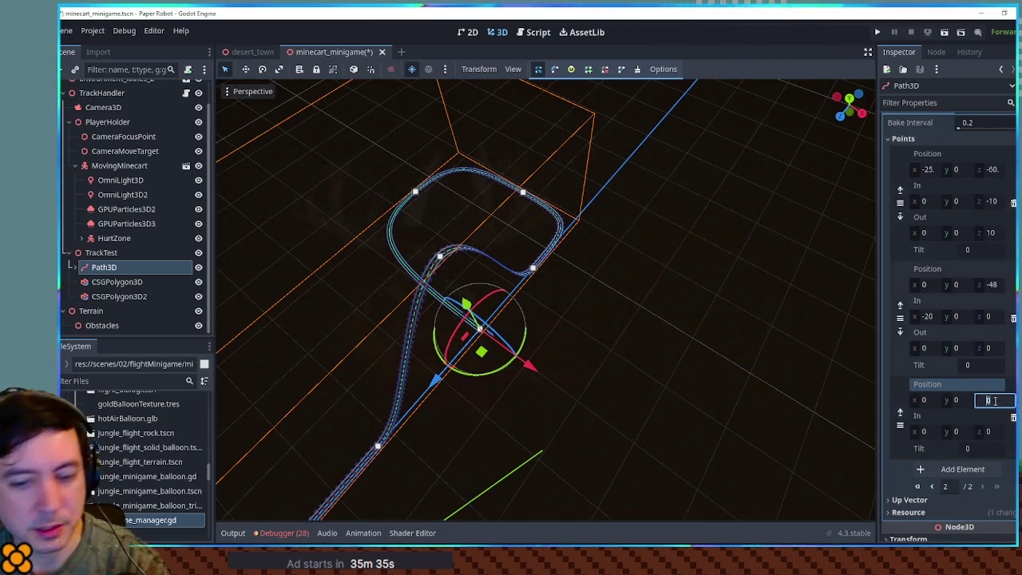
{"action": "left_click", "coordinate": [924, 400]}
{"action": "type", "text": "20"}
{"action": "key", "text": "Return"}
Step: Try X 30 for the new track point, then revert it to 20
{"action": "mouse_move", "coordinate": [878, 408]}
{"action": "left_mouse_down"}
{"action": "mouse_move", "coordinate": [723, 408]}
{"action": "mouse_move", "coordinate": [731, 345]}
{"action": "left_mouse_up"}
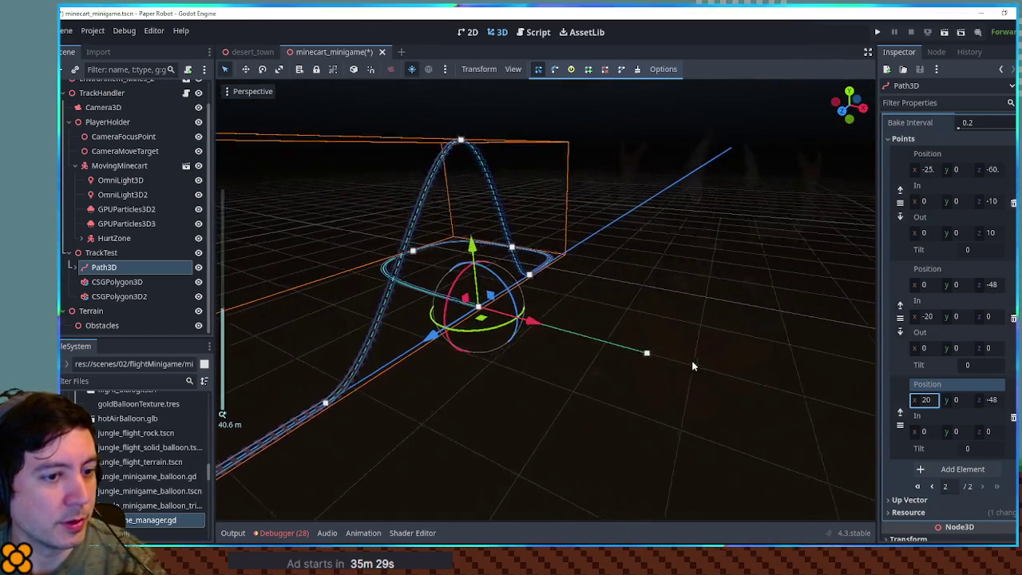
{"action": "scroll", "coordinate": [692, 359], "scroll_direction": "up", "scroll_amount": 3}
{"action": "scroll", "coordinate": [658, 417], "scroll_direction": "down", "scroll_amount": 2}
{"action": "mouse_move", "coordinate": [679, 370]}
{"action": "left_mouse_down"}
{"action": "mouse_move", "coordinate": [657, 418]}
{"action": "mouse_move", "coordinate": [735, 418]}
{"action": "left_mouse_up"}
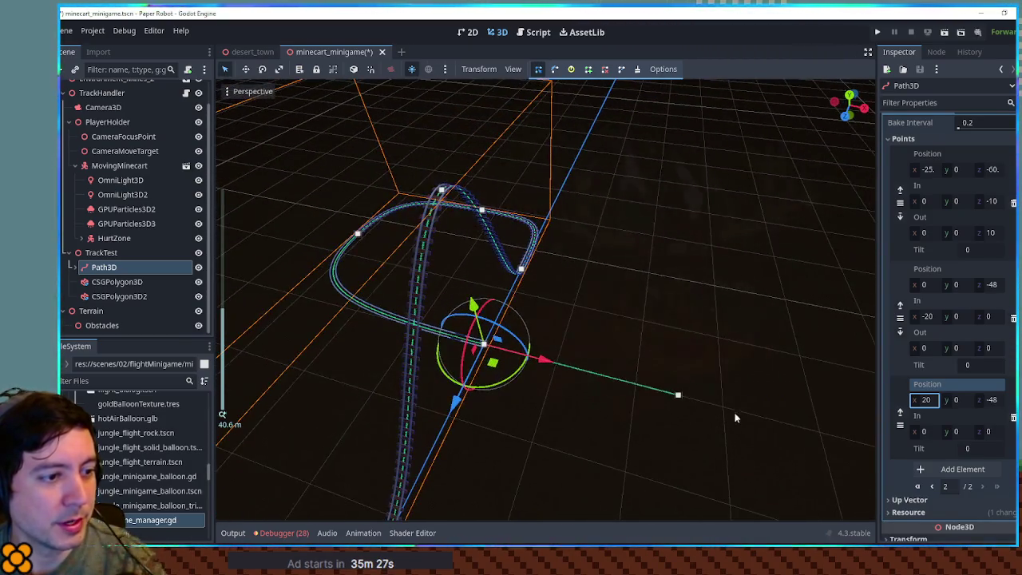
{"action": "type", "text": "30"}
{"action": "key", "text": "Return"}
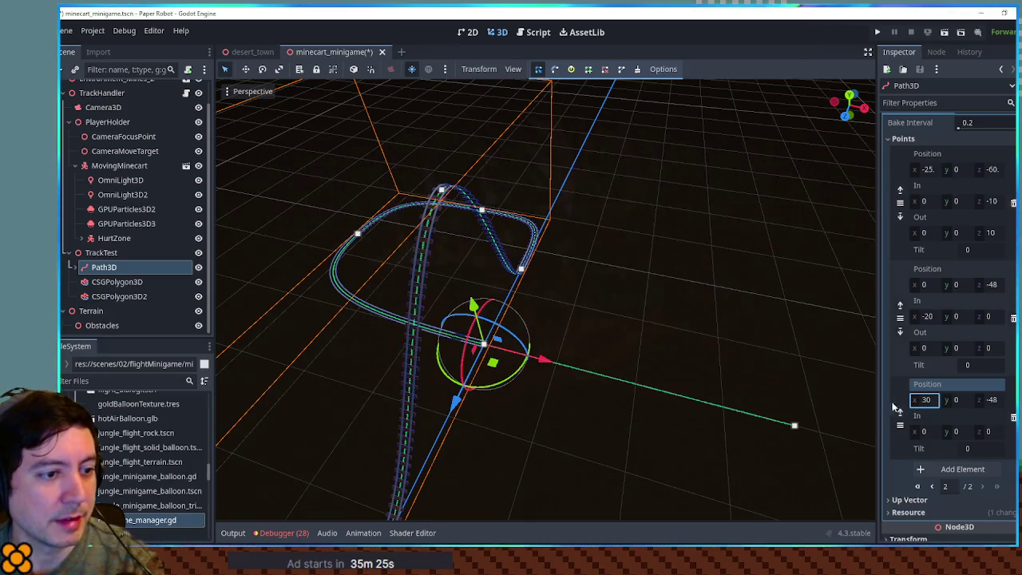
{"action": "type", "text": "20"}
{"action": "key", "text": "Return"}
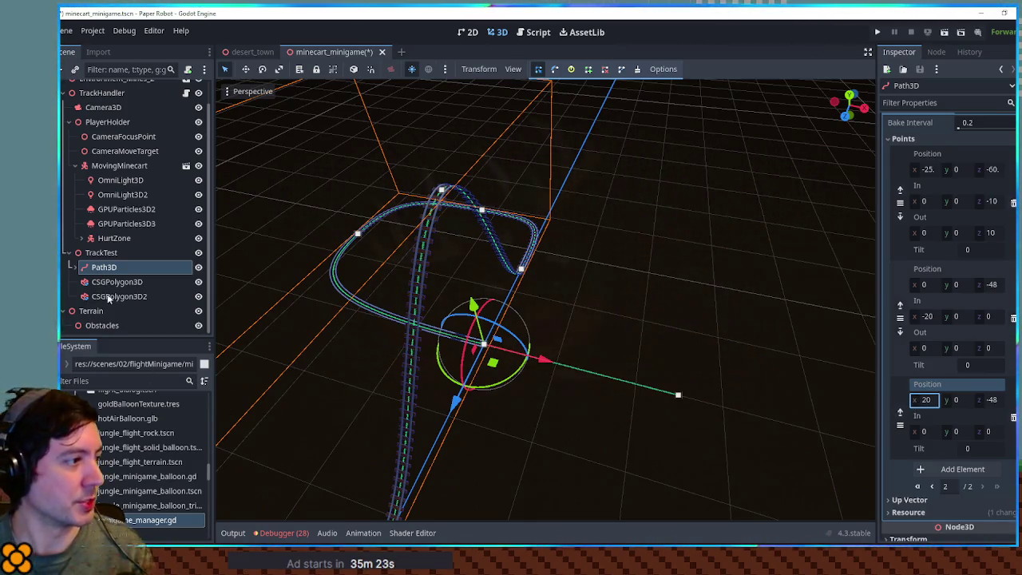
Step: Select the Obstacles node, cancel the Add Node dialog, and save the scene
{"action": "left_click", "coordinate": [111, 329]}
{"action": "key", "text": "ctrl+a"}
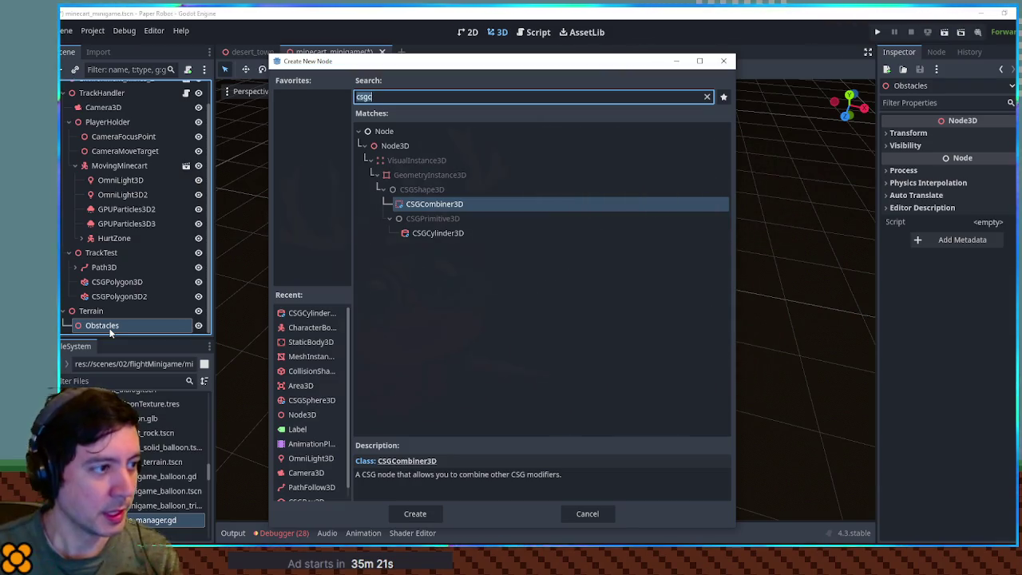
{"action": "key", "text": "Escape"}
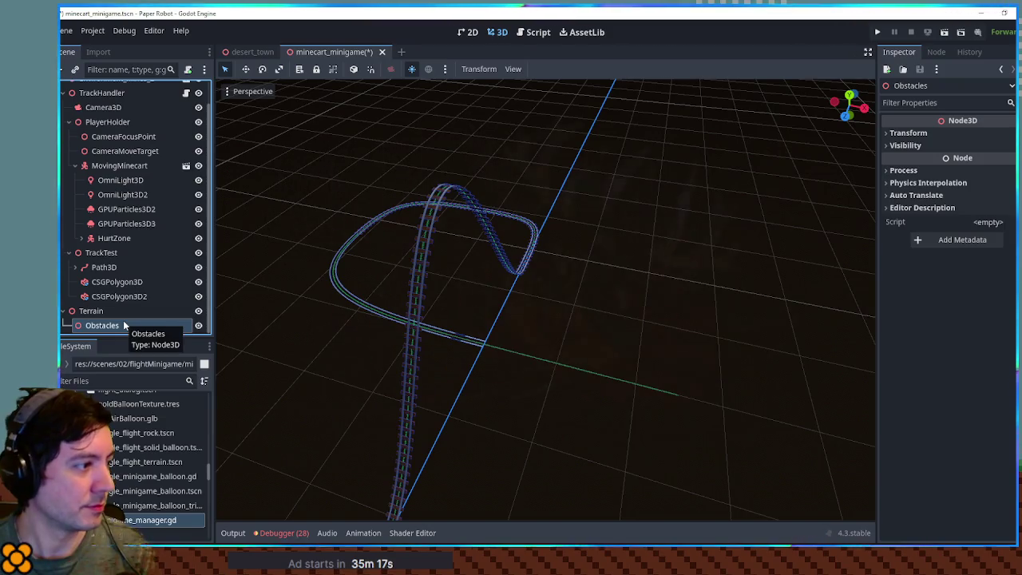
{"action": "key", "text": "ctrl+s"}
Step: Edit Path Interval on CSGPolygon3D2 and CSGPolygon3D separately, saving after each
{"action": "left_click", "coordinate": [475, 338]}
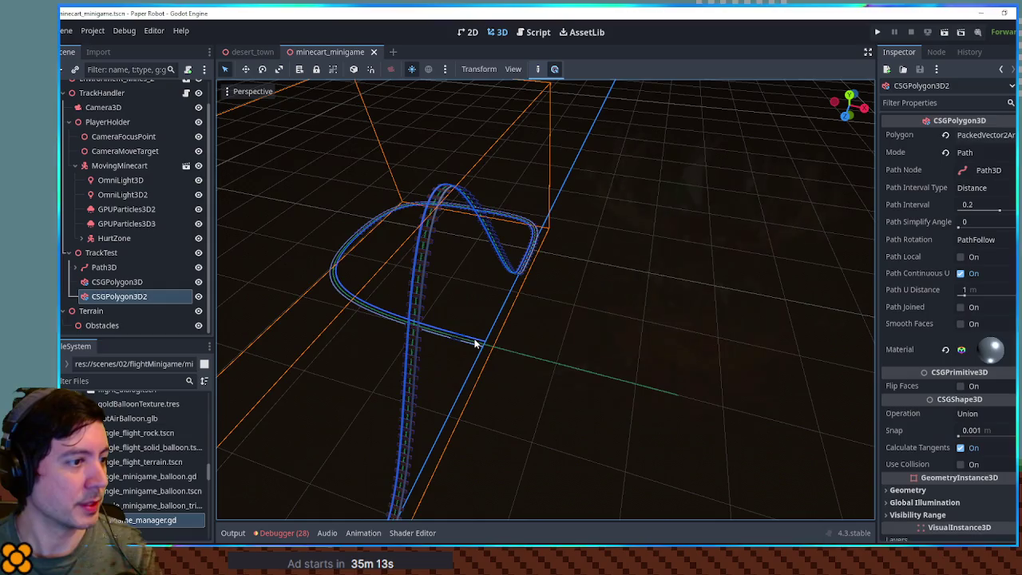
{"action": "left_click", "coordinate": [992, 212]}
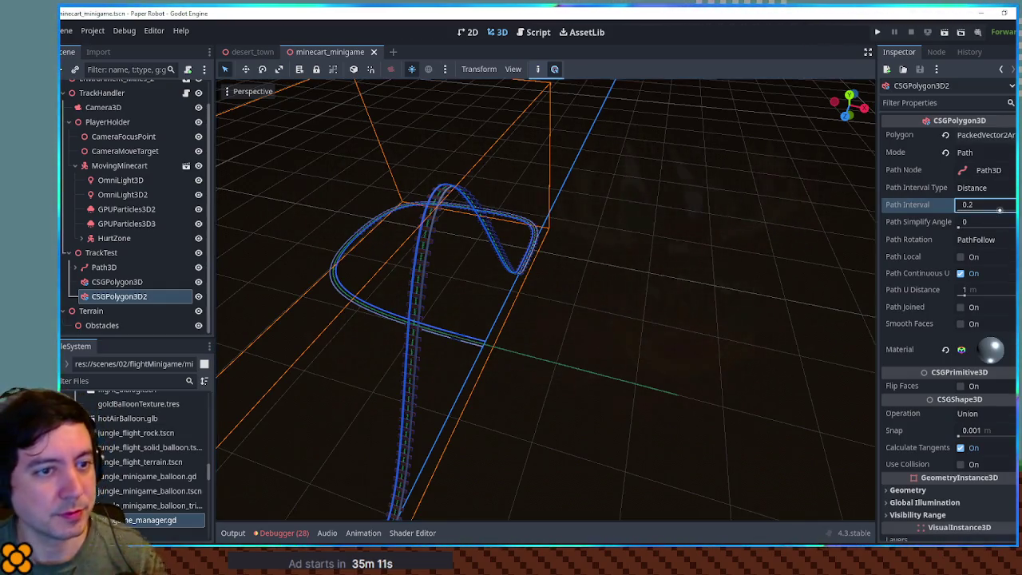
{"action": "key", "text": "ctrl+s"}
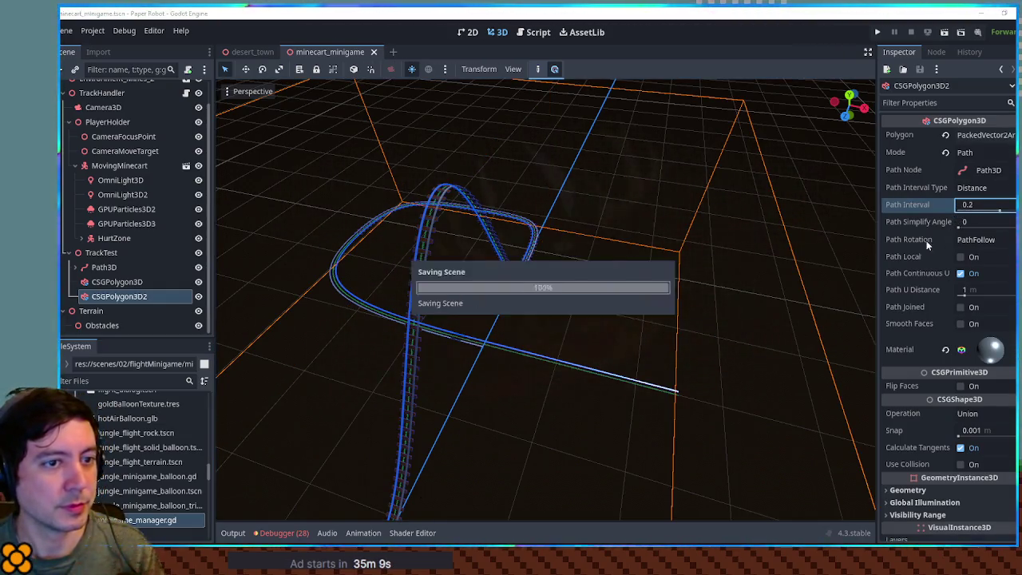
{"action": "left_click", "coordinate": [157, 283]}
{"action": "left_click", "coordinate": [987, 214]}
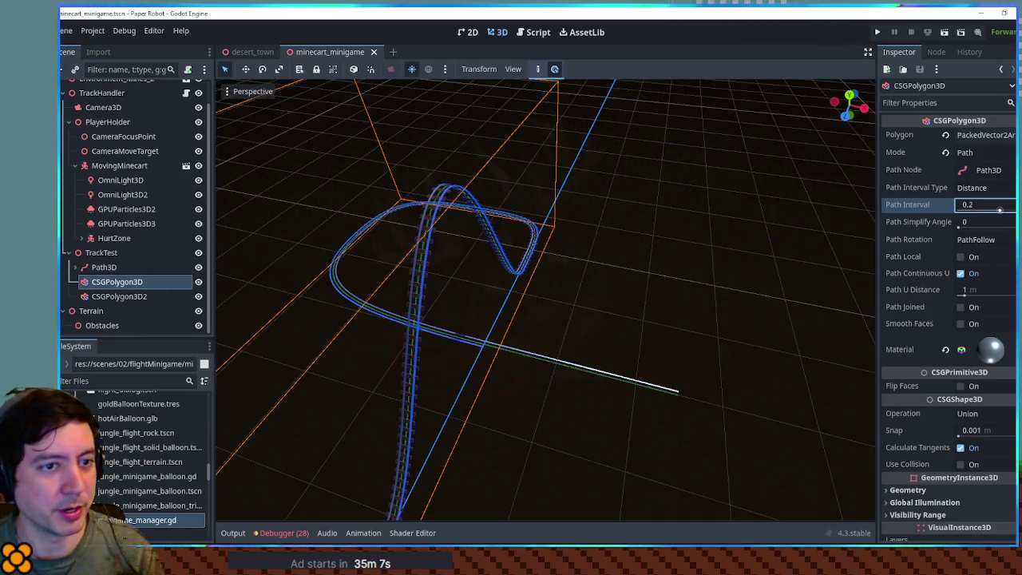
{"action": "key", "text": "ctrl+s"}
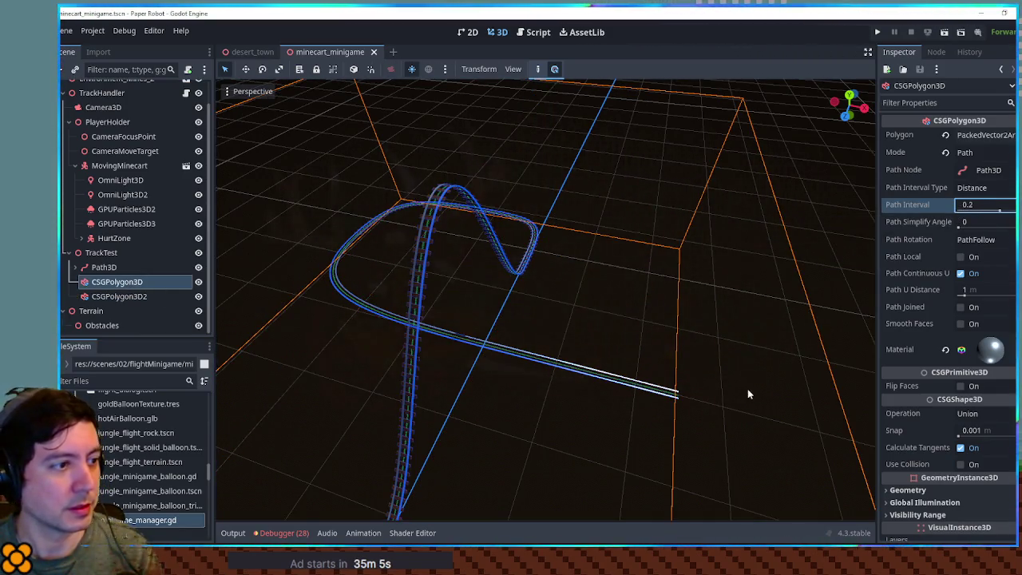
{"action": "scroll", "coordinate": [623, 304], "scroll_direction": "up", "scroll_amount": 8}
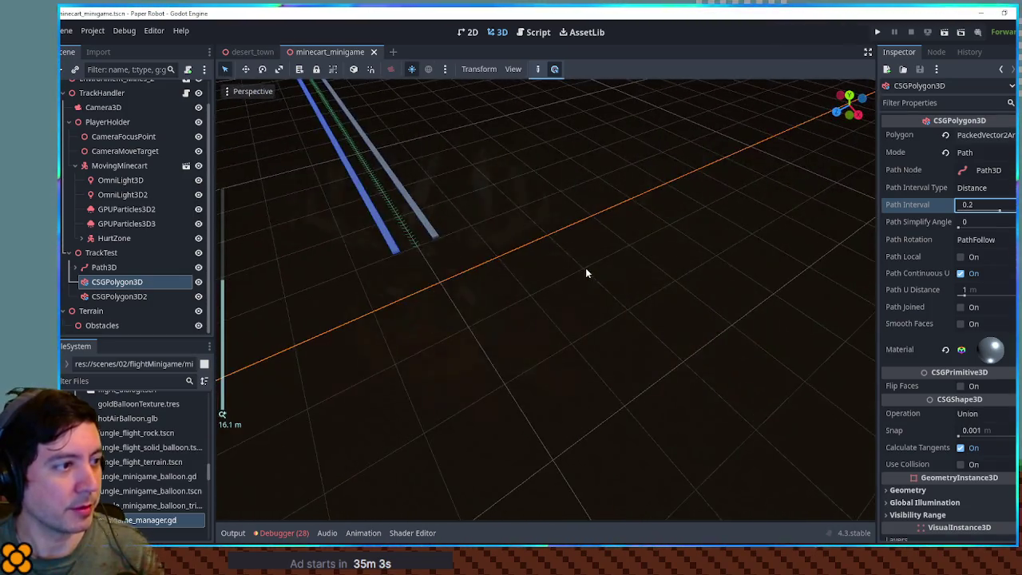
{"action": "scroll", "coordinate": [619, 259], "scroll_direction": "down", "scroll_amount": 10}
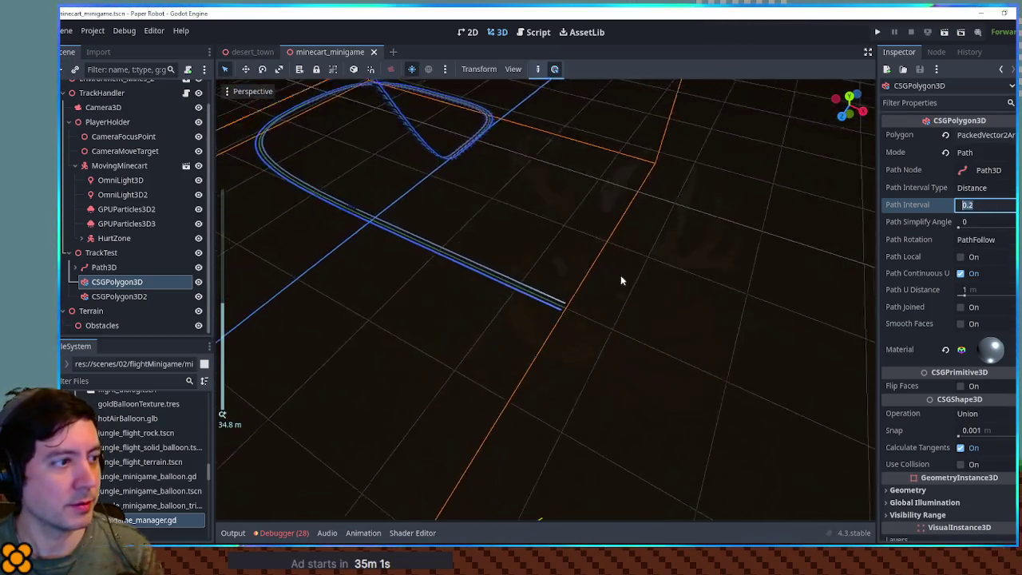
Step: Select both track polygons together and set their Path Interval to 0.5
{"action": "left_click", "coordinate": [122, 295], "text": "shift"}
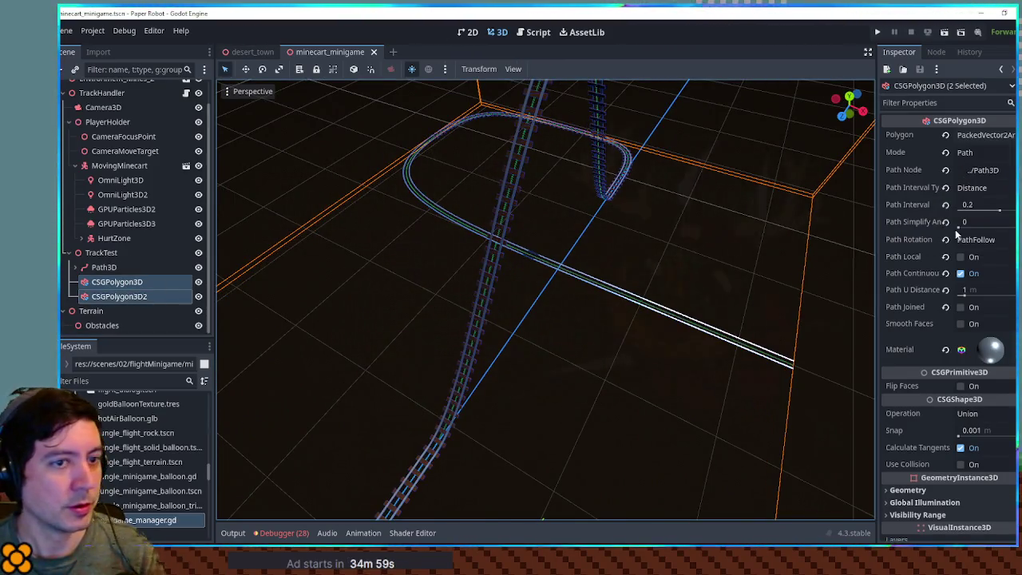
{"action": "left_click", "coordinate": [987, 205]}
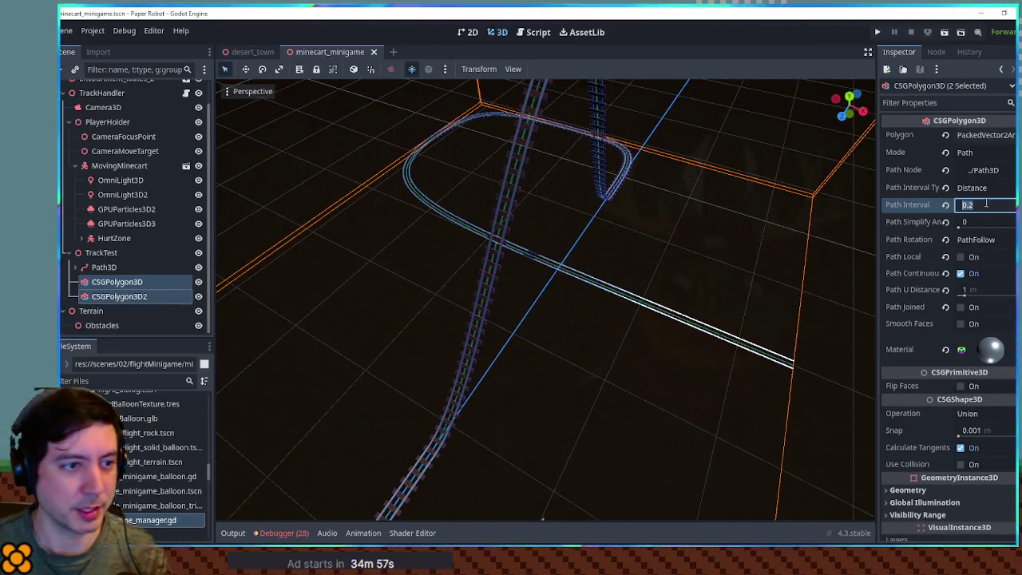
{"action": "type", "text": "0.3"}
{"action": "key", "text": "ctrl+s"}
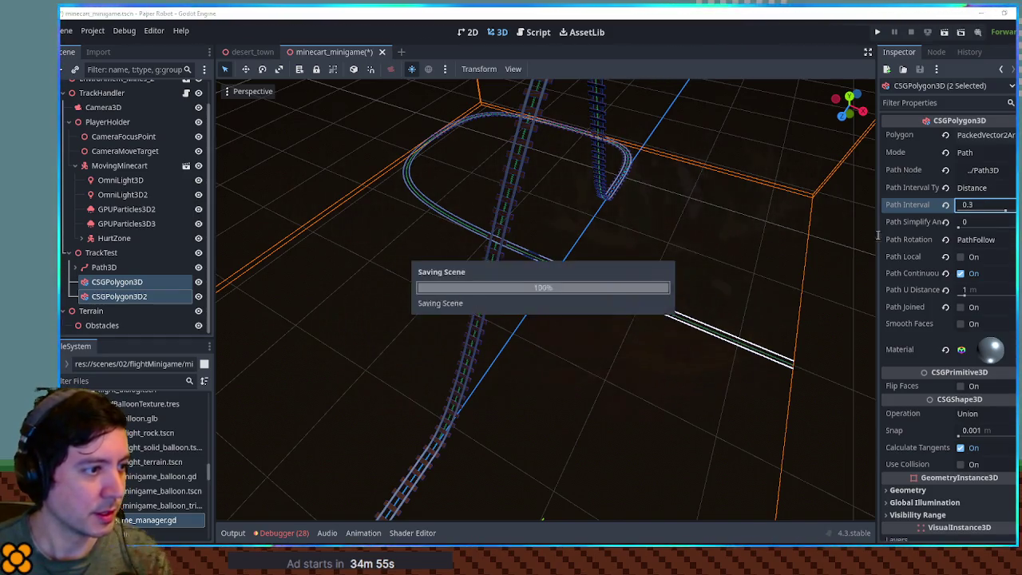
{"action": "scroll", "coordinate": [519, 307], "scroll_direction": "up", "scroll_amount": 8}
{"action": "mouse_move", "coordinate": [666, 218]}
{"action": "left_mouse_down"}
{"action": "mouse_move", "coordinate": [747, 227]}
{"action": "mouse_move", "coordinate": [668, 246]}
{"action": "left_mouse_up"}
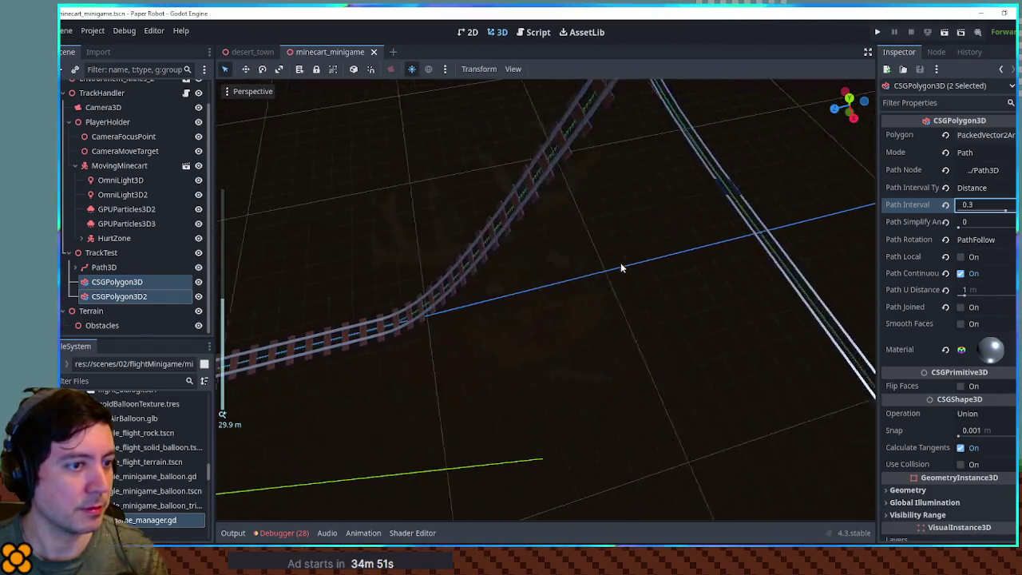
{"action": "type", "text": "0.5"}
{"action": "key", "text": "Return"}
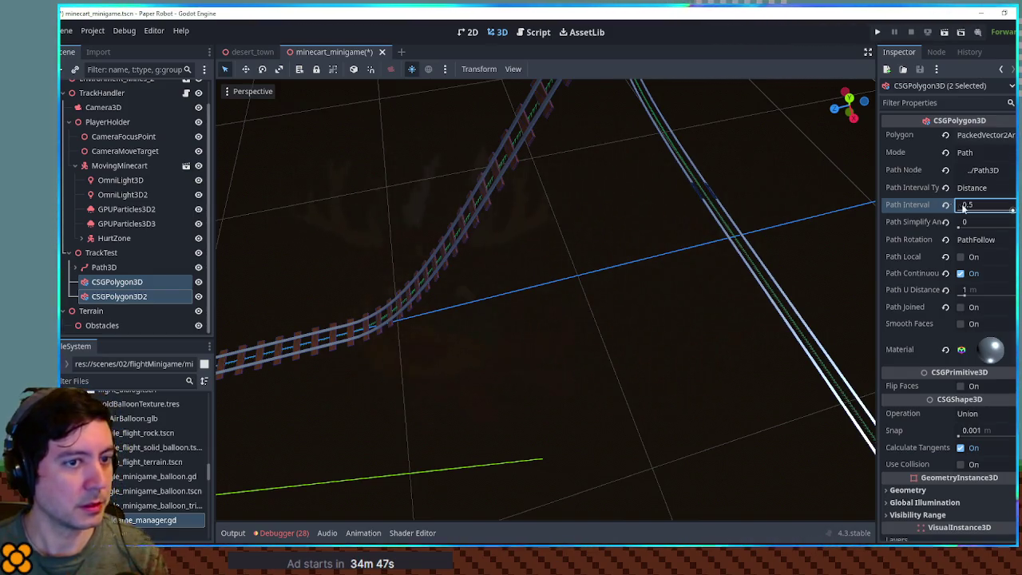
Step: Inspect the denser track, select Path3D and bring up track_handler.gd in the script editor
{"action": "scroll", "coordinate": [520, 214], "scroll_direction": "up", "scroll_amount": 5}
{"action": "scroll", "coordinate": [523, 213], "scroll_direction": "down", "scroll_amount": 2}
{"action": "mouse_move", "coordinate": [522, 212]}
{"action": "left_mouse_down"}
{"action": "mouse_move", "coordinate": [497, 221]}
{"action": "mouse_move", "coordinate": [522, 222]}
{"action": "mouse_move", "coordinate": [534, 242]}
{"action": "left_mouse_up"}
{"action": "scroll", "coordinate": [567, 246], "scroll_direction": "down", "scroll_amount": 10}
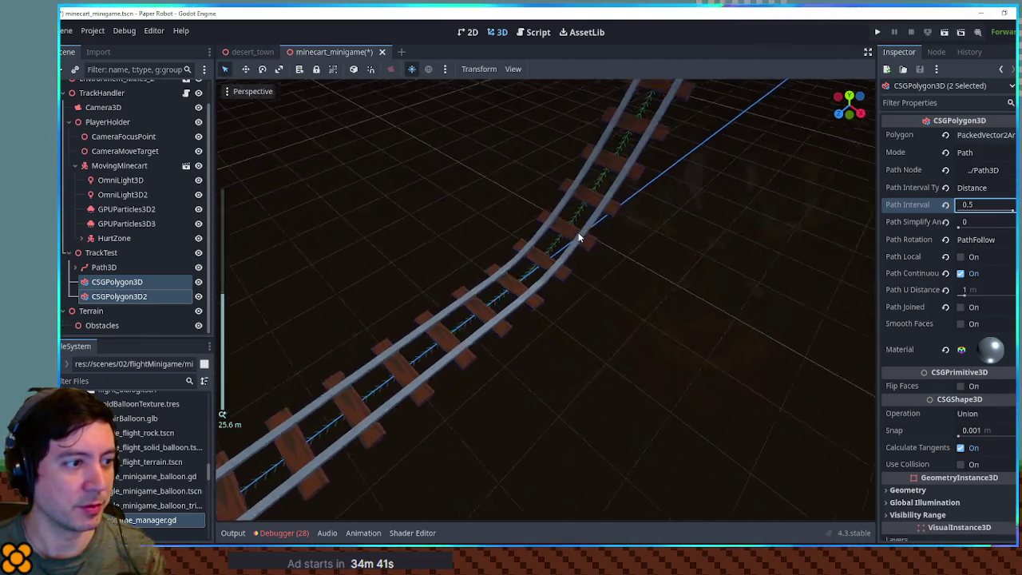
{"action": "scroll", "coordinate": [656, 235], "scroll_direction": "up", "scroll_amount": 8}
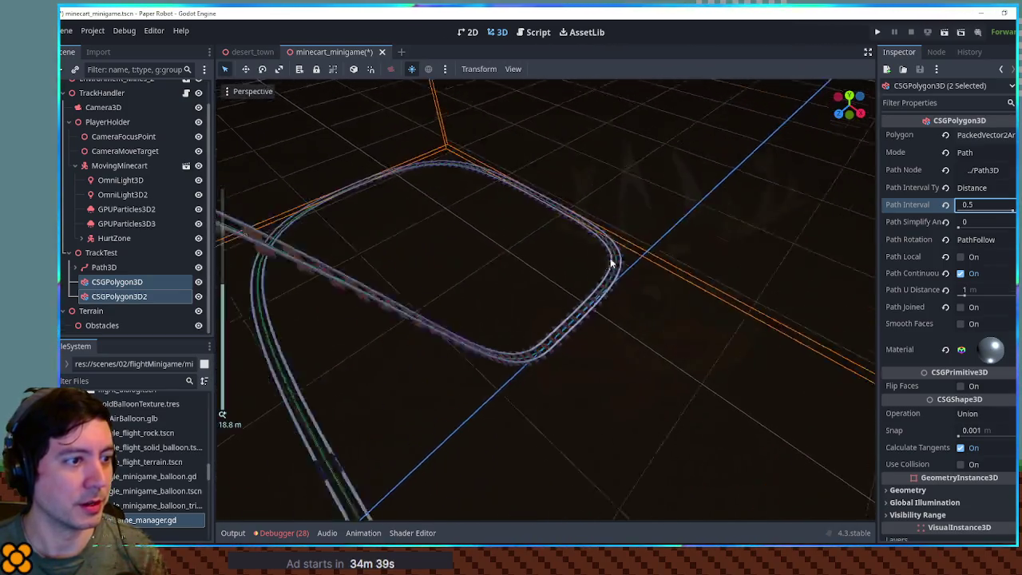
{"action": "scroll", "coordinate": [664, 253], "scroll_direction": "down", "scroll_amount": 6}
{"action": "scroll", "coordinate": [665, 253], "scroll_direction": "up", "scroll_amount": 4}
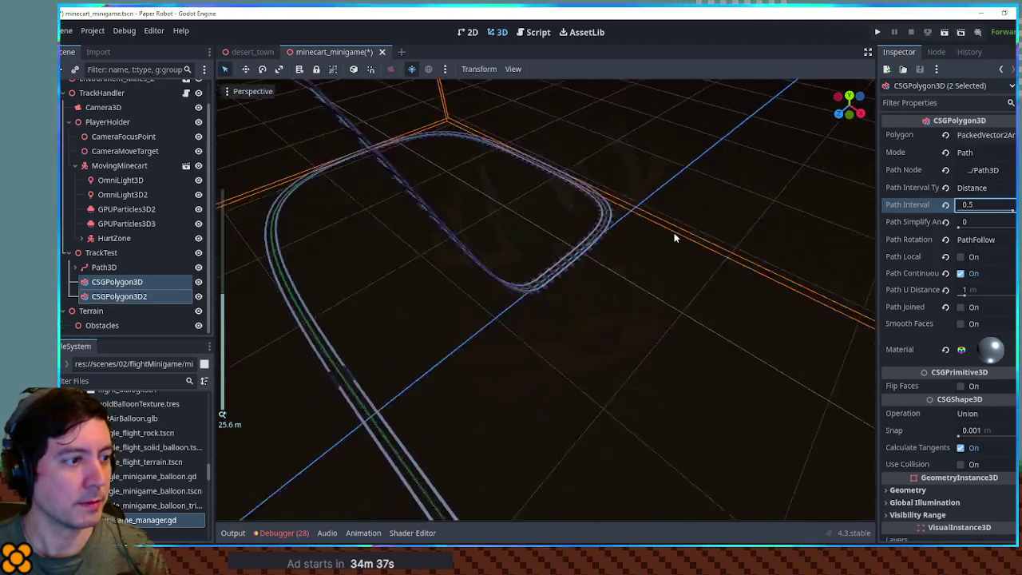
{"action": "scroll", "coordinate": [648, 243], "scroll_direction": "down", "scroll_amount": 6}
{"action": "left_click_drag", "start_coordinate": [632, 272], "coordinate": [547, 257]}
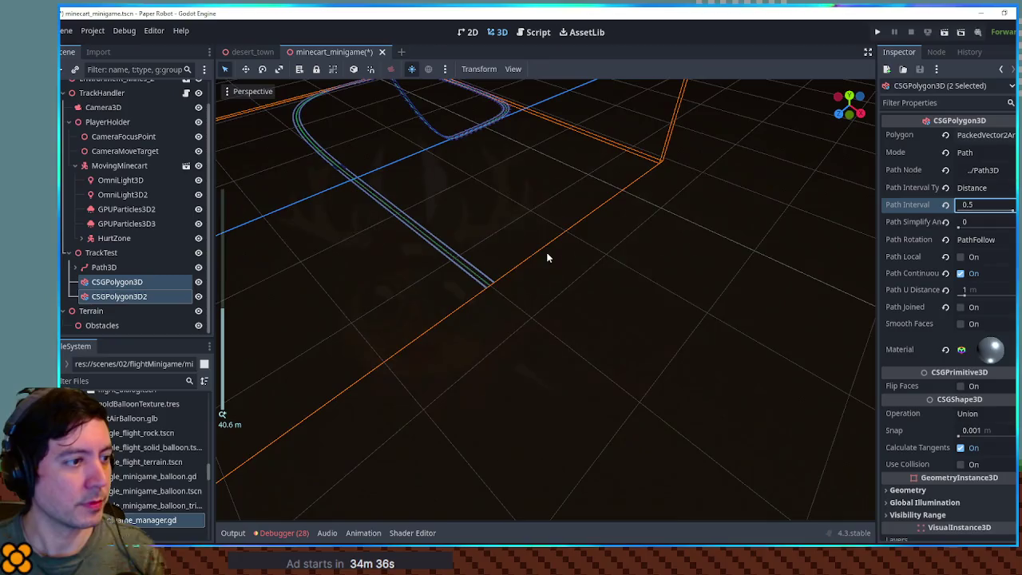
{"action": "scroll", "coordinate": [548, 257], "scroll_direction": "up", "scroll_amount": 4}
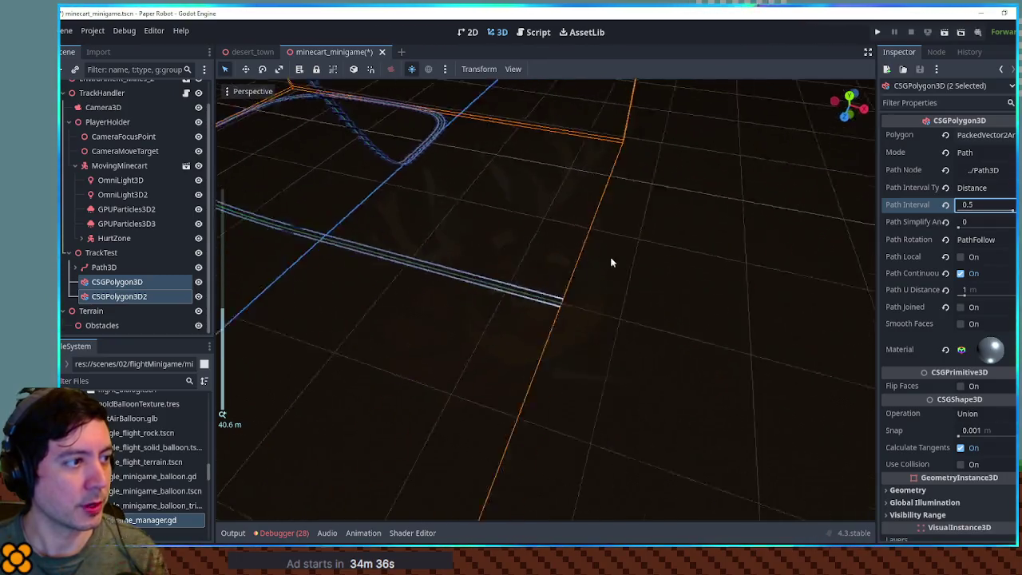
{"action": "scroll", "coordinate": [517, 272], "scroll_direction": "up", "scroll_amount": 3}
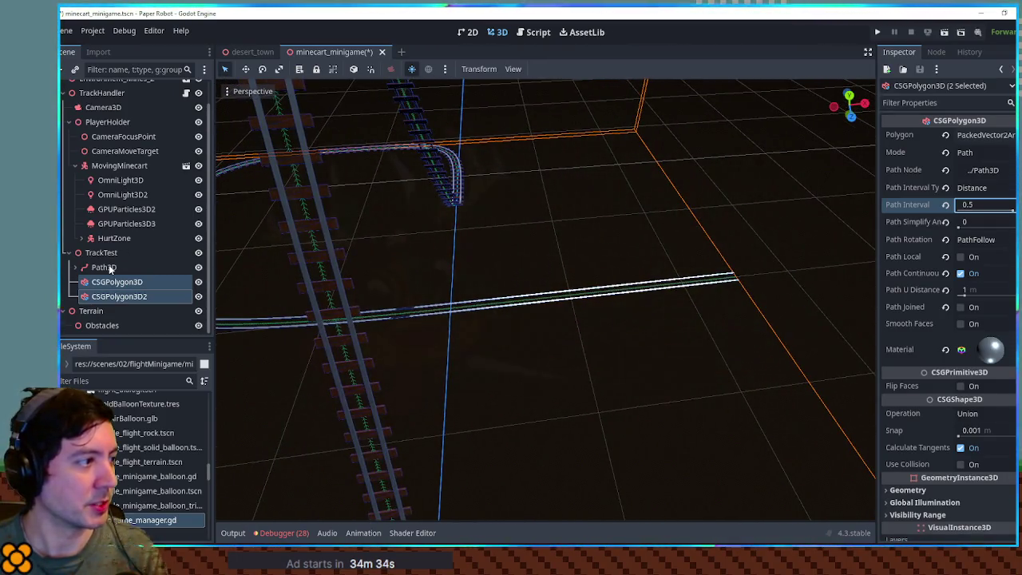
{"action": "left_click", "coordinate": [106, 267]}
{"action": "left_click", "coordinate": [538, 34]}
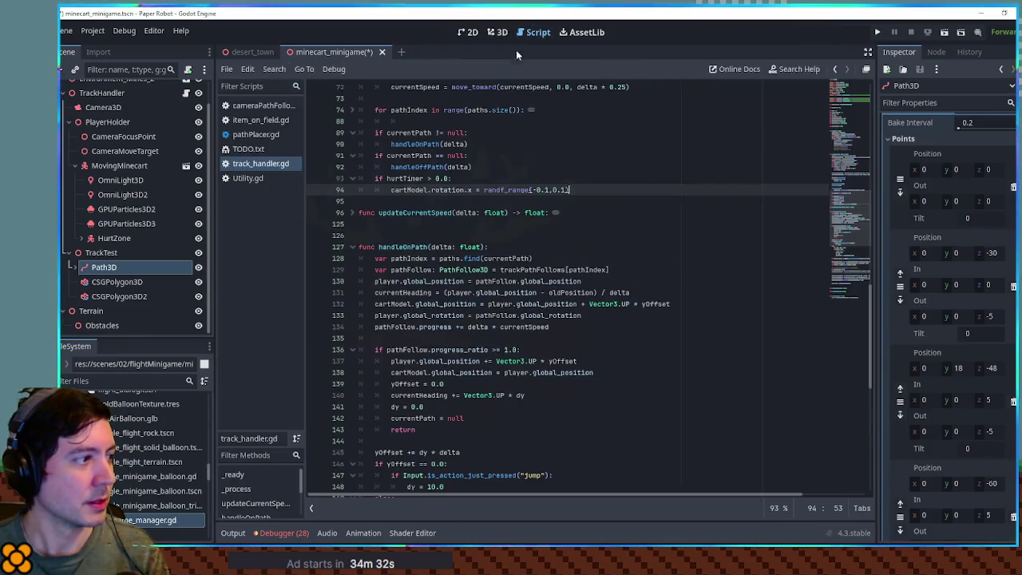
Step: Open pathPlacer.gd, save the scene, and show the output log
{"action": "left_click", "coordinate": [254, 135]}
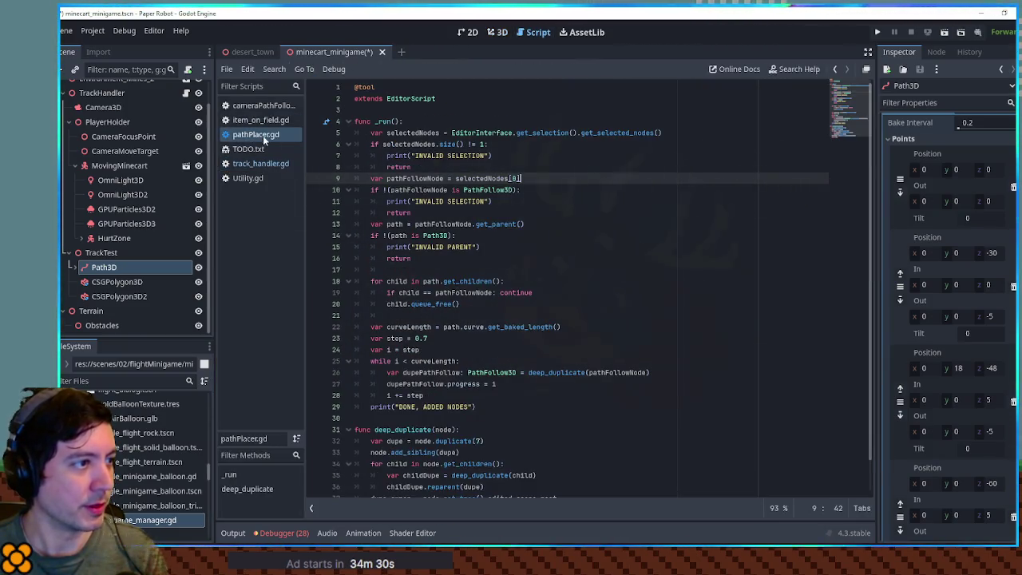
{"action": "left_click", "coordinate": [500, 32]}
{"action": "key", "text": "ctrl+s"}
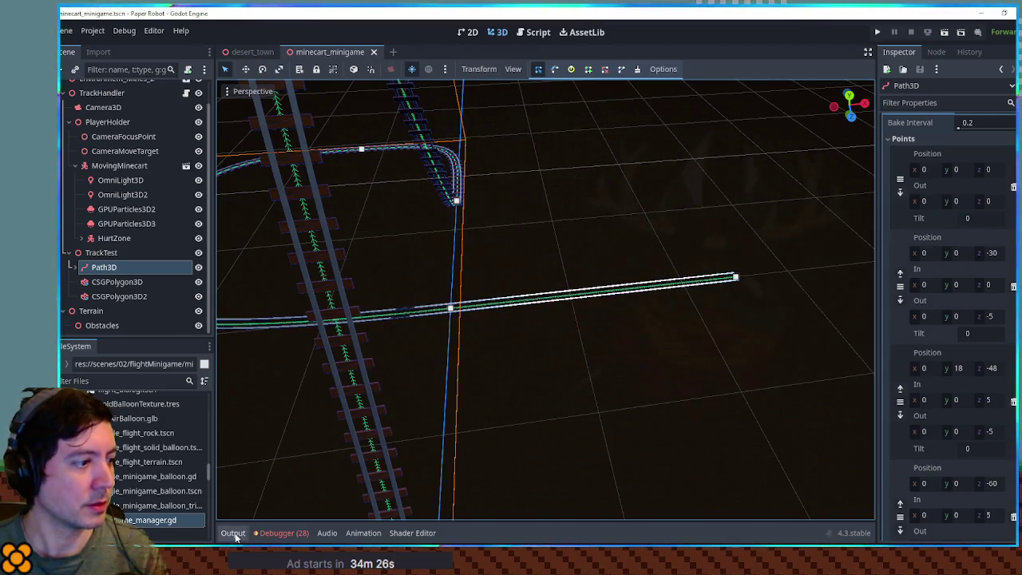
{"action": "left_click", "coordinate": [542, 35]}
{"action": "left_click", "coordinate": [452, 246]}
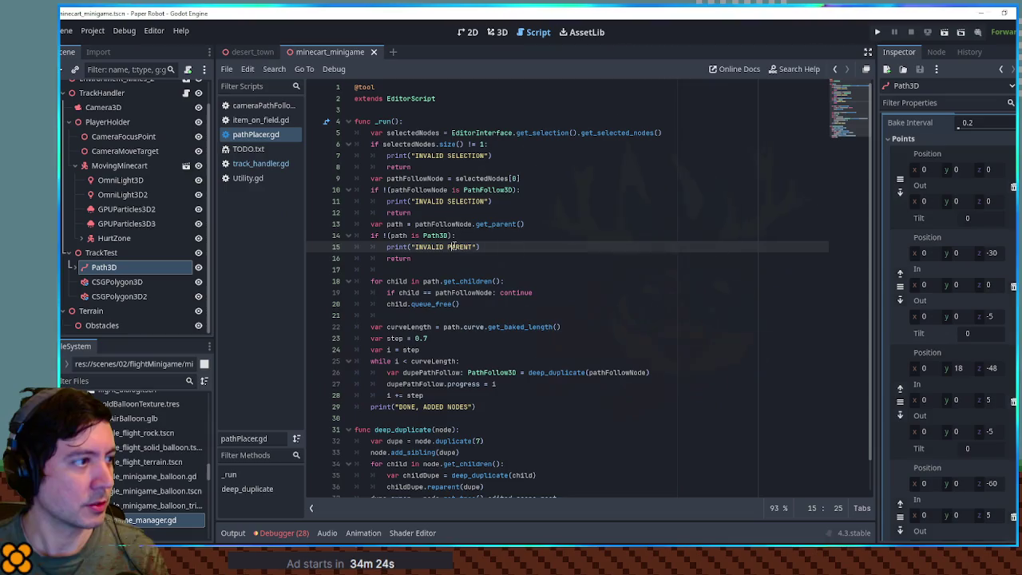
{"action": "left_click", "coordinate": [240, 532]}
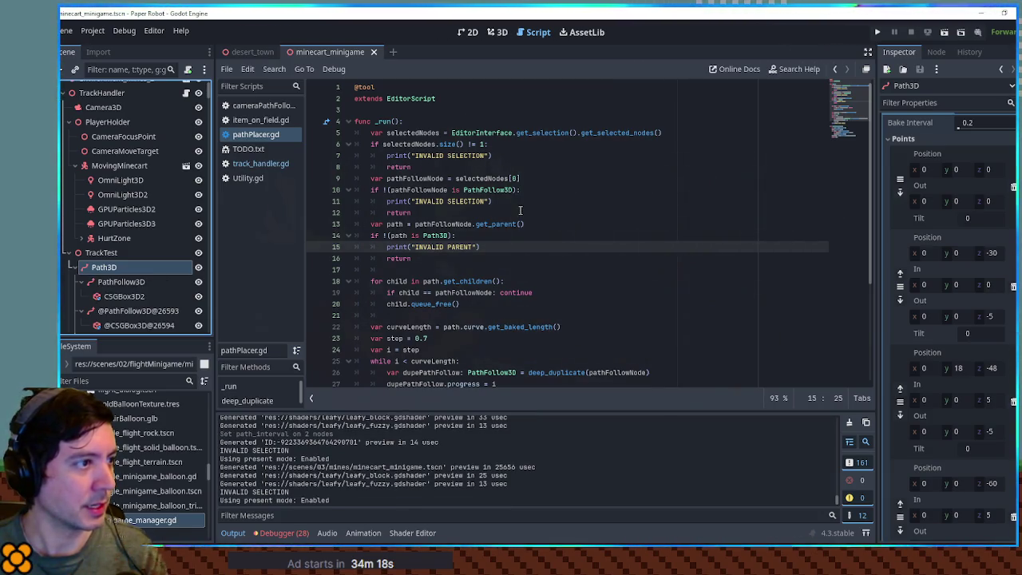
Step: Run pathPlacer.gd with Ctrl+Shift+X while PathFollow3D is selected
{"action": "double_click", "coordinate": [418, 145]}
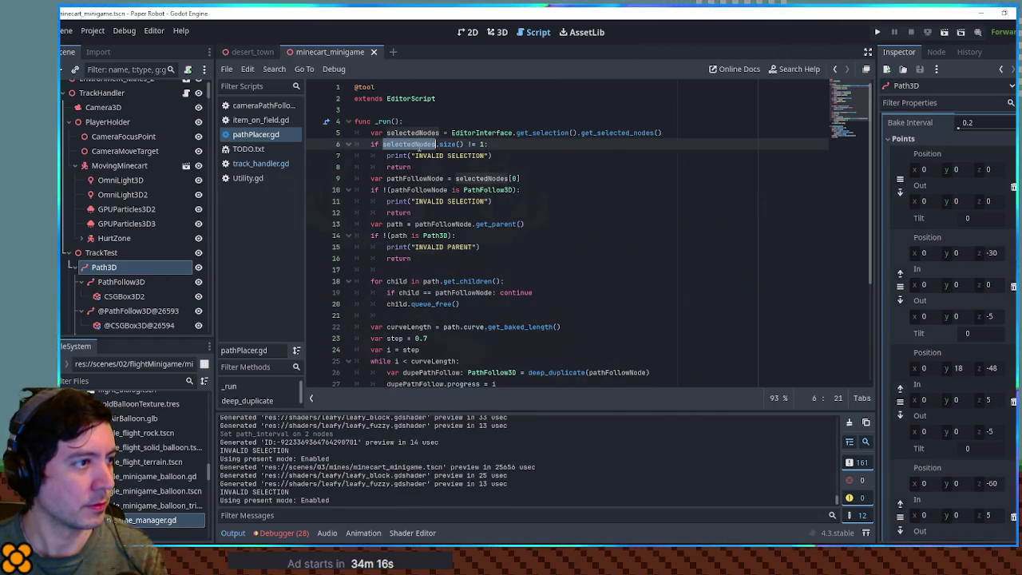
{"action": "left_click", "coordinate": [554, 259]}
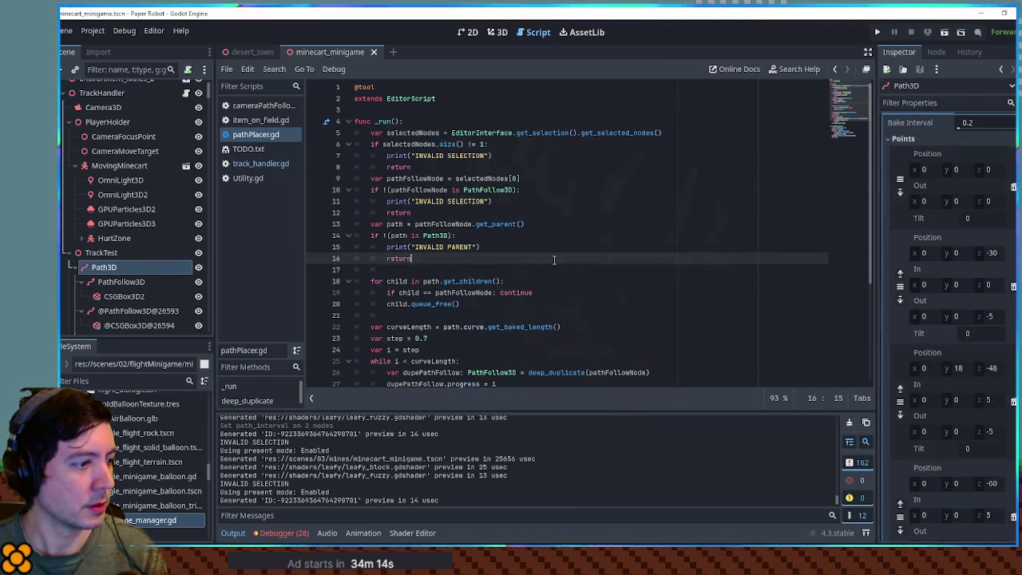
{"action": "key", "text": "ctrl+shift+x"}
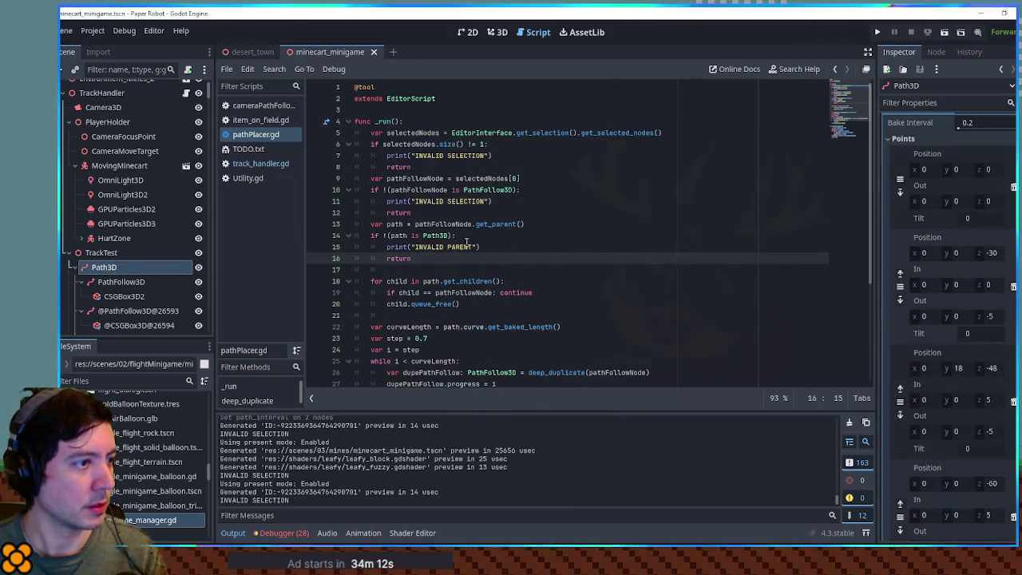
{"action": "left_click", "coordinate": [503, 190]}
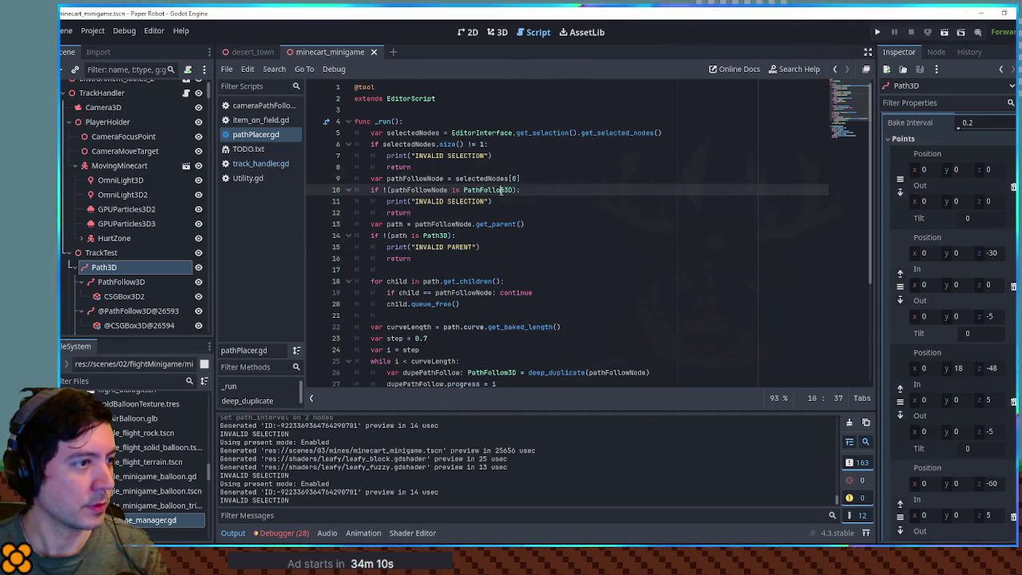
{"action": "left_click", "coordinate": [128, 282]}
{"action": "left_click", "coordinate": [466, 267]}
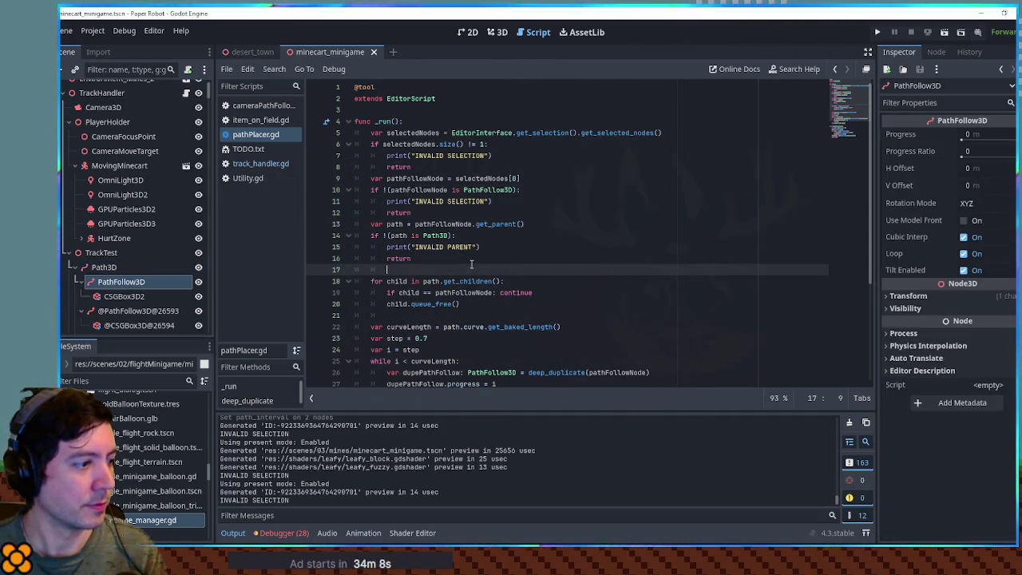
{"action": "key", "text": "ctrl+shift+x"}
Step: Inspect the generated ties along the track, then collapse Path3D and select Obstacles
{"action": "left_click", "coordinate": [489, 35]}
{"action": "scroll", "coordinate": [594, 303], "scroll_direction": "up", "scroll_amount": 5}
{"action": "scroll", "coordinate": [639, 343], "scroll_direction": "down", "scroll_amount": 4}
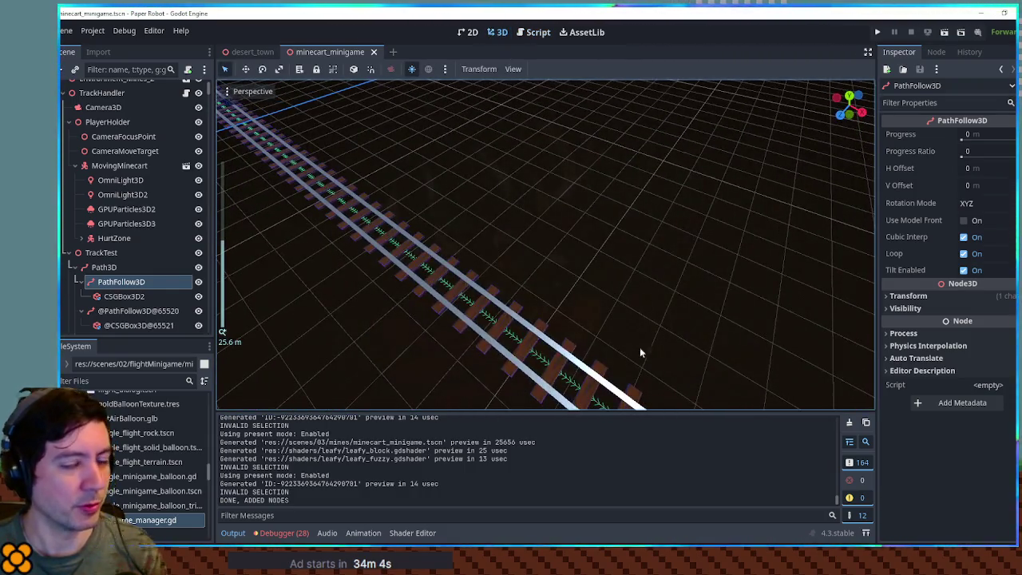
{"action": "mouse_move", "coordinate": [593, 302]}
{"action": "left_mouse_down"}
{"action": "mouse_move", "coordinate": [609, 317]}
{"action": "mouse_move", "coordinate": [568, 288]}
{"action": "mouse_move", "coordinate": [526, 289]}
{"action": "left_mouse_up"}
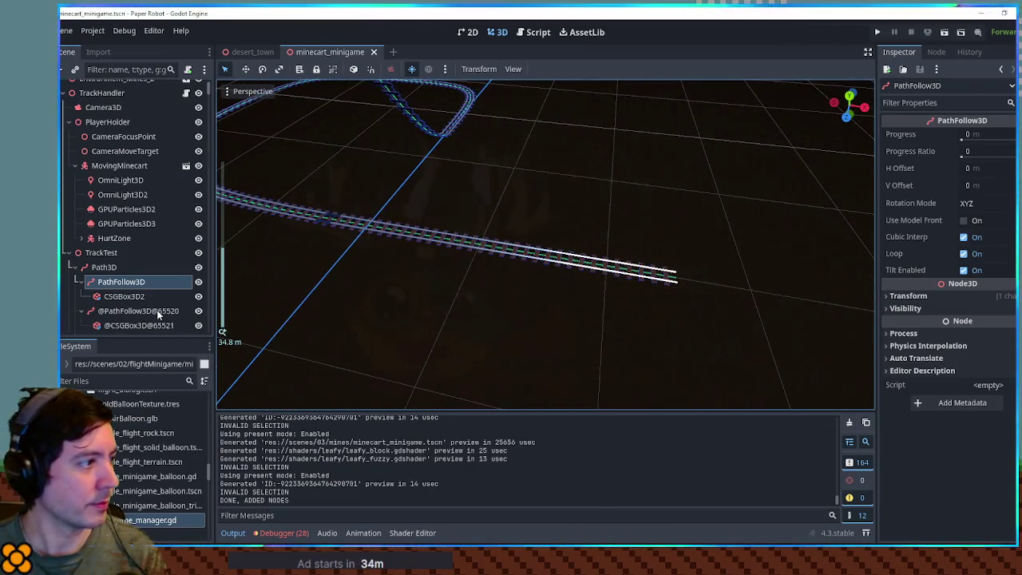
{"action": "scroll", "coordinate": [159, 308], "scroll_direction": "down", "scroll_amount": 10}
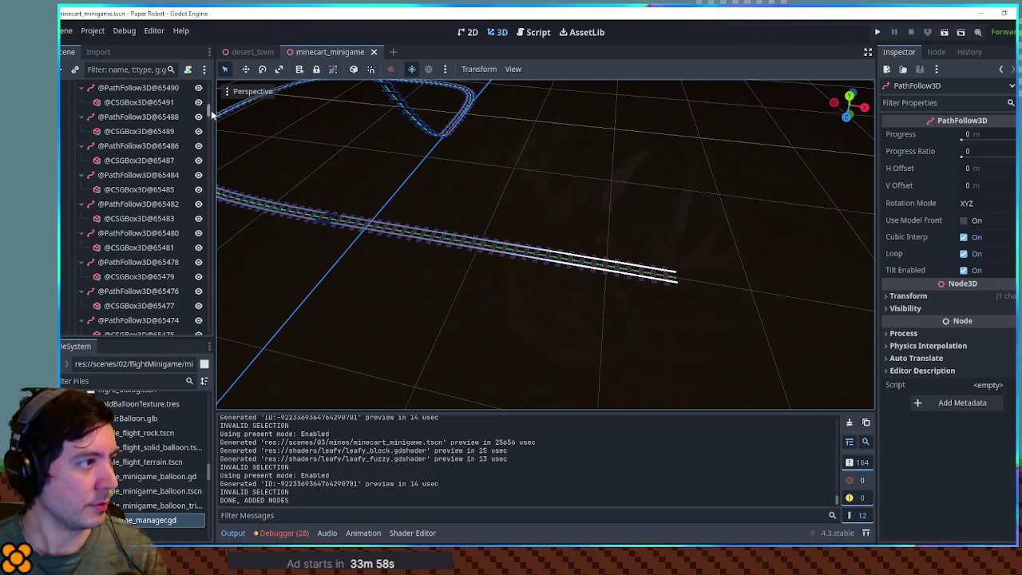
{"action": "scroll", "coordinate": [88, 251], "scroll_direction": "up", "scroll_amount": 10}
{"action": "left_click", "coordinate": [76, 293]}
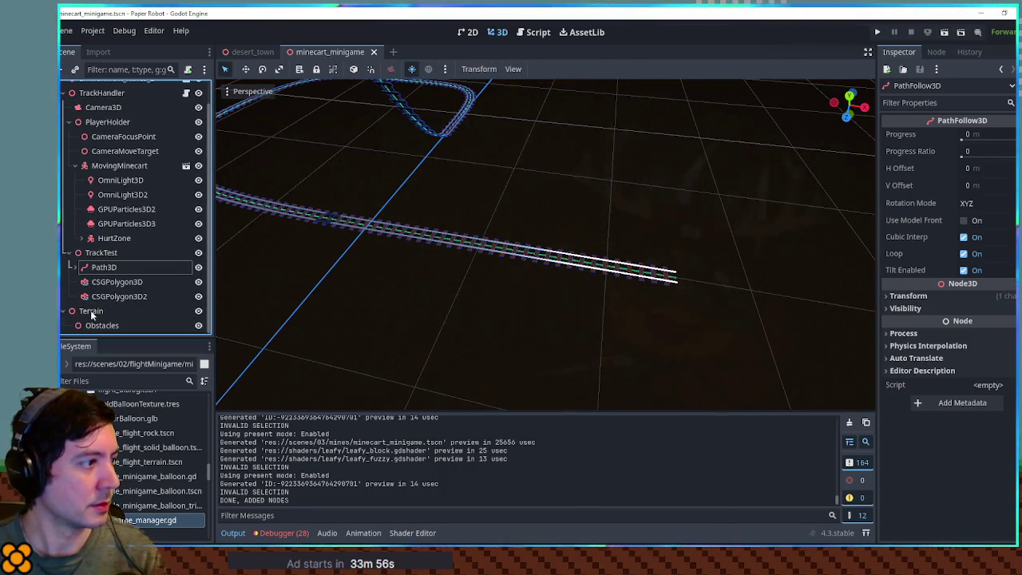
{"action": "left_click", "coordinate": [100, 327]}
Step: Filter FileSystem for 'staticte' and drop the static crate in under Obstacles
{"action": "scroll", "coordinate": [388, 320], "scroll_direction": "down", "scroll_amount": 5}
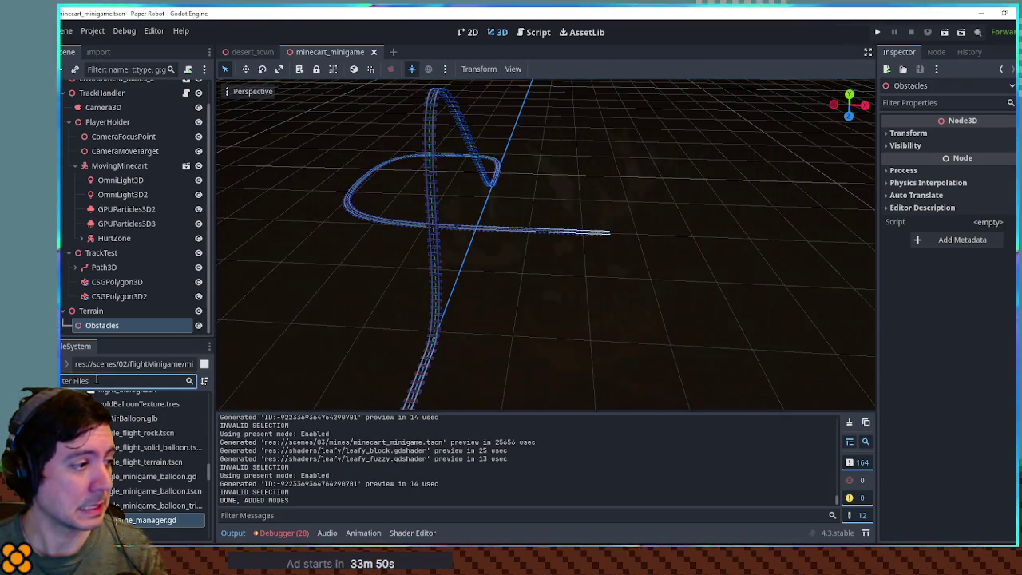
{"action": "type", "text": "static"}
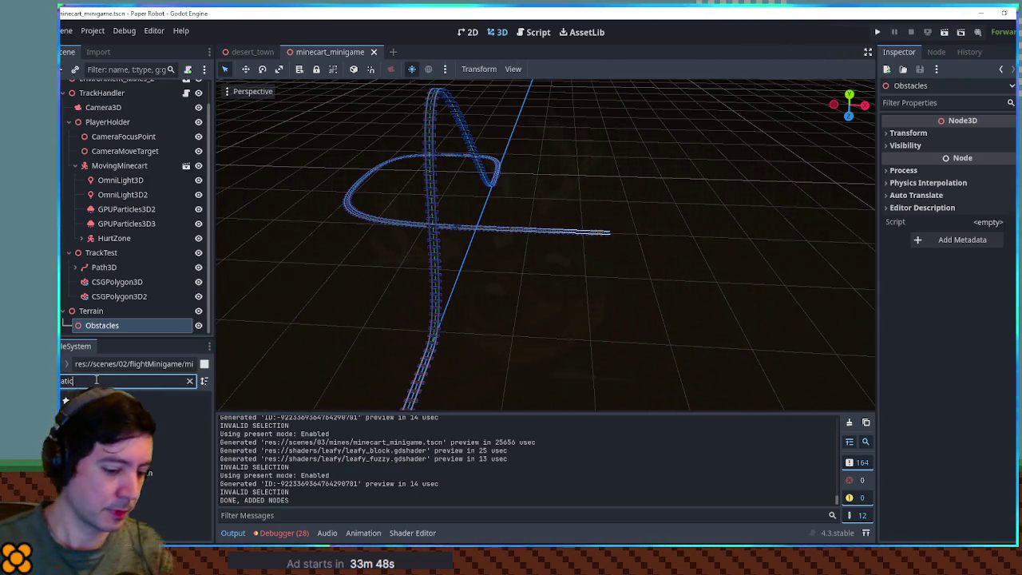
{"action": "type", "text": "te"}
{"action": "mouse_move", "coordinate": [136, 473]}
{"action": "left_mouse_down"}
{"action": "mouse_move", "coordinate": [180, 468]}
{"action": "mouse_move", "coordinate": [572, 233]}
{"action": "left_mouse_up"}
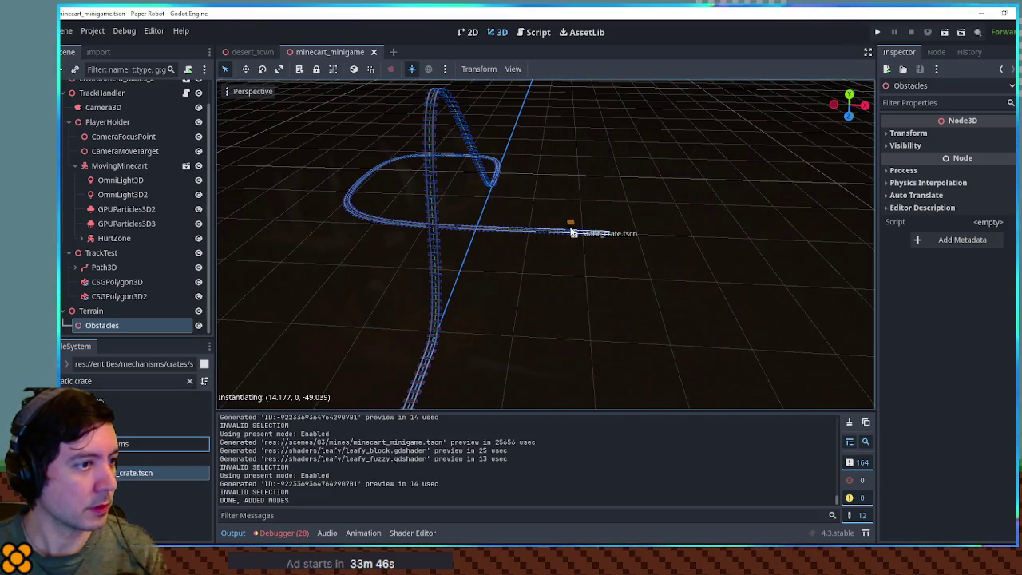
{"action": "left_click_drag", "start_coordinate": [136, 325], "coordinate": [129, 326]}
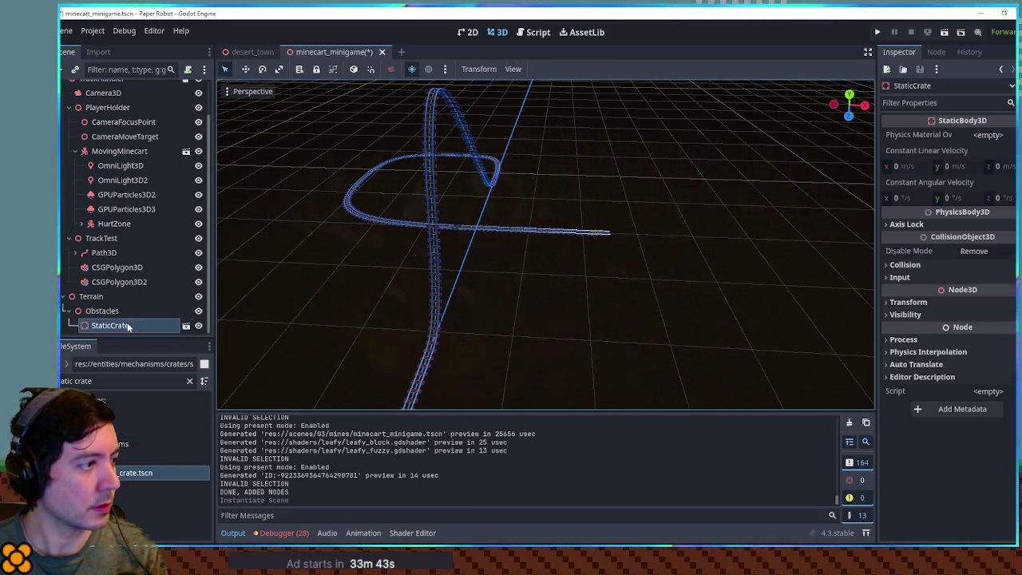
Step: Change the crate's collision layer and clear its first collision mask bit
{"action": "left_click", "coordinate": [904, 264]}
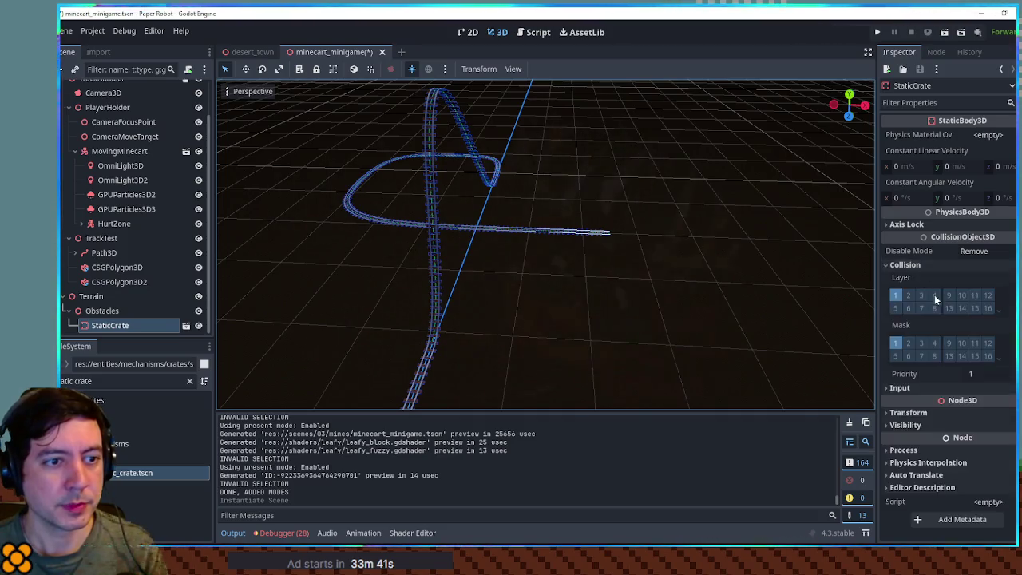
{"action": "left_click", "coordinate": [933, 308]}
{"action": "left_click", "coordinate": [896, 342]}
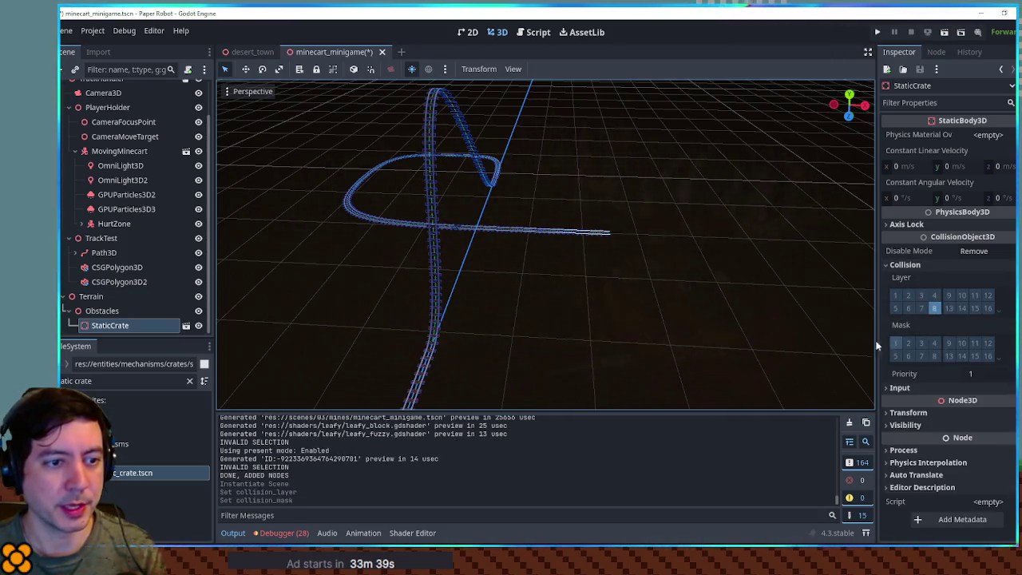
{"action": "scroll", "coordinate": [527, 347], "scroll_direction": "down", "scroll_amount": 5}
Step: Raise the crate, slide it along the track, and shrink it to 0.59 scale
{"action": "mouse_move", "coordinate": [513, 380]}
{"action": "left_mouse_down"}
{"action": "mouse_move", "coordinate": [549, 249]}
{"action": "mouse_move", "coordinate": [657, 233]}
{"action": "mouse_move", "coordinate": [605, 267]}
{"action": "left_mouse_up"}
{"action": "key", "text": "f"}
{"action": "scroll", "coordinate": [599, 258], "scroll_direction": "up", "scroll_amount": 3}
{"action": "mouse_move", "coordinate": [595, 229]}
{"action": "left_mouse_down"}
{"action": "mouse_move", "coordinate": [473, 318]}
{"action": "mouse_move", "coordinate": [421, 330]}
{"action": "left_mouse_up"}
{"action": "mouse_move", "coordinate": [380, 259]}
{"action": "left_mouse_down"}
{"action": "mouse_move", "coordinate": [409, 302]}
{"action": "mouse_move", "coordinate": [438, 272]}
{"action": "left_mouse_up"}
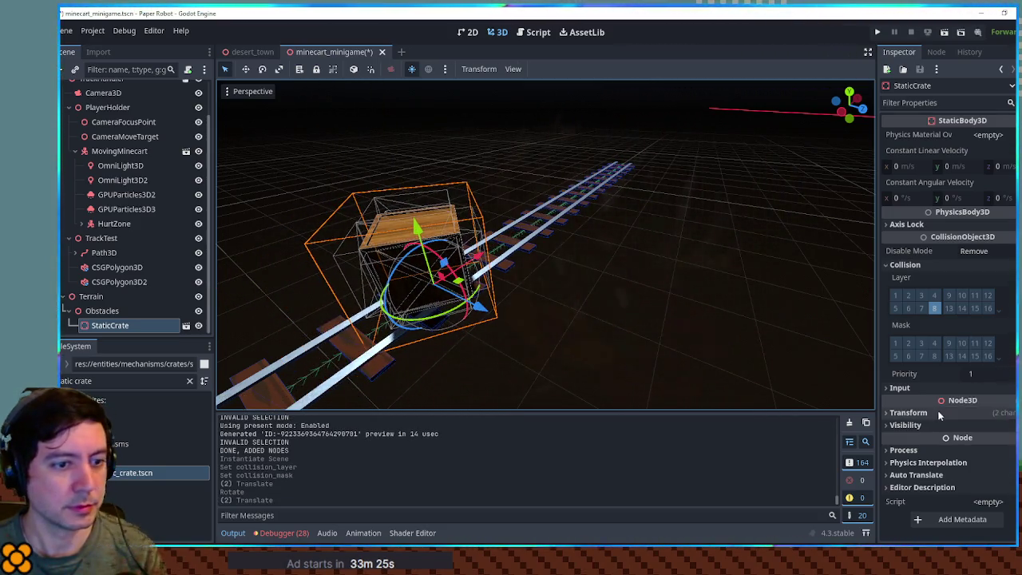
{"action": "left_click_drag", "start_coordinate": [898, 505], "coordinate": [874, 505]}
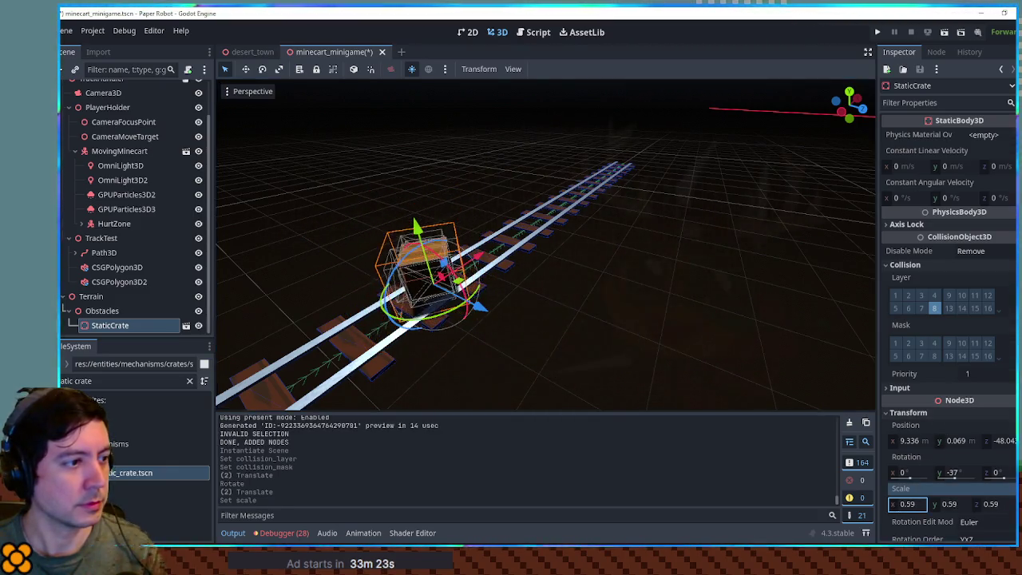
{"action": "key", "text": "f"}
Step: Settle the crate on the rails at 0.555 scale, rotated, save, and test-run with F6
{"action": "left_click_drag", "start_coordinate": [471, 222], "coordinate": [593, 251]}
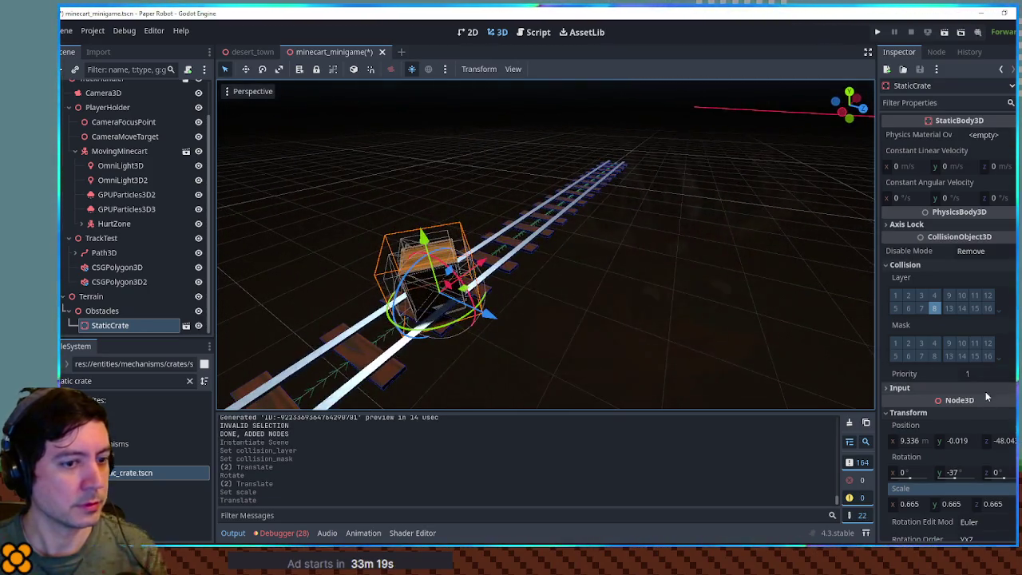
{"action": "left_click_drag", "start_coordinate": [891, 506], "coordinate": [891, 506]}
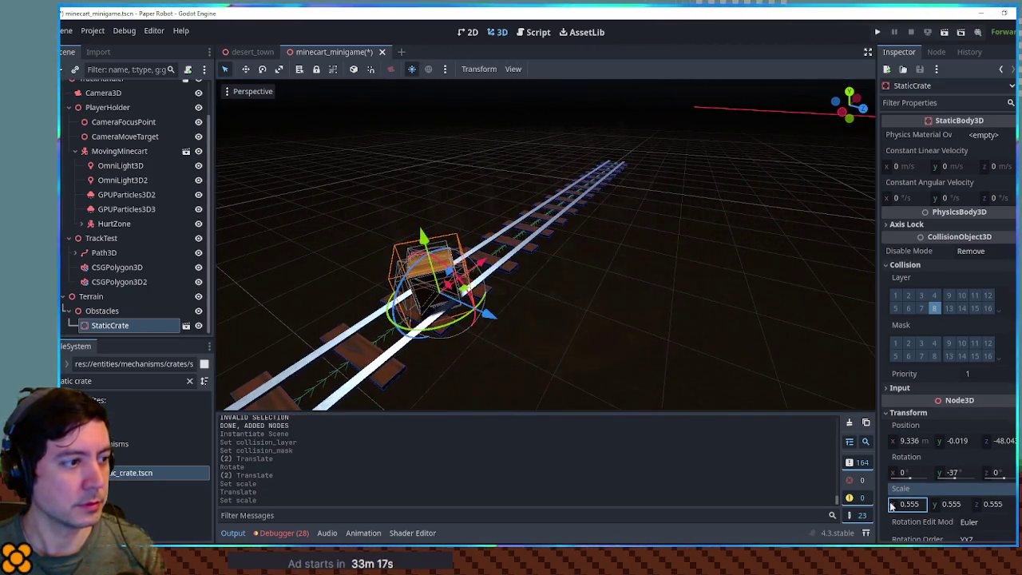
{"action": "left_click_drag", "start_coordinate": [452, 327], "coordinate": [470, 324]}
{"action": "mouse_move", "coordinate": [469, 323]}
{"action": "left_mouse_down"}
{"action": "mouse_move", "coordinate": [372, 338]}
{"action": "mouse_move", "coordinate": [414, 339]}
{"action": "left_mouse_up"}
{"action": "key", "text": "ctrl+s"}
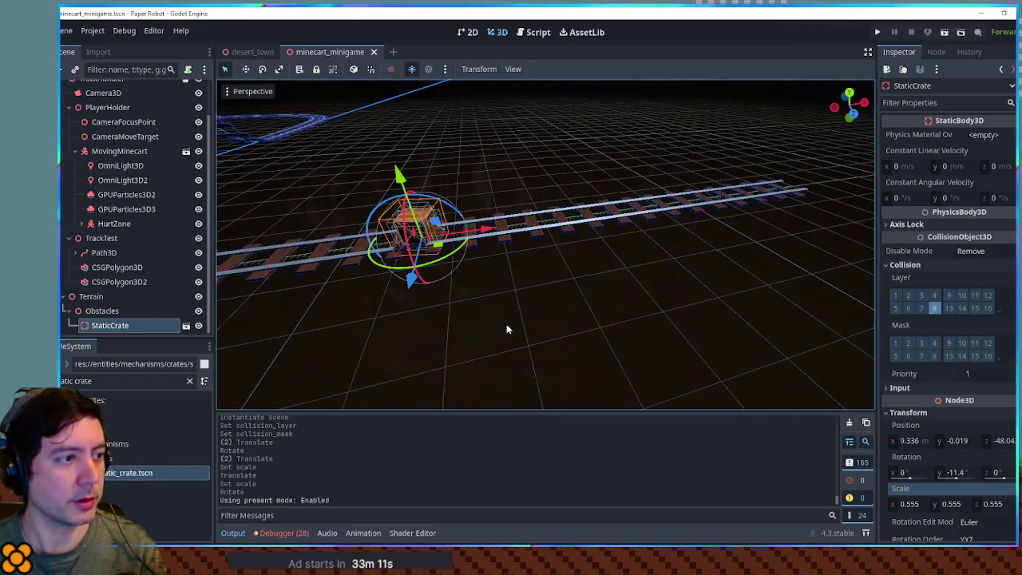
{"action": "mouse_move", "coordinate": [482, 237]}
{"action": "left_mouse_down"}
{"action": "mouse_move", "coordinate": [343, 258]}
{"action": "mouse_move", "coordinate": [502, 256]}
{"action": "mouse_move", "coordinate": [432, 257]}
{"action": "left_mouse_up"}
{"action": "key", "text": "F6"}
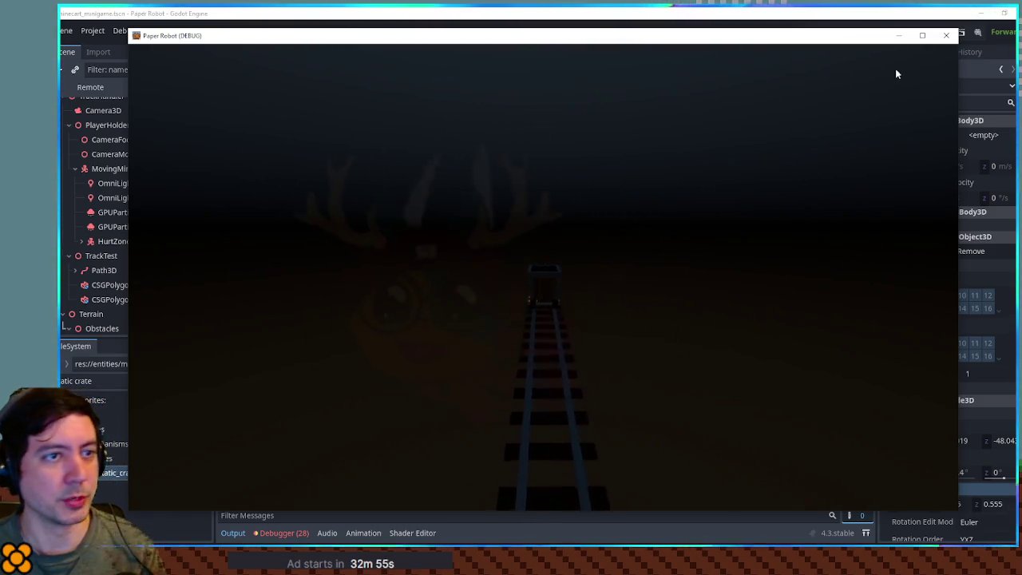
{"action": "left_click", "coordinate": [946, 35]}
{"action": "scroll", "coordinate": [625, 268], "scroll_direction": "down", "scroll_amount": 10}
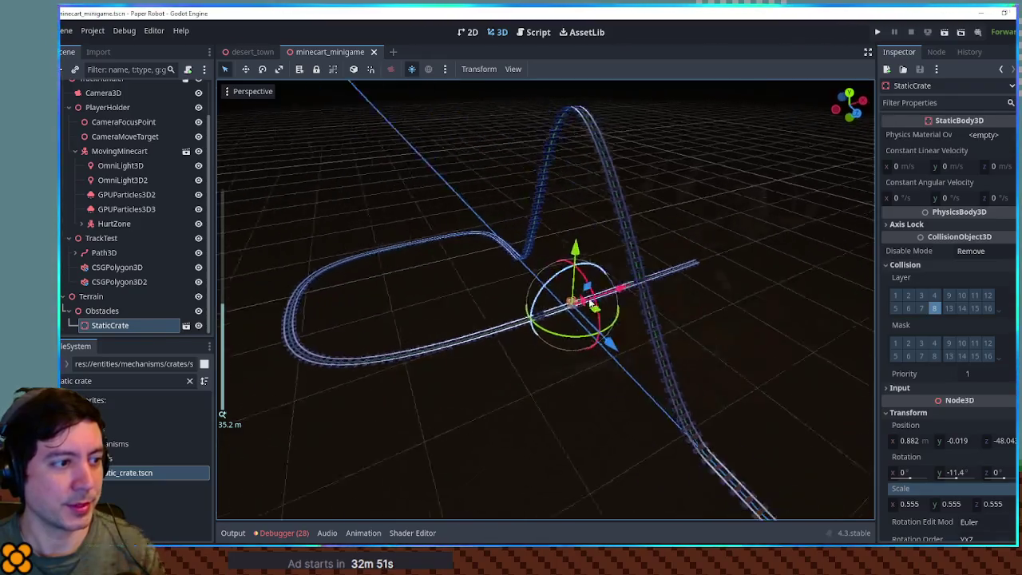
{"action": "mouse_move", "coordinate": [591, 303]}
{"action": "left_mouse_down"}
{"action": "mouse_move", "coordinate": [714, 288]}
{"action": "mouse_move", "coordinate": [747, 262]}
{"action": "left_mouse_up"}
{"action": "left_click_drag", "start_coordinate": [561, 272], "coordinate": [495, 326]}
{"action": "scroll", "coordinate": [568, 318], "scroll_direction": "down", "scroll_amount": 2}
{"action": "mouse_move", "coordinate": [568, 318]}
{"action": "left_mouse_down"}
{"action": "mouse_move", "coordinate": [506, 255]}
{"action": "mouse_move", "coordinate": [651, 378]}
{"action": "left_mouse_up"}
{"action": "scroll", "coordinate": [651, 379], "scroll_direction": "down", "scroll_amount": 3}
{"action": "left_click", "coordinate": [605, 361]}
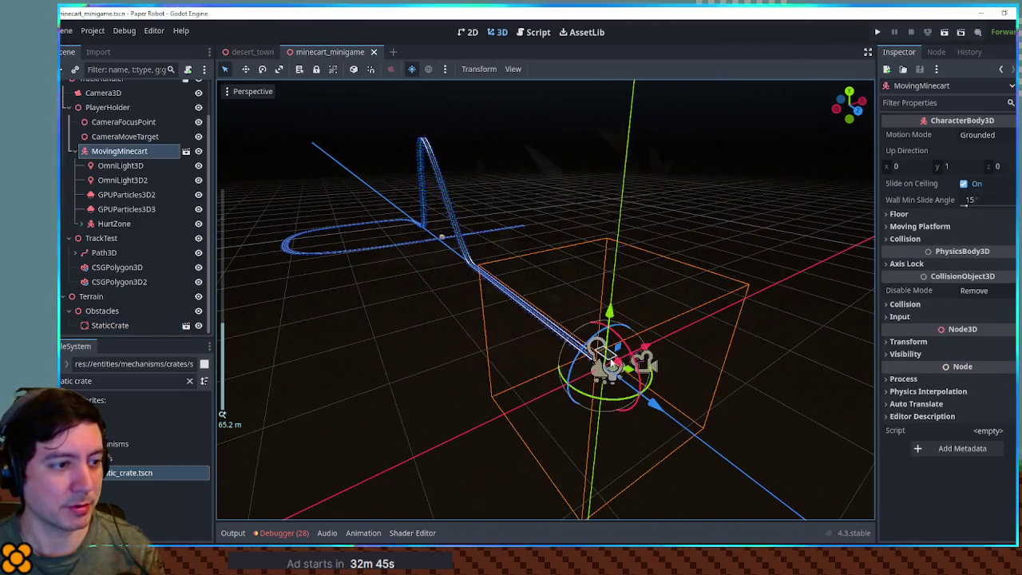
{"action": "scroll", "coordinate": [615, 359], "scroll_direction": "up", "scroll_amount": 4}
{"action": "left_click_drag", "start_coordinate": [618, 333], "coordinate": [533, 286]}
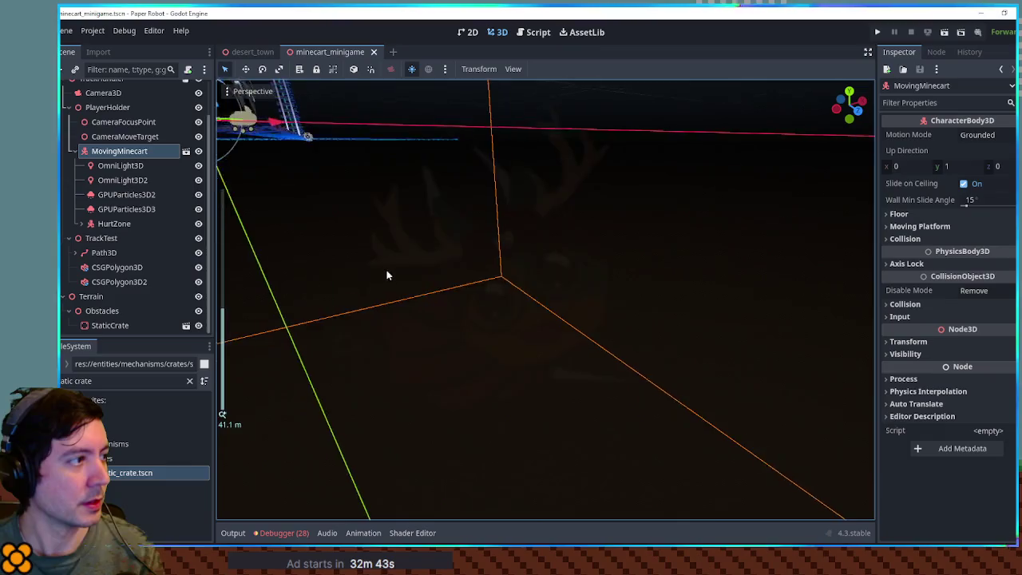
{"action": "key", "text": "f"}
{"action": "double_click", "coordinate": [157, 121]}
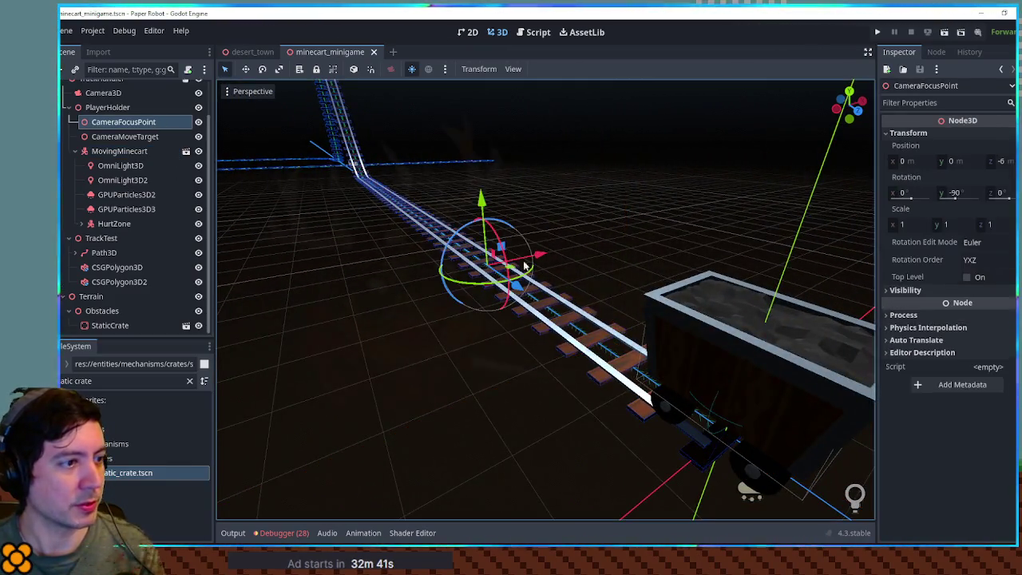
{"action": "scroll", "coordinate": [559, 271], "scroll_direction": "down", "scroll_amount": 3}
{"action": "mouse_move", "coordinate": [559, 271]}
{"action": "left_mouse_down"}
{"action": "mouse_move", "coordinate": [597, 266]}
{"action": "mouse_move", "coordinate": [495, 251]}
{"action": "left_mouse_up"}
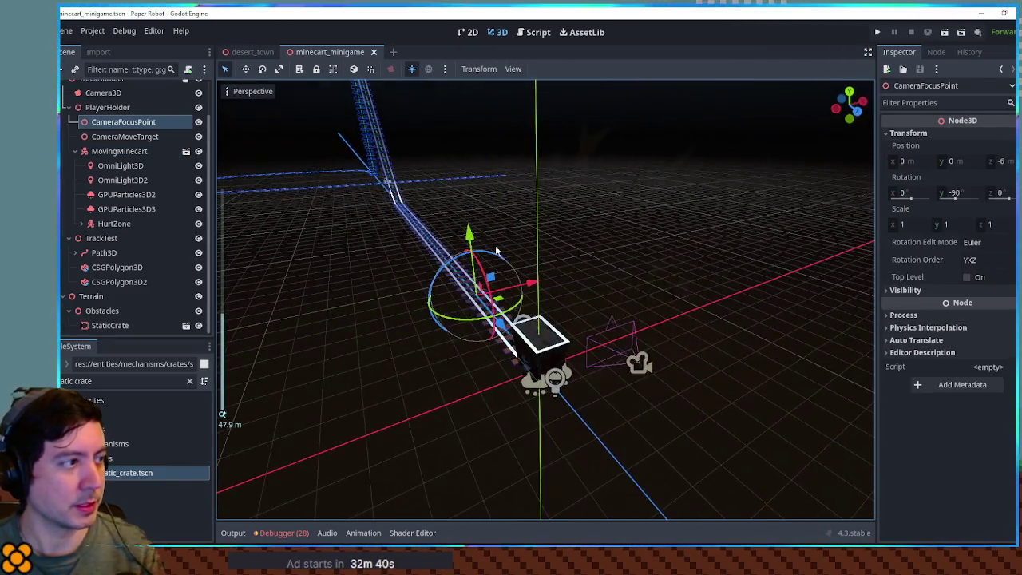
{"action": "double_click", "coordinate": [140, 140]}
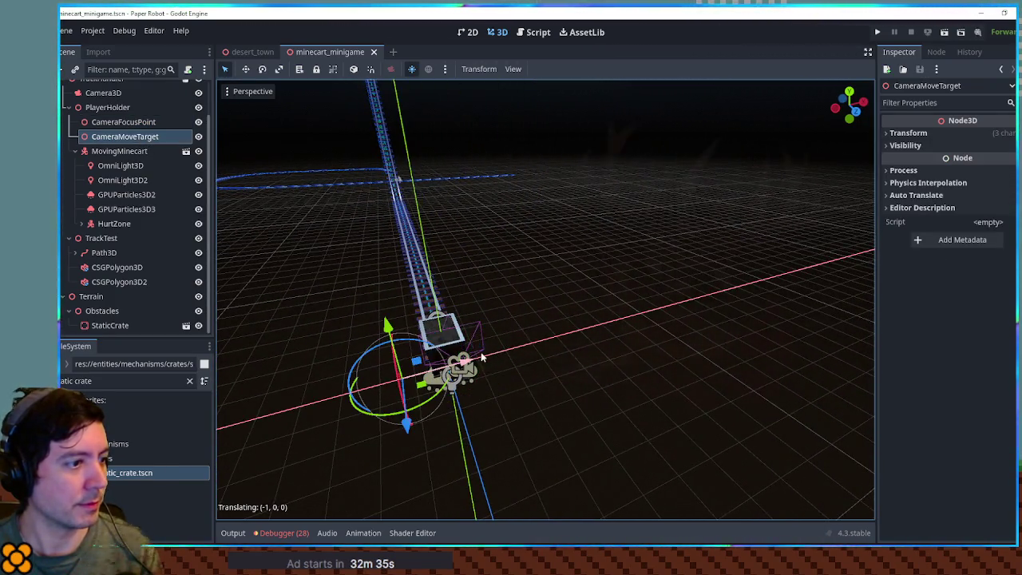
{"action": "key", "text": "F6"}
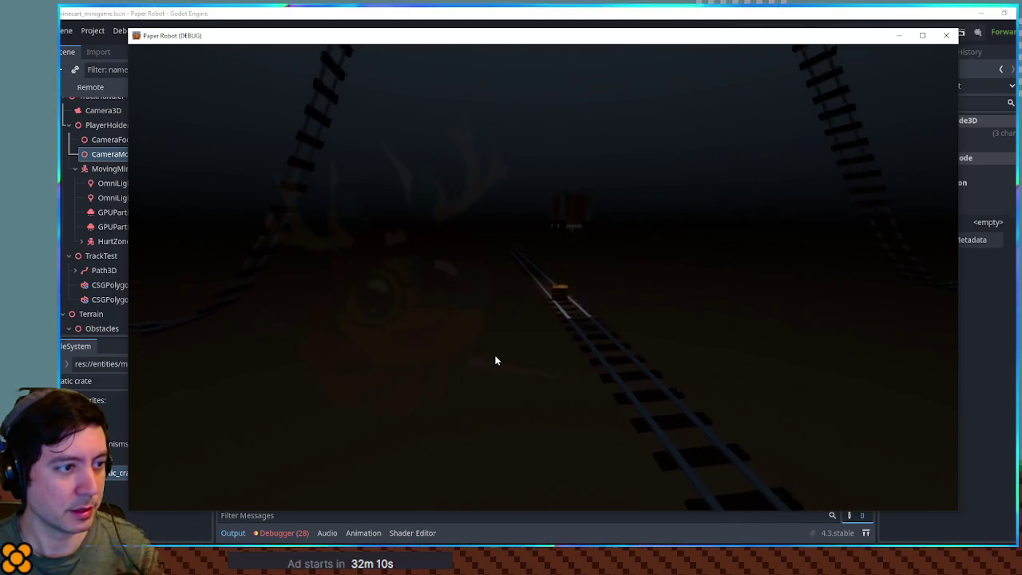
{"action": "left_click", "coordinate": [946, 35]}
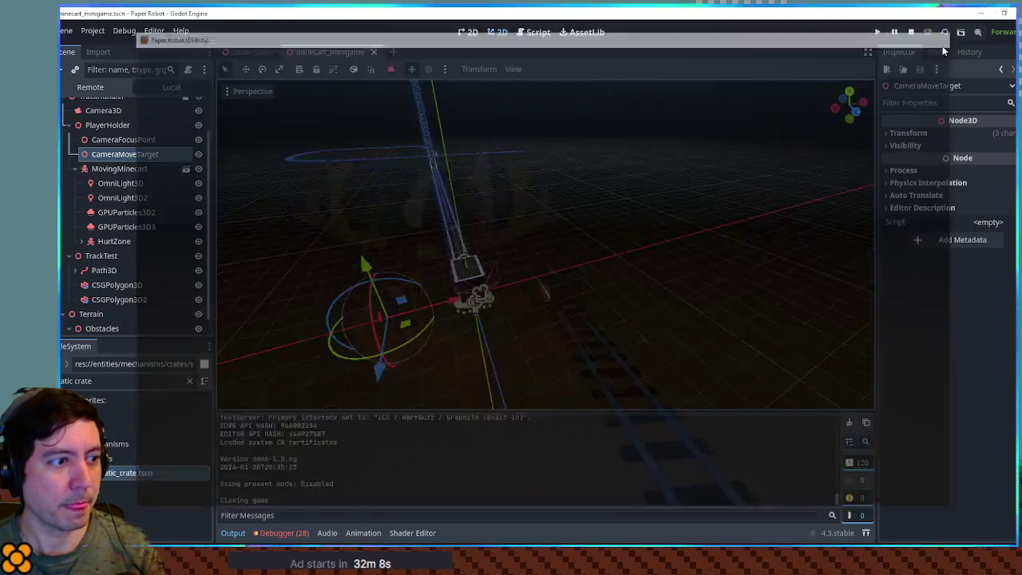
Step: Select the StaticCrate, frame it along the track, and save the scene
{"action": "mouse_move", "coordinate": [411, 337]}
{"action": "left_mouse_down"}
{"action": "mouse_move", "coordinate": [279, 342]}
{"action": "mouse_move", "coordinate": [694, 150]}
{"action": "left_mouse_up"}
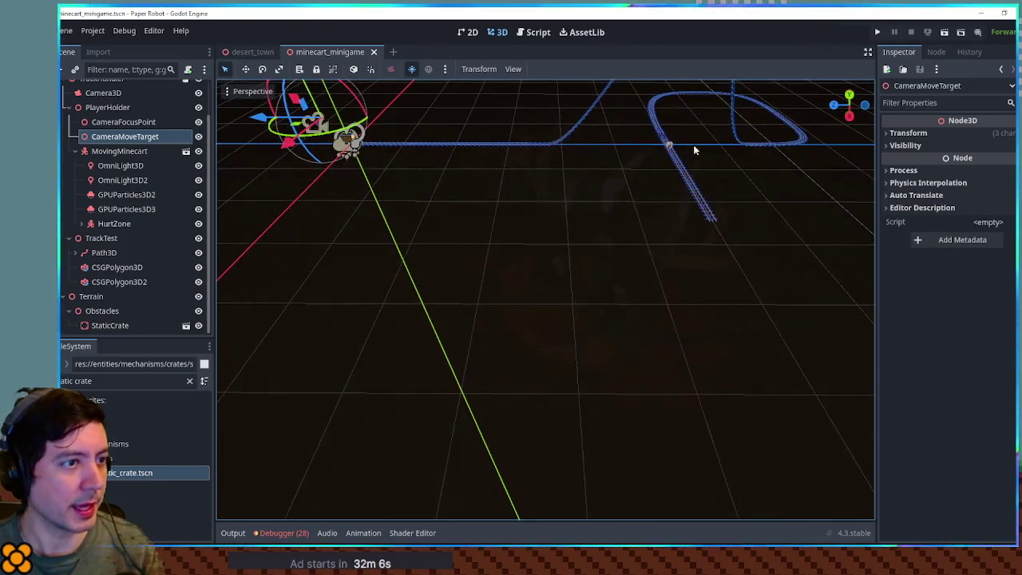
{"action": "left_click", "coordinate": [671, 145]}
{"action": "key", "text": "f"}
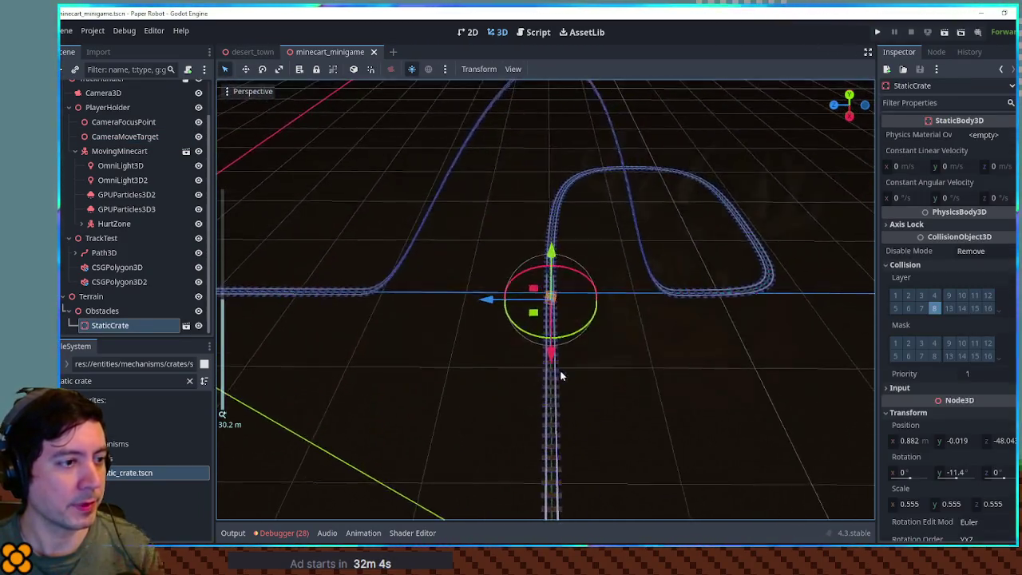
{"action": "left_click_drag", "start_coordinate": [627, 336], "coordinate": [920, 504]}
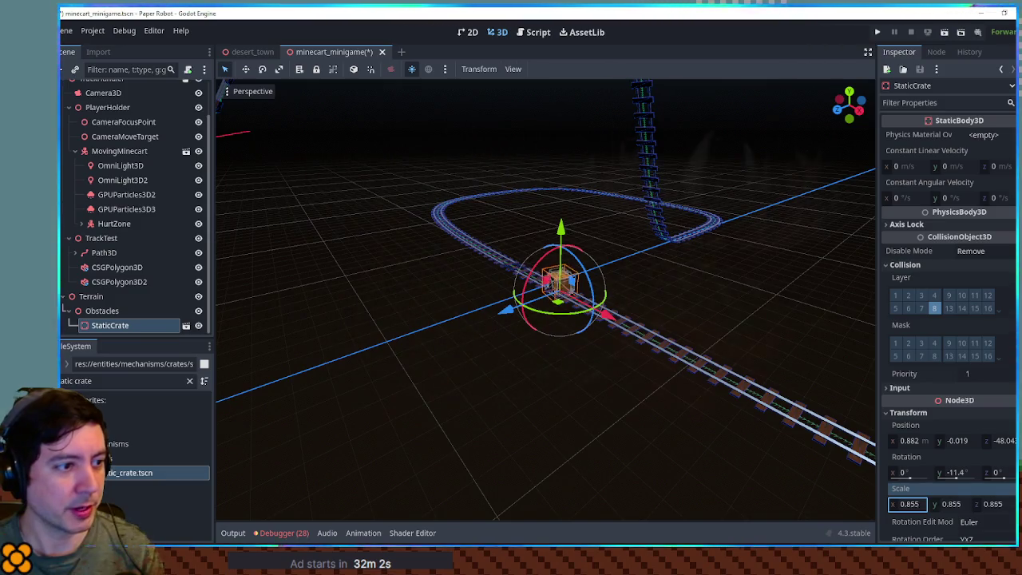
{"action": "scroll", "coordinate": [761, 434], "scroll_direction": "up", "scroll_amount": 5}
{"action": "mouse_move", "coordinate": [761, 434]}
{"action": "left_mouse_down"}
{"action": "mouse_move", "coordinate": [637, 295]}
{"action": "mouse_move", "coordinate": [653, 365]}
{"action": "mouse_move", "coordinate": [660, 359]}
{"action": "left_mouse_up"}
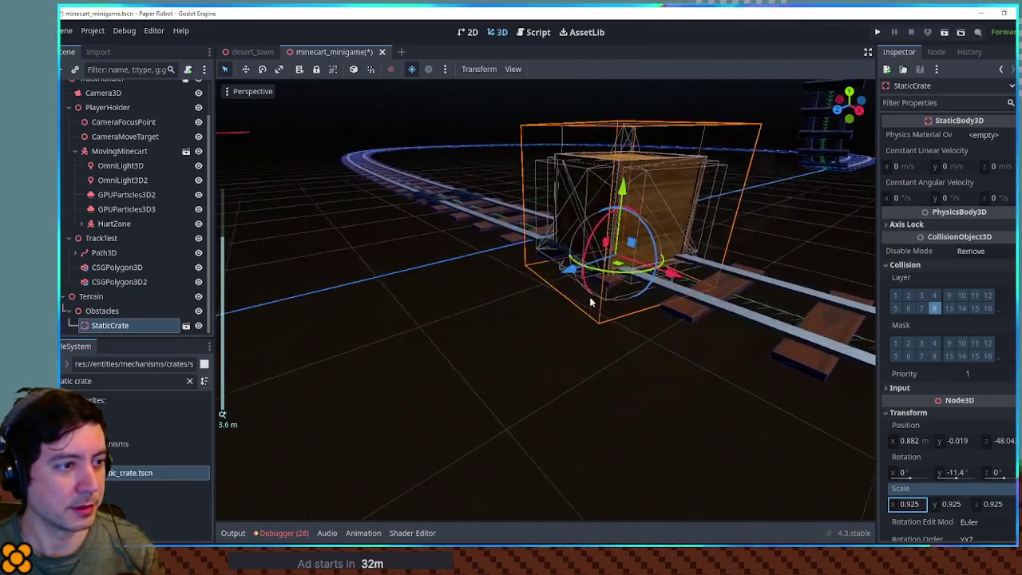
{"action": "scroll", "coordinate": [635, 290], "scroll_direction": "down", "scroll_amount": 5}
{"action": "scroll", "coordinate": [623, 321], "scroll_direction": "down", "scroll_amount": 4}
{"action": "key", "text": "ctrl+s"}
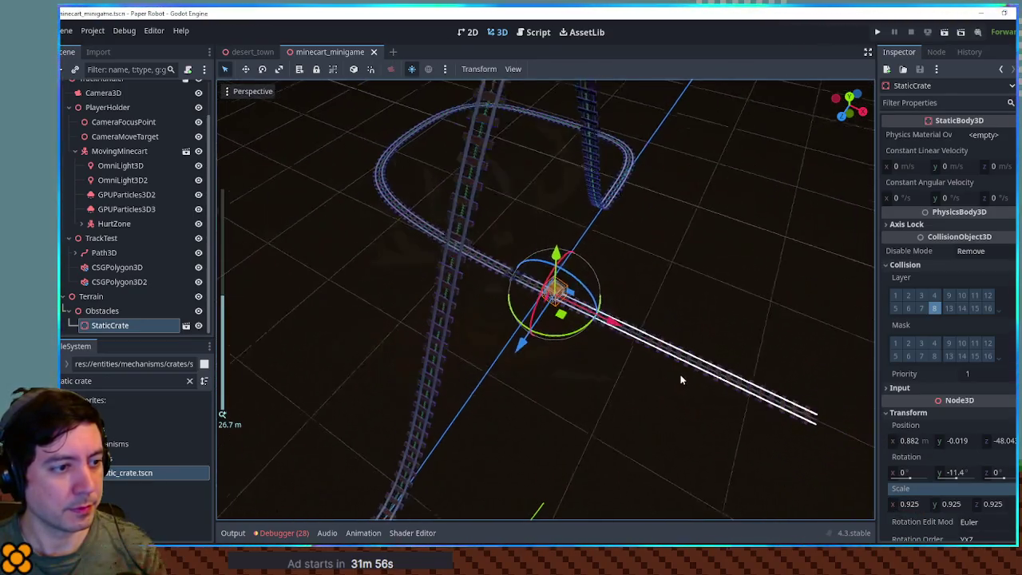
Step: Duplicate the StaticCrate and slide the copy further down the track
{"action": "key", "text": "ctrl+d"}
{"action": "mouse_move", "coordinate": [613, 324]}
{"action": "left_mouse_down"}
{"action": "mouse_move", "coordinate": [795, 392]}
{"action": "mouse_move", "coordinate": [582, 382]}
{"action": "mouse_move", "coordinate": [571, 363]}
{"action": "left_mouse_up"}
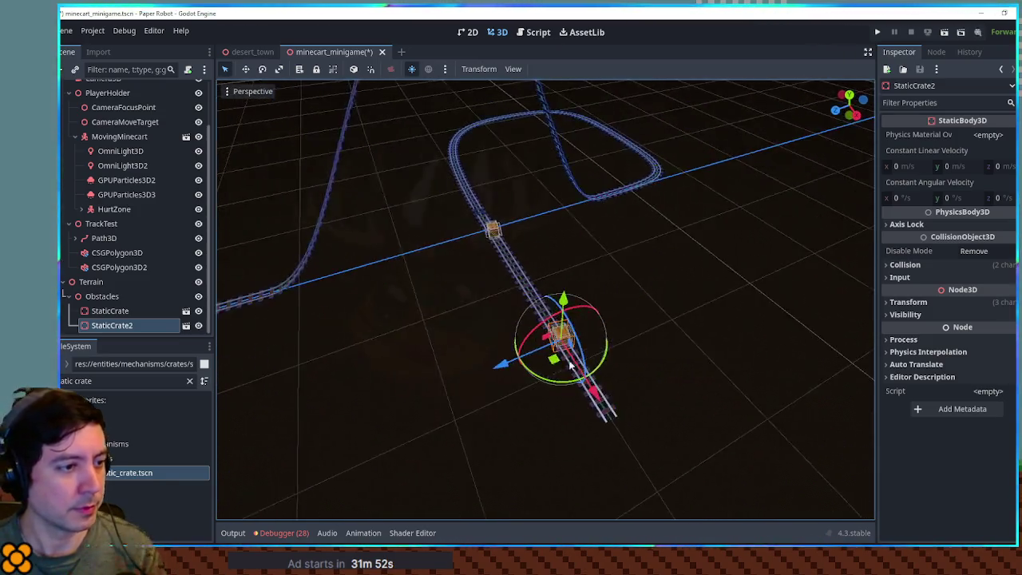
{"action": "scroll", "coordinate": [504, 397], "scroll_direction": "up", "scroll_amount": 2}
{"action": "mouse_move", "coordinate": [515, 389]}
{"action": "left_mouse_down"}
{"action": "mouse_move", "coordinate": [538, 375]}
{"action": "mouse_move", "coordinate": [639, 375]}
{"action": "left_mouse_up"}
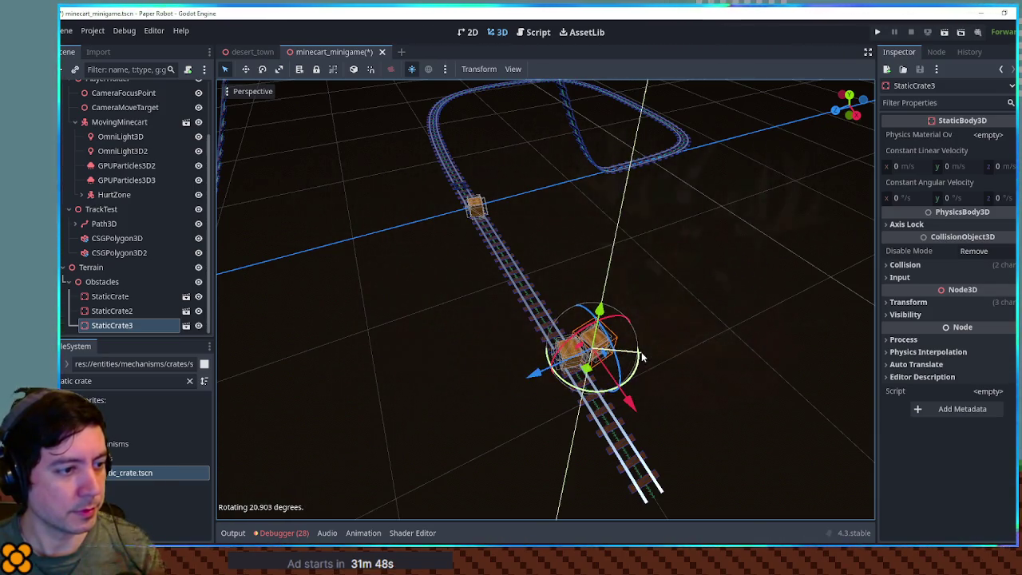
{"action": "mouse_move", "coordinate": [544, 382]}
{"action": "left_mouse_down"}
{"action": "mouse_move", "coordinate": [674, 341]}
{"action": "mouse_move", "coordinate": [556, 317]}
{"action": "left_mouse_up"}
{"action": "scroll", "coordinate": [659, 350], "scroll_direction": "down", "scroll_amount": 2}
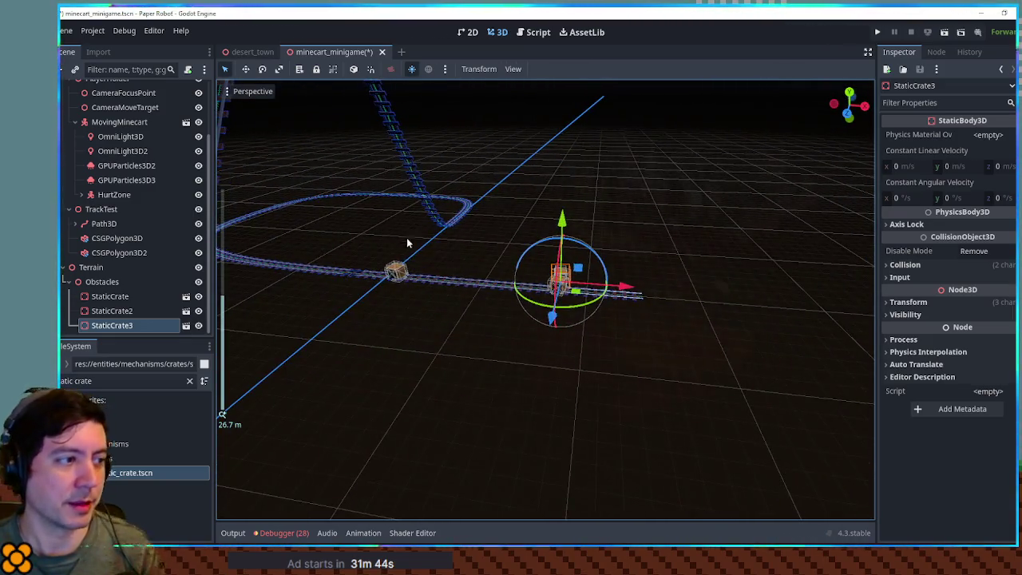
{"action": "left_click", "coordinate": [665, 233]}
{"action": "mouse_move", "coordinate": [669, 231]}
{"action": "left_mouse_down"}
{"action": "mouse_move", "coordinate": [604, 238]}
{"action": "mouse_move", "coordinate": [572, 314]}
{"action": "mouse_move", "coordinate": [646, 282]}
{"action": "mouse_move", "coordinate": [668, 317]}
{"action": "mouse_move", "coordinate": [578, 330]}
{"action": "mouse_move", "coordinate": [641, 325]}
{"action": "mouse_move", "coordinate": [579, 318]}
{"action": "mouse_move", "coordinate": [682, 292]}
{"action": "mouse_move", "coordinate": [658, 301]}
{"action": "left_mouse_up"}
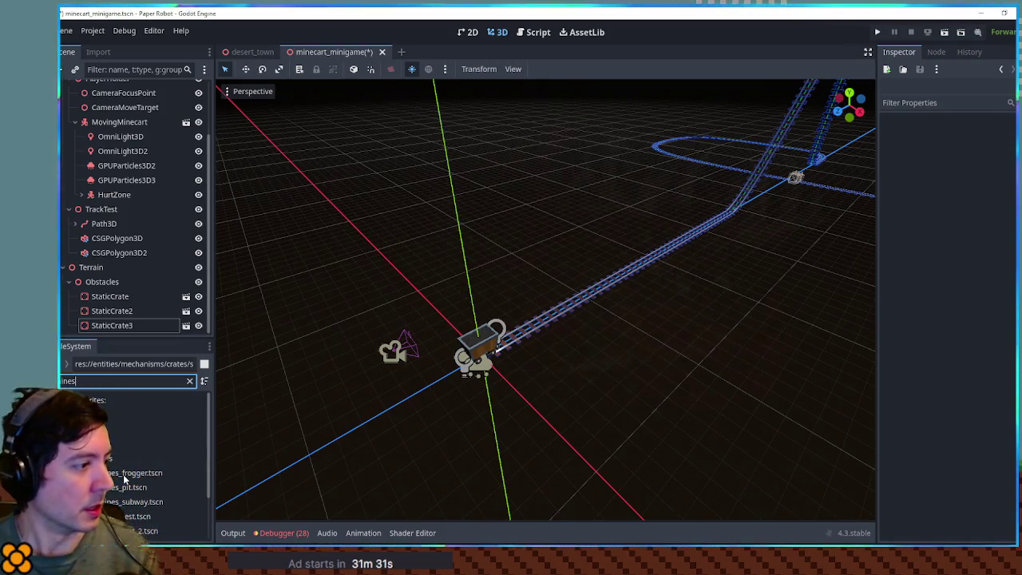
Step: Open mines_frogger.tscn and copy the Floor's rocky material
{"action": "left_click", "coordinate": [124, 477]}
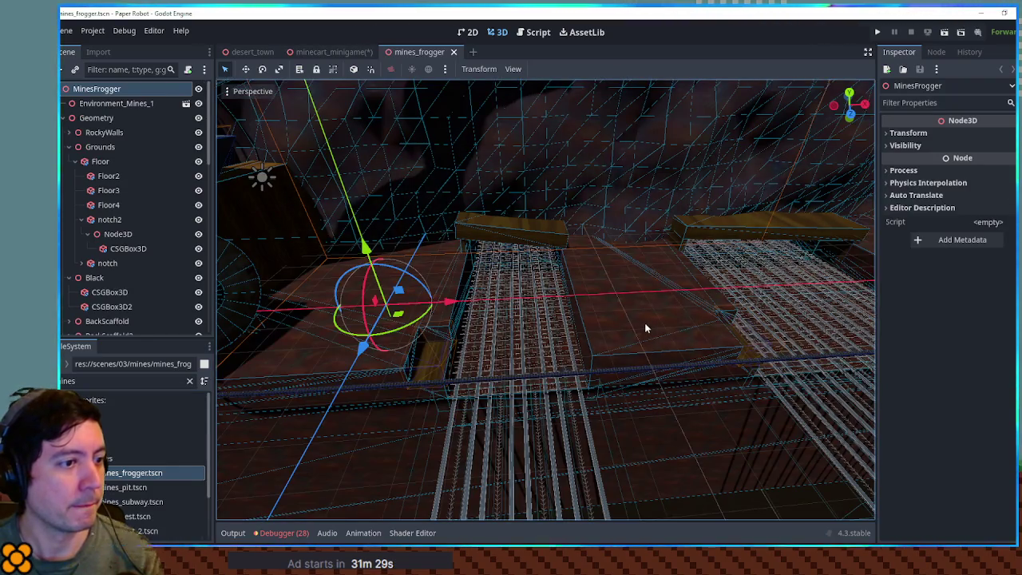
{"action": "left_click", "coordinate": [644, 323]}
{"action": "right_click", "coordinate": [936, 176]}
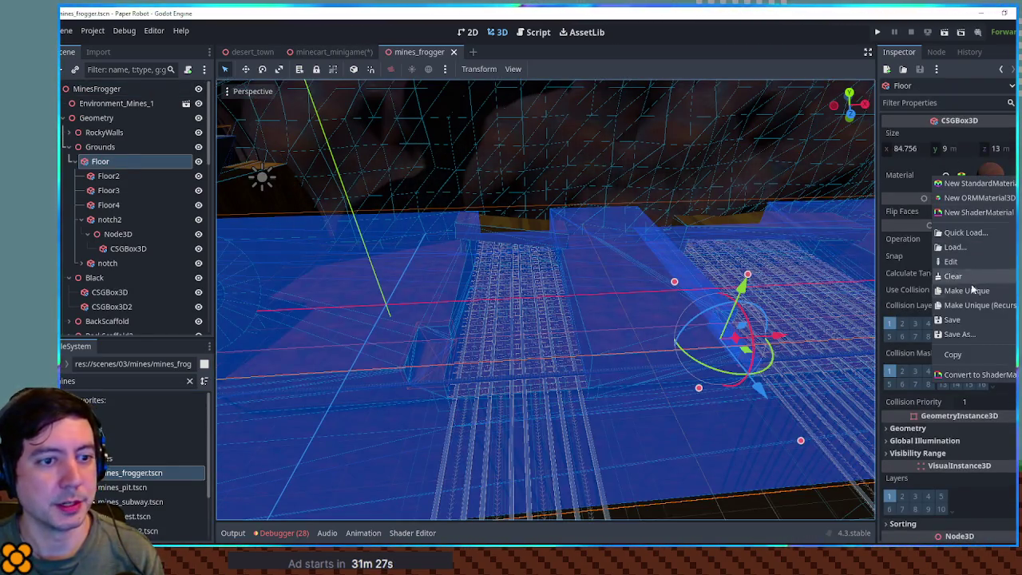
{"action": "left_click", "coordinate": [982, 356]}
Step: Back in minecart_minigame, add a Node3D under Terrain and move it above Obstacles
{"action": "left_click", "coordinate": [500, 34]}
{"action": "left_click", "coordinate": [335, 52]}
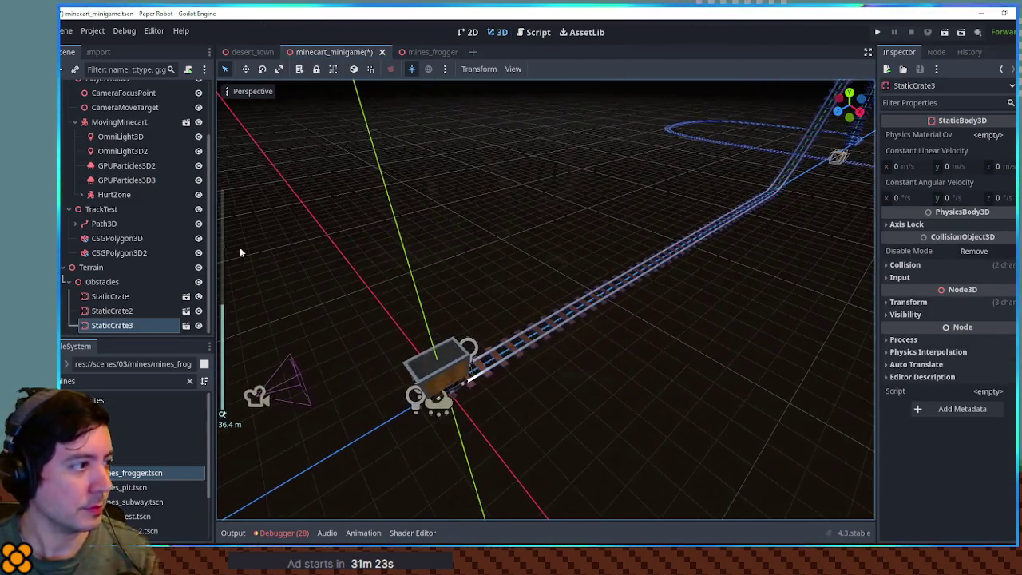
{"action": "left_click", "coordinate": [89, 268]}
{"action": "scroll", "coordinate": [79, 288], "scroll_direction": "up", "scroll_amount": 2}
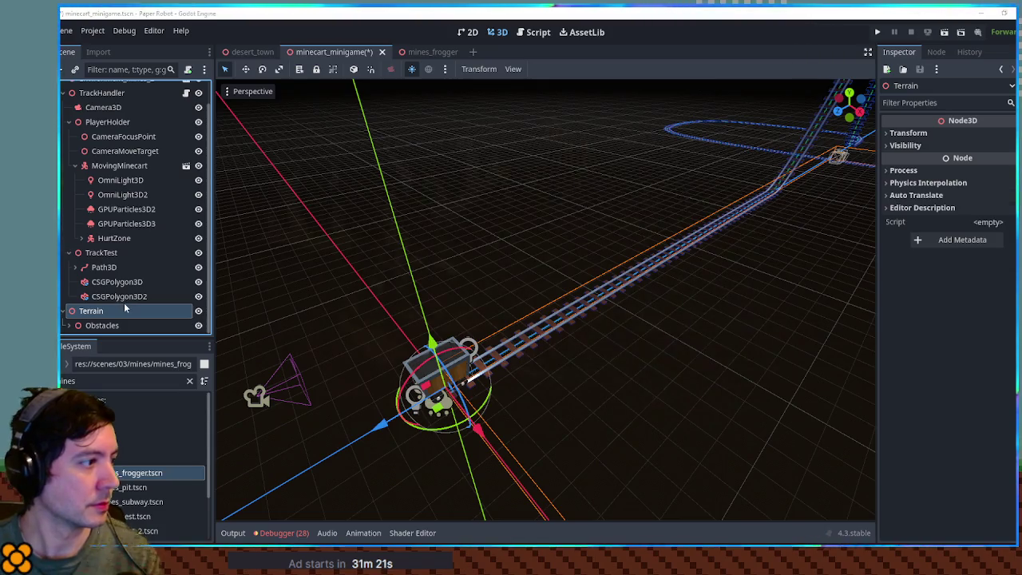
{"action": "key", "text": "ctrl+a"}
{"action": "type", "text": "csgcnode3d"}
{"action": "key", "text": "Return"}
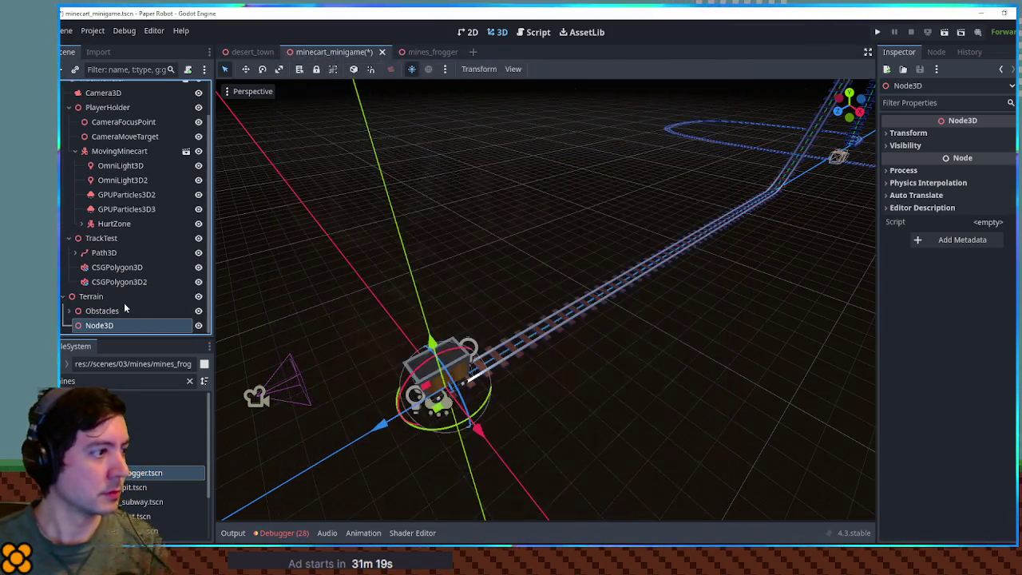
{"action": "left_click_drag", "start_coordinate": [99, 325], "coordinate": [105, 312]}
Step: Add a CSGBox3D under the Node3D and paste the rocky floor material onto it
{"action": "key", "text": "ctrl+a"}
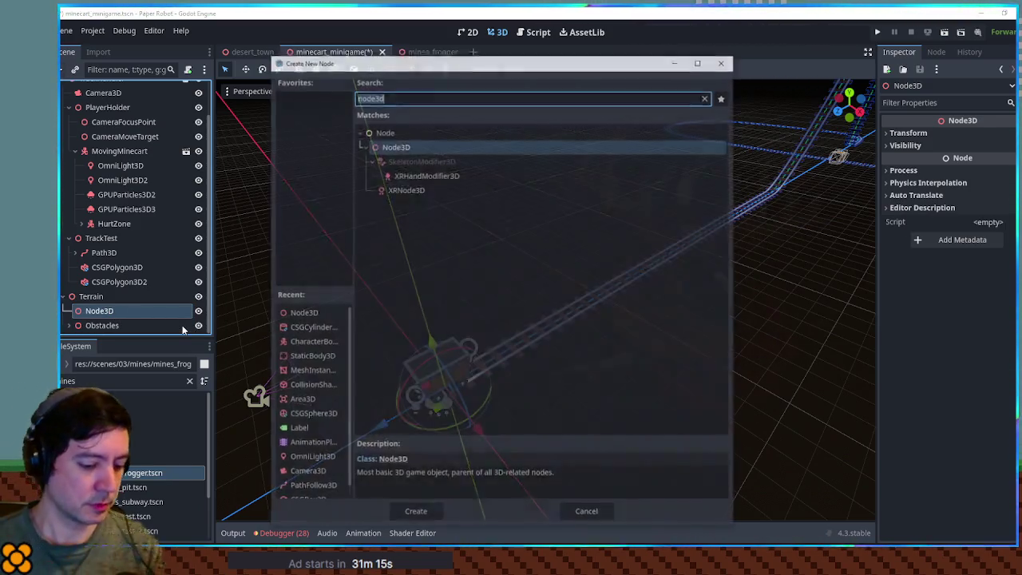
{"action": "type", "text": "csgbox"}
{"action": "key", "text": "Return"}
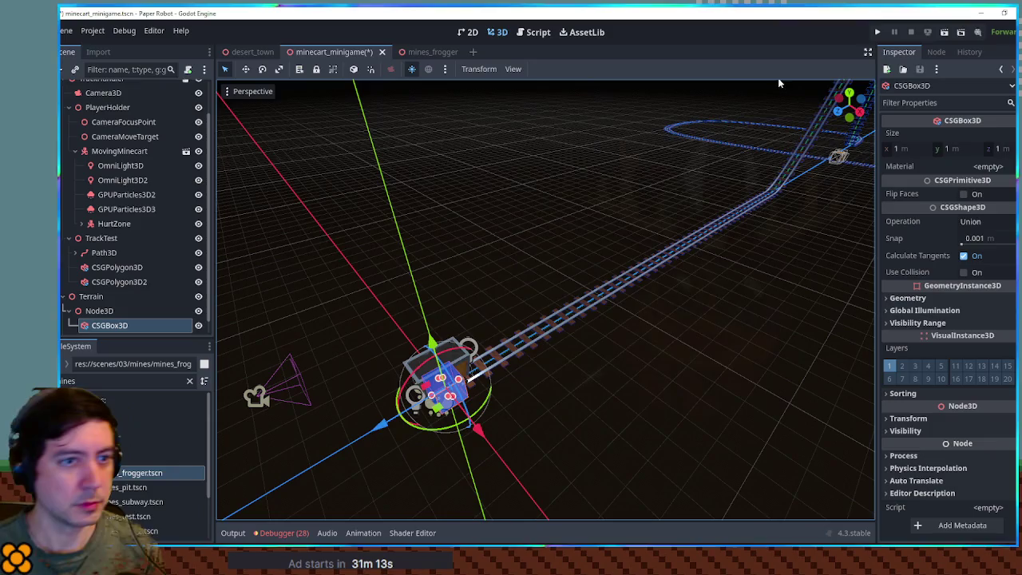
{"action": "left_click", "coordinate": [981, 166]}
{"action": "left_click", "coordinate": [994, 253]}
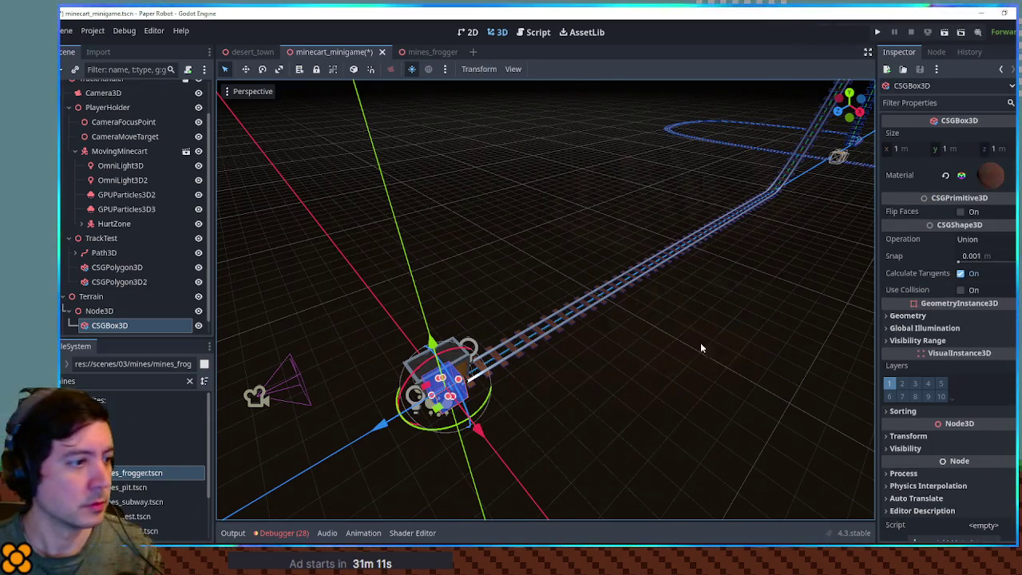
Step: Stretch the box along the track, keeping its height at 1 m
{"action": "mouse_move", "coordinate": [461, 382]}
{"action": "left_mouse_down"}
{"action": "mouse_move", "coordinate": [781, 234]}
{"action": "mouse_move", "coordinate": [862, 172]}
{"action": "left_mouse_up"}
{"action": "key", "text": "f"}
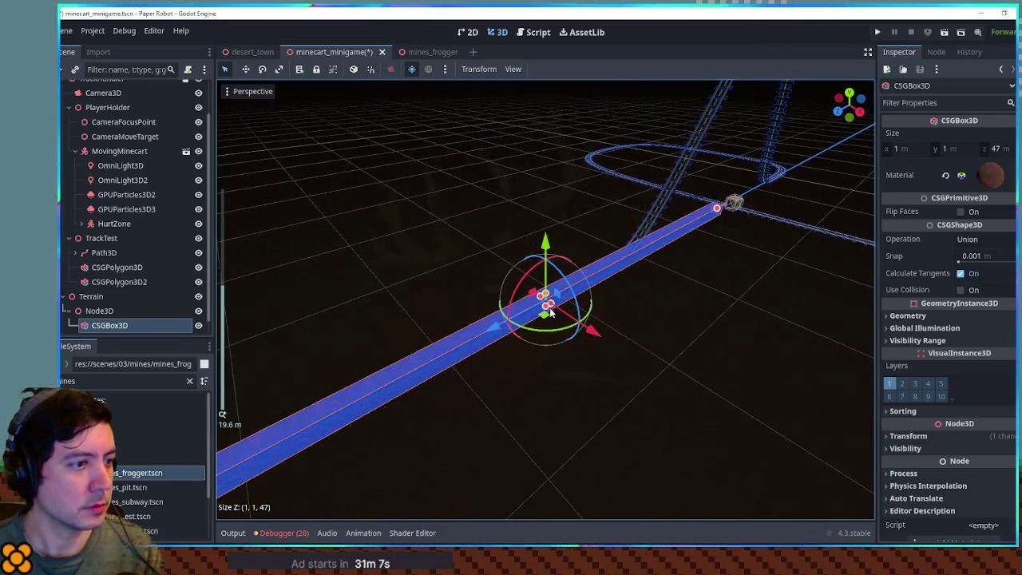
{"action": "key", "text": "KP_1"}
{"action": "scroll", "coordinate": [491, 345], "scroll_direction": "up", "scroll_amount": 10}
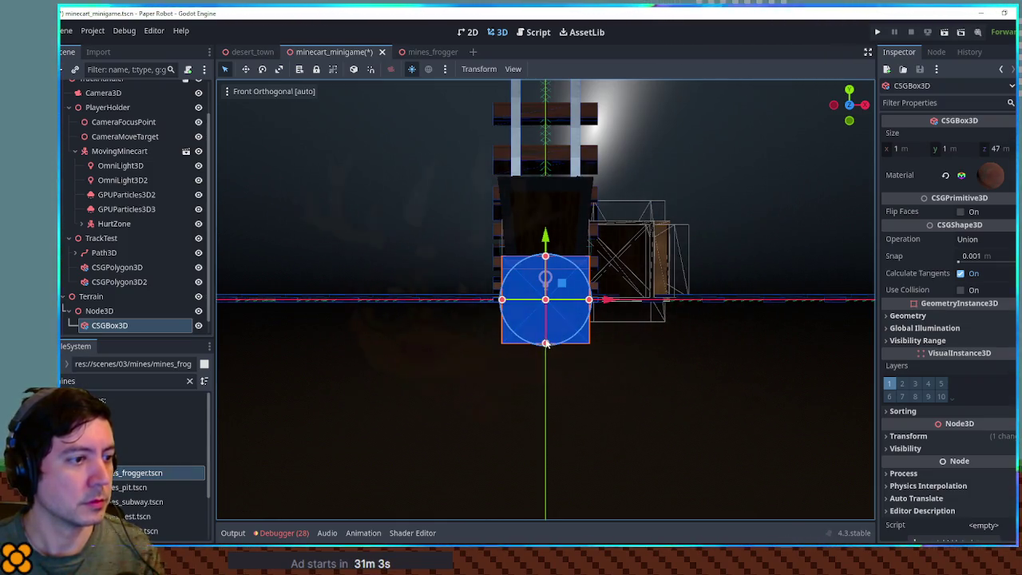
{"action": "left_click_drag", "start_coordinate": [548, 376], "coordinate": [549, 203]}
{"action": "left_click_drag", "start_coordinate": [546, 254], "coordinate": [546, 255]}
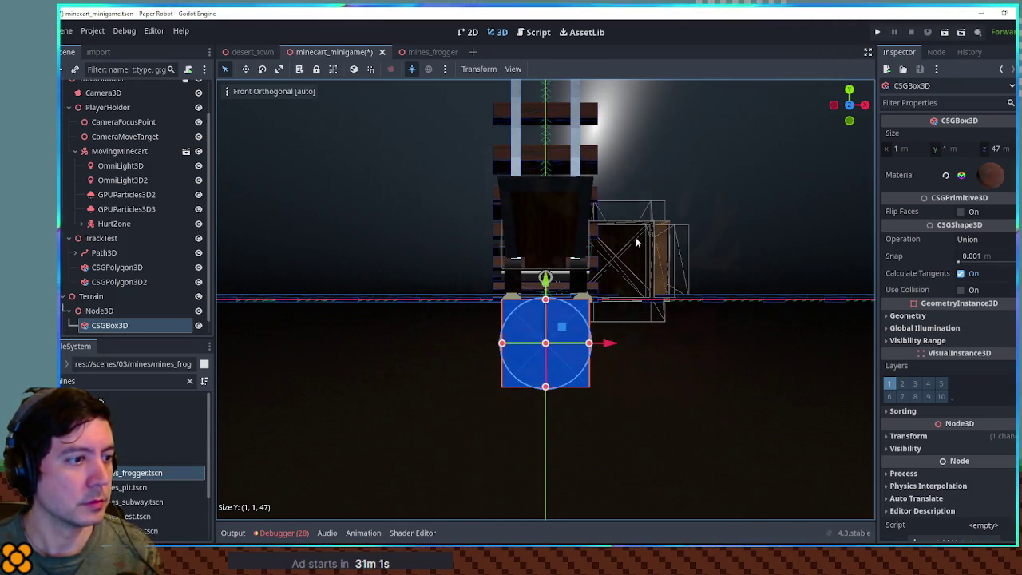
Step: Widen the floor box to 57 m from the top view and inspect the textured ground
{"action": "key", "text": "KP_7"}
{"action": "scroll", "coordinate": [507, 246], "scroll_direction": "down", "scroll_amount": 15}
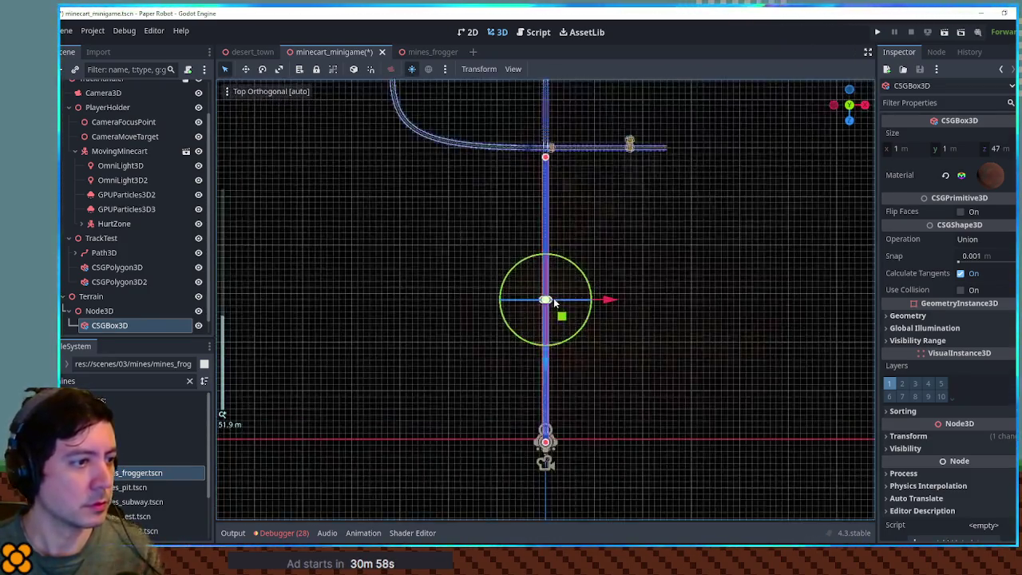
{"action": "mouse_move", "coordinate": [555, 302]}
{"action": "left_mouse_down"}
{"action": "mouse_move", "coordinate": [575, 323]}
{"action": "mouse_move", "coordinate": [836, 298]}
{"action": "left_mouse_up"}
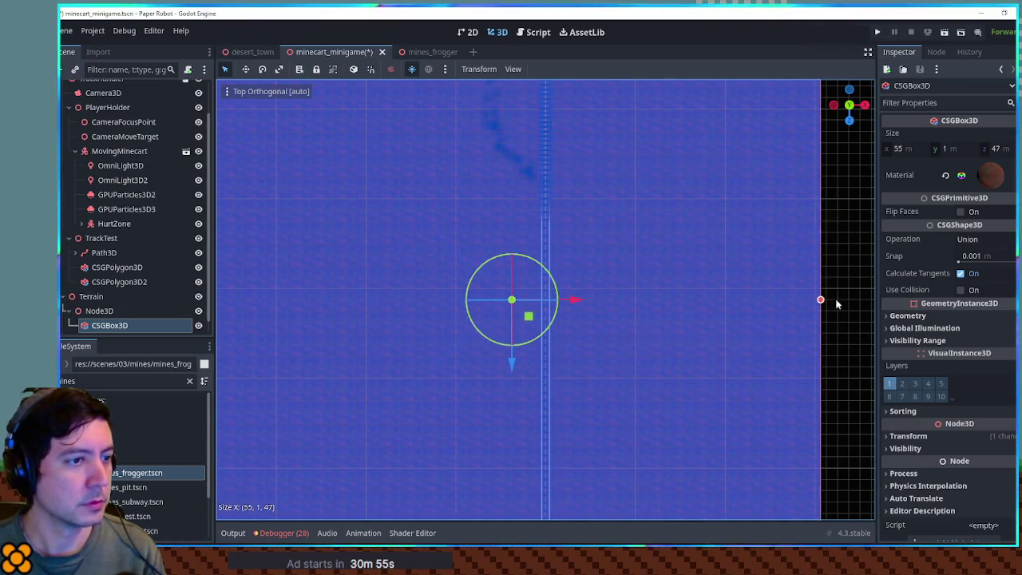
{"action": "scroll", "coordinate": [749, 283], "scroll_direction": "down", "scroll_amount": 2}
{"action": "mouse_move", "coordinate": [749, 283]}
{"action": "left_mouse_down"}
{"action": "mouse_move", "coordinate": [602, 290]}
{"action": "mouse_move", "coordinate": [653, 226]}
{"action": "mouse_move", "coordinate": [818, 219]}
{"action": "left_mouse_up"}
{"action": "left_click", "coordinate": [745, 413]}
{"action": "mouse_move", "coordinate": [744, 413]}
{"action": "left_mouse_down"}
{"action": "mouse_move", "coordinate": [650, 301]}
{"action": "mouse_move", "coordinate": [616, 219]}
{"action": "mouse_move", "coordinate": [418, 240]}
{"action": "mouse_move", "coordinate": [671, 296]}
{"action": "mouse_move", "coordinate": [599, 291]}
{"action": "left_mouse_up"}
{"action": "scroll", "coordinate": [615, 219], "scroll_direction": "up", "scroll_amount": 3}
{"action": "scroll", "coordinate": [599, 291], "scroll_direction": "down", "scroll_amount": 5}
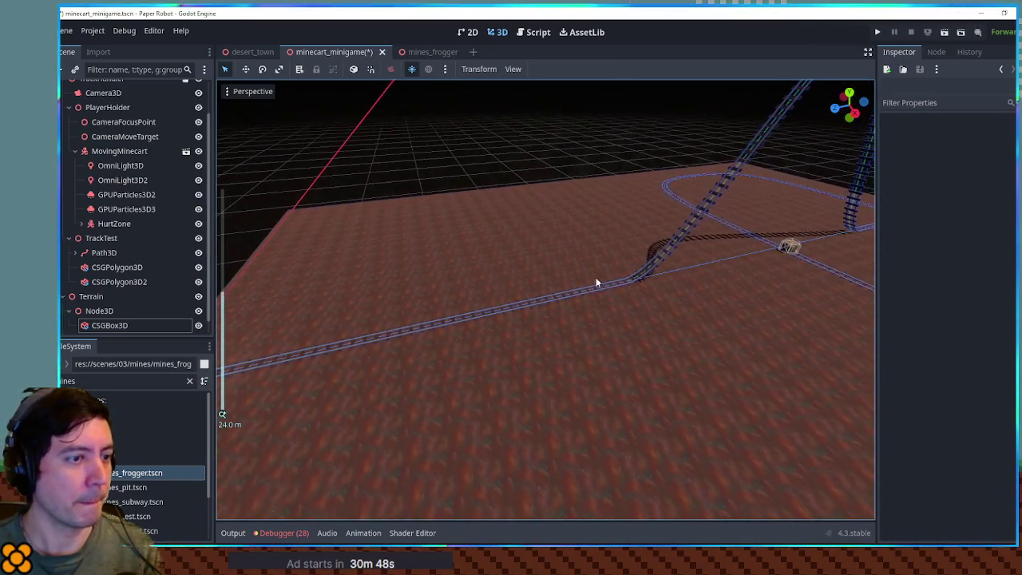
Step: Copy a rocky wall piece from mines_frogger and paste it under the Terrain Node3D
{"action": "left_click", "coordinate": [424, 49]}
{"action": "left_click", "coordinate": [526, 143]}
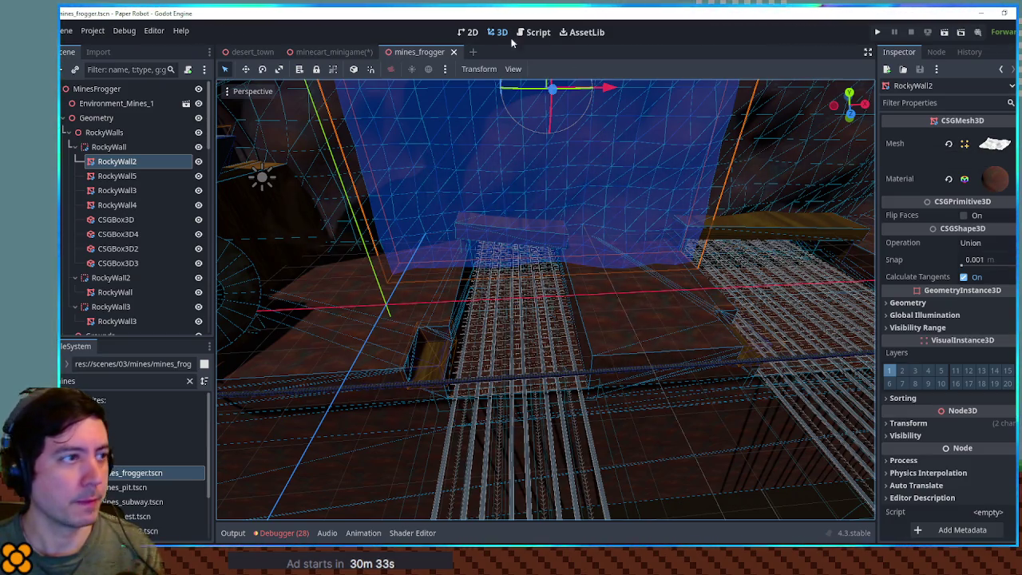
{"action": "left_click", "coordinate": [338, 52]}
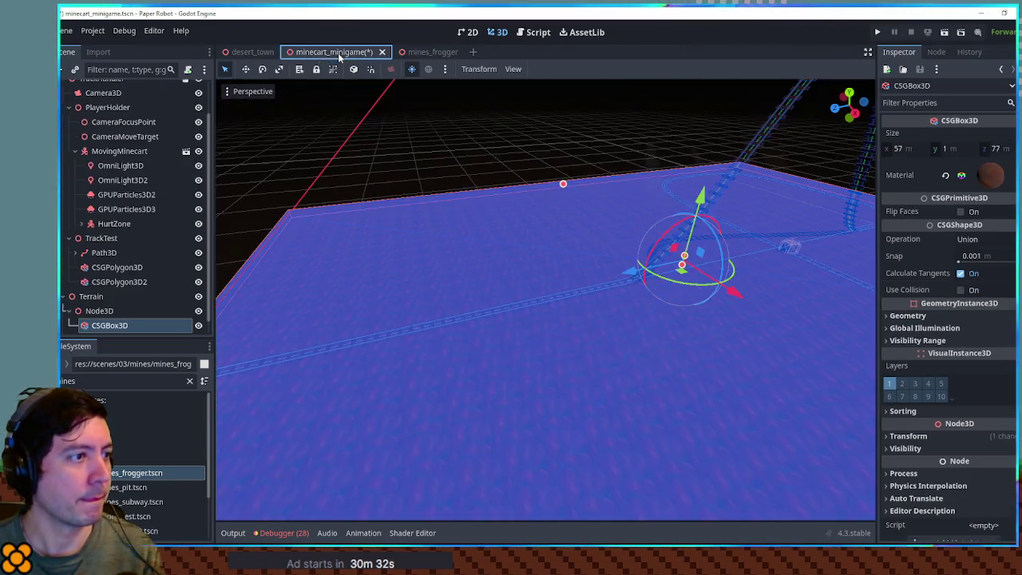
{"action": "left_click", "coordinate": [110, 313]}
{"action": "key", "text": "ctrl+v"}
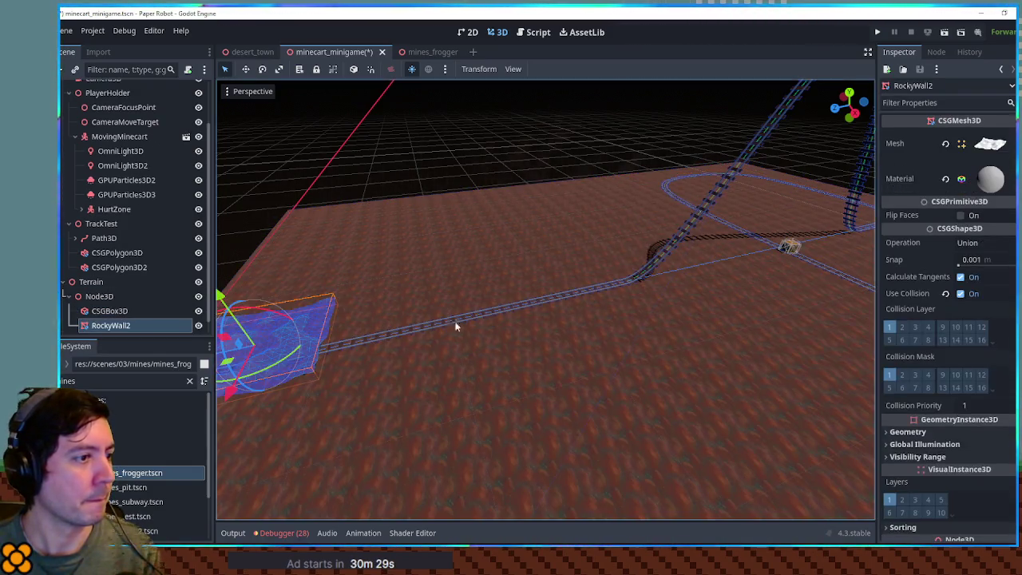
Step: Rotate the rocky wall upright by -90°, raise it 3 units, and disable its collision
{"action": "left_click_drag", "start_coordinate": [493, 344], "coordinate": [510, 412]}
{"action": "left_click_drag", "start_coordinate": [565, 349], "coordinate": [472, 361]}
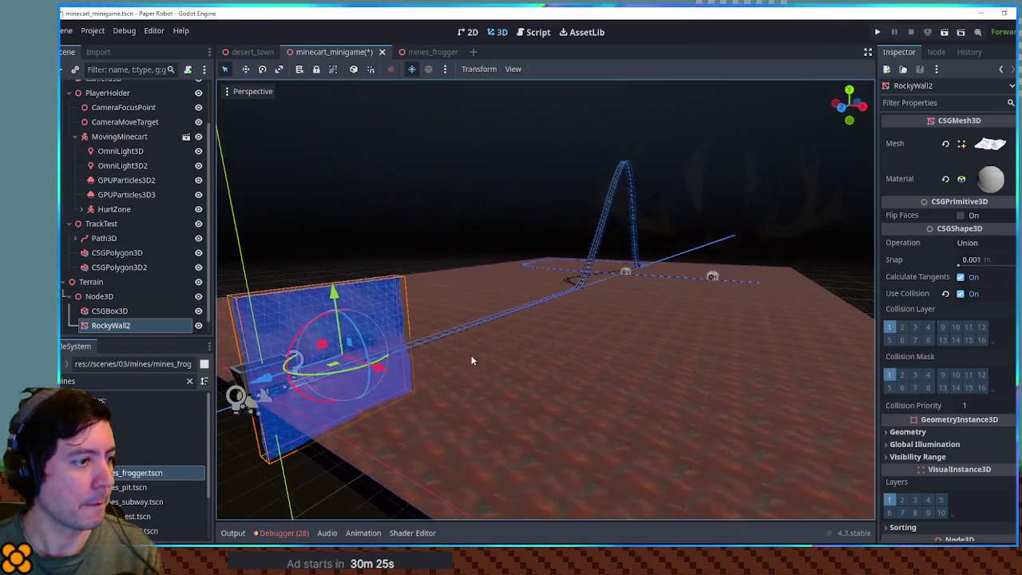
{"action": "key", "text": "f"}
{"action": "left_click_drag", "start_coordinate": [545, 264], "coordinate": [549, 166]}
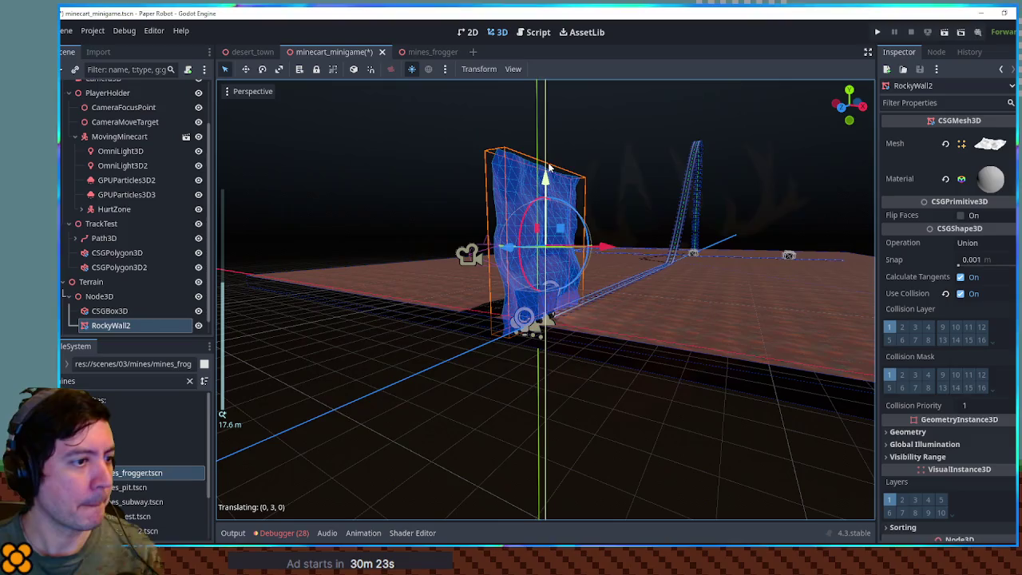
{"action": "left_click_drag", "start_coordinate": [594, 191], "coordinate": [718, 304]}
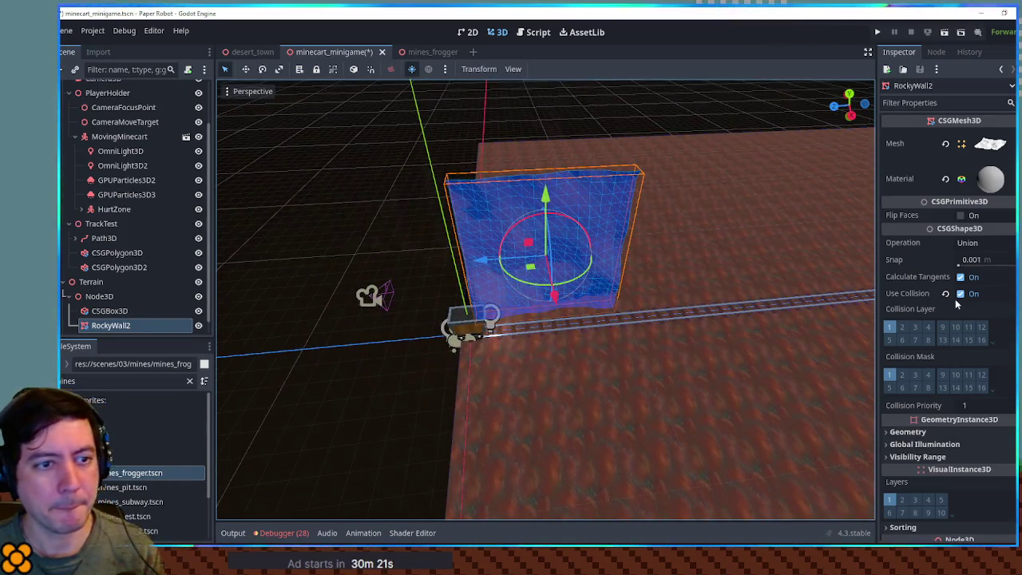
{"action": "left_click", "coordinate": [962, 294]}
{"action": "mouse_move", "coordinate": [581, 266]}
{"action": "left_mouse_down"}
{"action": "mouse_move", "coordinate": [615, 215]}
{"action": "mouse_move", "coordinate": [671, 230]}
{"action": "mouse_move", "coordinate": [666, 245]}
{"action": "mouse_move", "coordinate": [696, 190]}
{"action": "mouse_move", "coordinate": [563, 246]}
{"action": "mouse_move", "coordinate": [558, 274]}
{"action": "mouse_move", "coordinate": [578, 310]}
{"action": "mouse_move", "coordinate": [727, 349]}
{"action": "mouse_move", "coordinate": [614, 296]}
{"action": "mouse_move", "coordinate": [536, 290]}
{"action": "mouse_move", "coordinate": [600, 313]}
{"action": "mouse_move", "coordinate": [595, 319]}
{"action": "mouse_move", "coordinate": [663, 331]}
{"action": "left_mouse_up"}
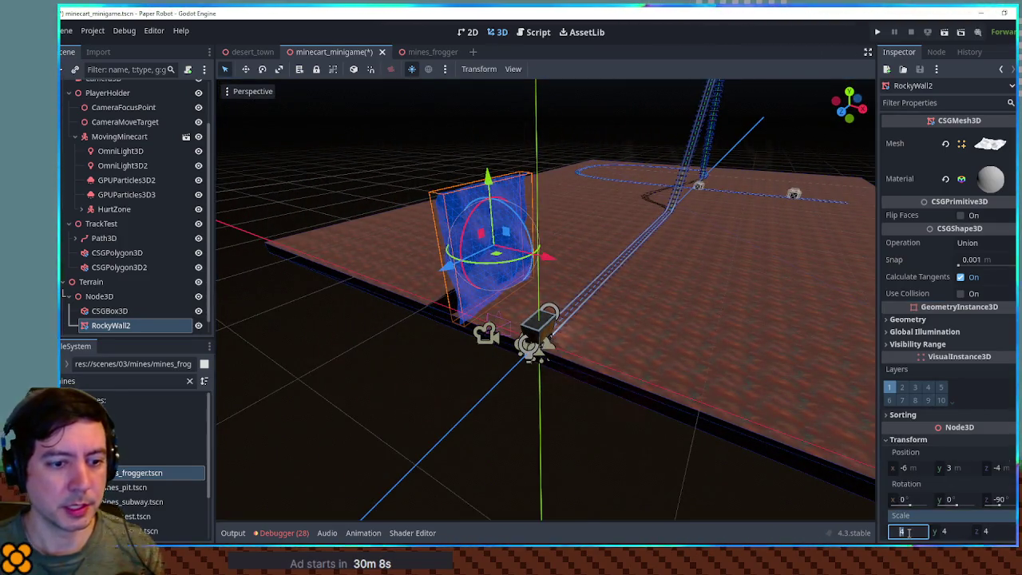
{"action": "type", "text": "6"}
{"action": "mouse_move", "coordinate": [802, 253]}
{"action": "left_mouse_down"}
{"action": "mouse_move", "coordinate": [548, 324]}
{"action": "mouse_move", "coordinate": [518, 222]}
{"action": "mouse_move", "coordinate": [719, 243]}
{"action": "mouse_move", "coordinate": [701, 239]}
{"action": "left_mouse_up"}
Step: Duplicate the wall twice, shifting a copy 12 units along the track
{"action": "key", "text": "ctrl+d"}
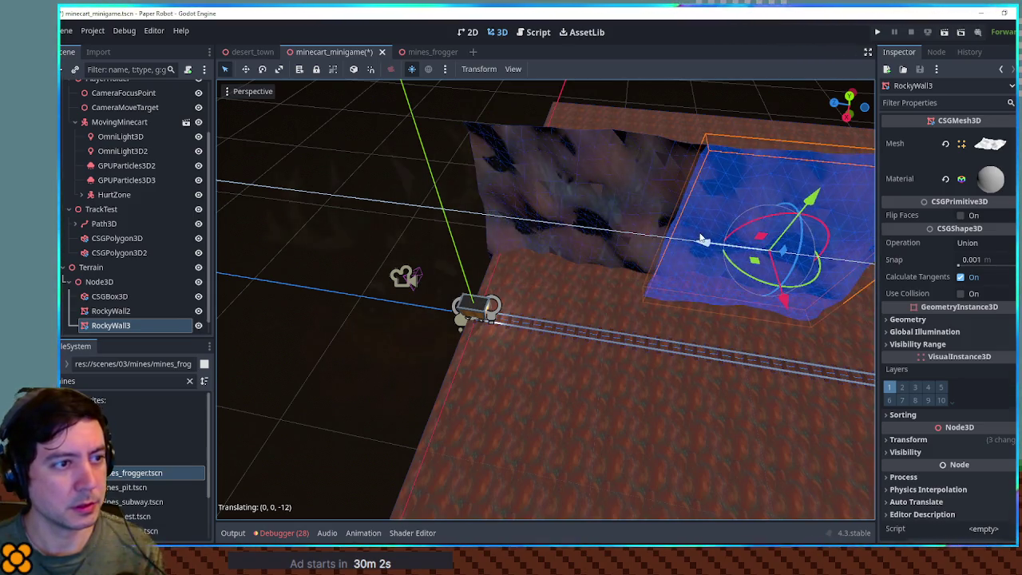
{"action": "key", "text": "ctrl+d"}
{"action": "mouse_move", "coordinate": [607, 240]}
{"action": "left_mouse_down"}
{"action": "mouse_move", "coordinate": [653, 242]}
{"action": "mouse_move", "coordinate": [640, 242]}
{"action": "left_mouse_up"}
{"action": "scroll", "coordinate": [639, 252], "scroll_direction": "down", "scroll_amount": 5}
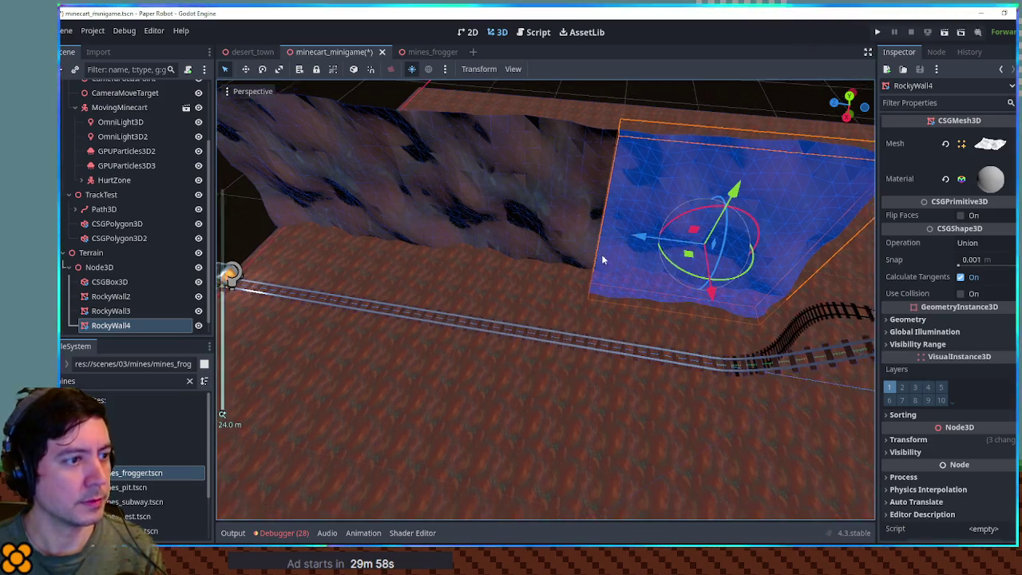
{"action": "scroll", "coordinate": [523, 244], "scroll_direction": "up", "scroll_amount": 3}
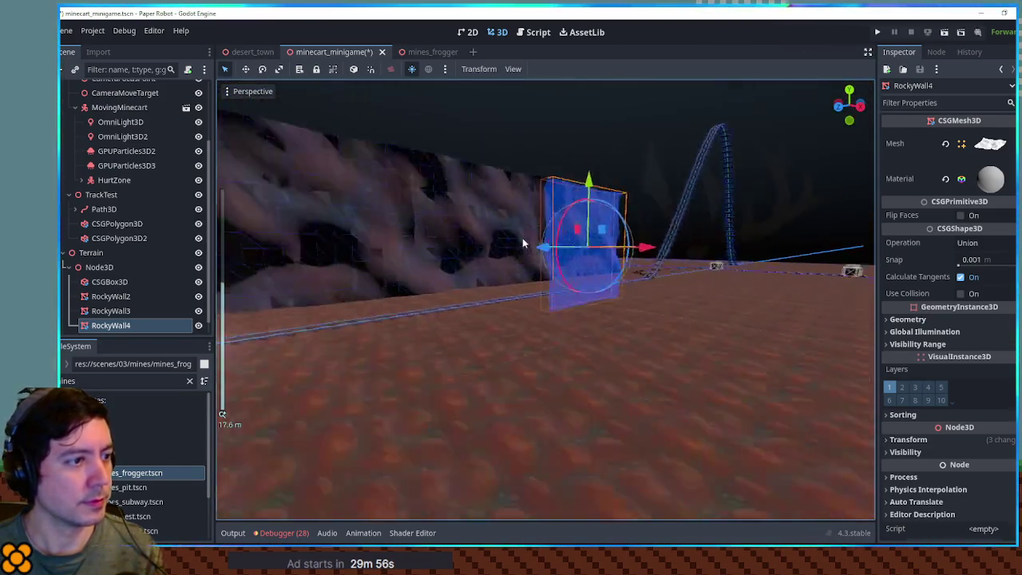
{"action": "scroll", "coordinate": [524, 244], "scroll_direction": "up", "scroll_amount": 2}
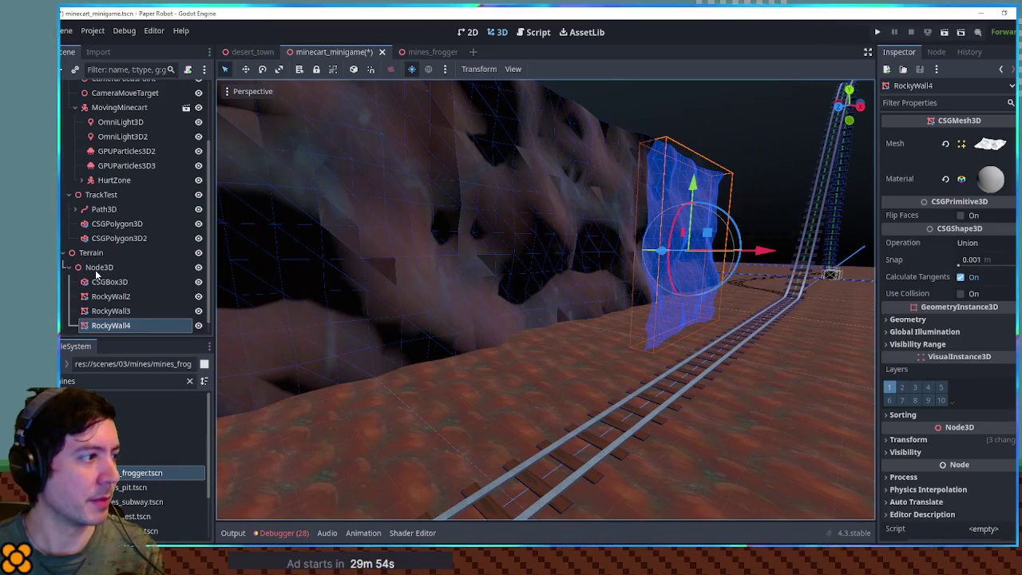
Step: Add a CSGCombiner3D under Node3D and move the three rocky walls into it
{"action": "left_click", "coordinate": [95, 272]}
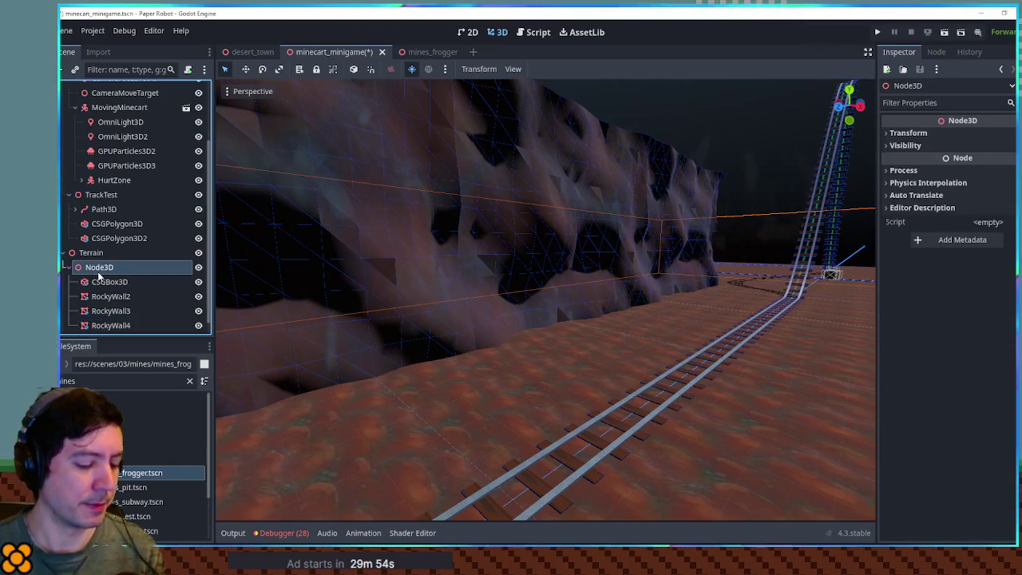
{"action": "key", "text": "ctrl+a"}
{"action": "type", "text": "csgcom"}
{"action": "key", "text": "Return"}
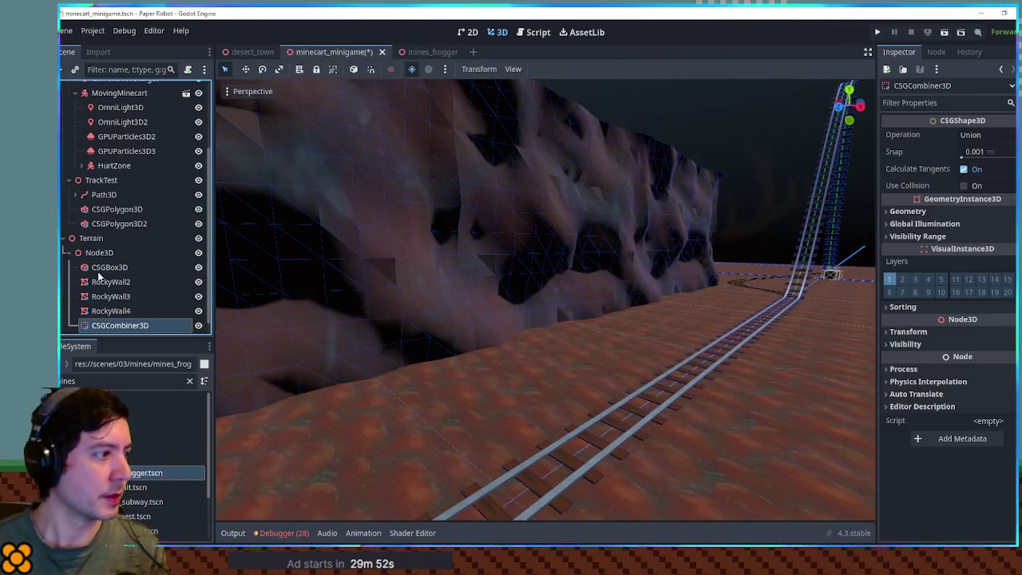
{"action": "left_click", "coordinate": [109, 282]}
{"action": "left_click", "coordinate": [110, 311], "text": "shift"}
{"action": "mouse_move", "coordinate": [110, 311]}
{"action": "left_mouse_down"}
{"action": "mouse_move", "coordinate": [116, 327]}
{"action": "mouse_move", "coordinate": [117, 312]}
{"action": "left_mouse_up"}
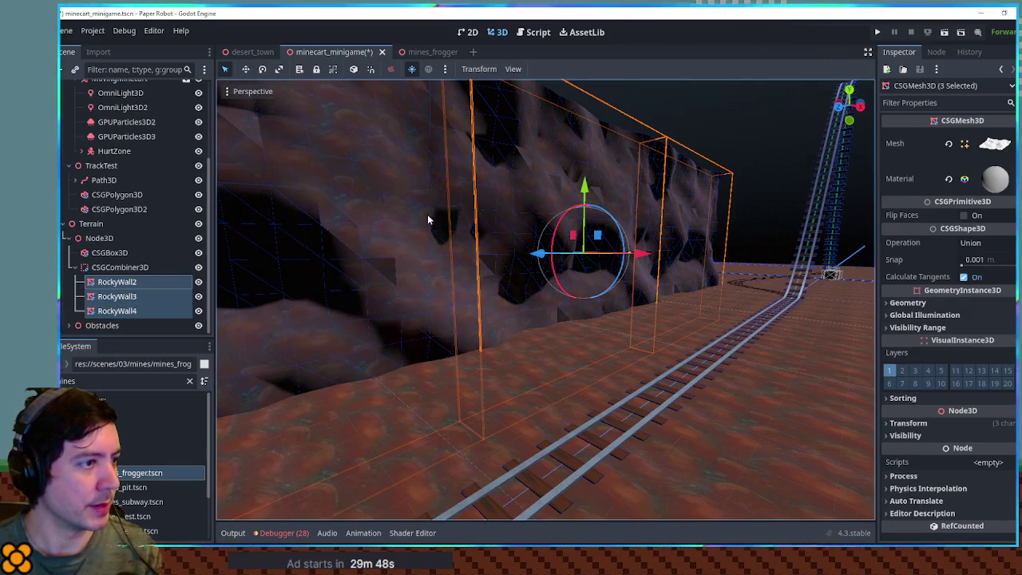
Step: Turn the copied wall combiner 180° onto the track's other side, save, and run the game
{"action": "mouse_move", "coordinate": [480, 221]}
{"action": "left_mouse_down"}
{"action": "mouse_move", "coordinate": [399, 283]}
{"action": "mouse_move", "coordinate": [432, 318]}
{"action": "mouse_move", "coordinate": [512, 249]}
{"action": "mouse_move", "coordinate": [607, 311]}
{"action": "left_mouse_up"}
{"action": "left_click", "coordinate": [133, 267]}
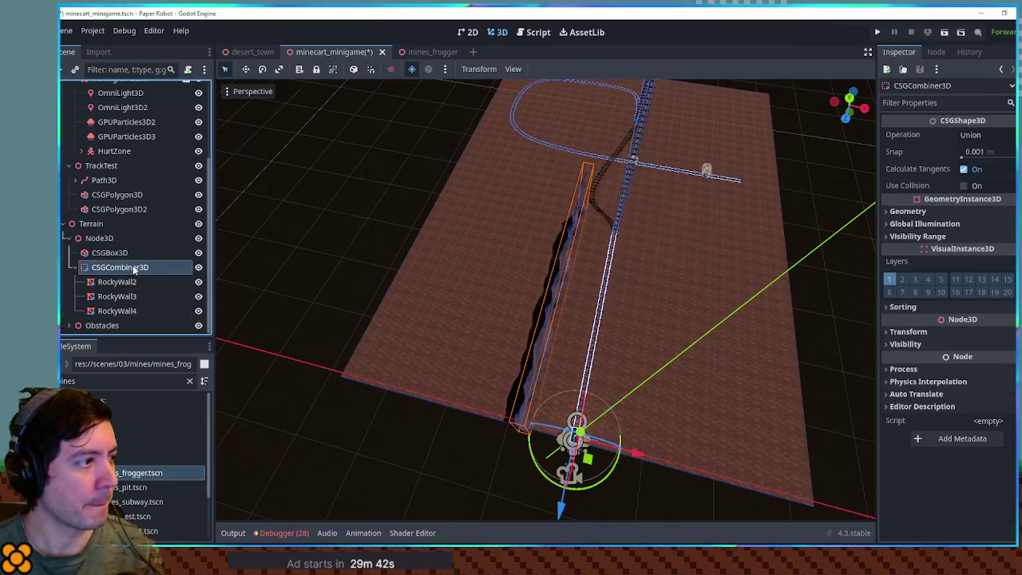
{"action": "mouse_move", "coordinate": [619, 464]}
{"action": "left_mouse_down"}
{"action": "mouse_move", "coordinate": [607, 411]}
{"action": "mouse_move", "coordinate": [527, 421]}
{"action": "left_mouse_up"}
{"action": "mouse_move", "coordinate": [561, 497]}
{"action": "left_mouse_down"}
{"action": "mouse_move", "coordinate": [632, 272]}
{"action": "mouse_move", "coordinate": [647, 270]}
{"action": "mouse_move", "coordinate": [639, 267]}
{"action": "left_mouse_up"}
{"action": "key", "text": "ctrl+s"}
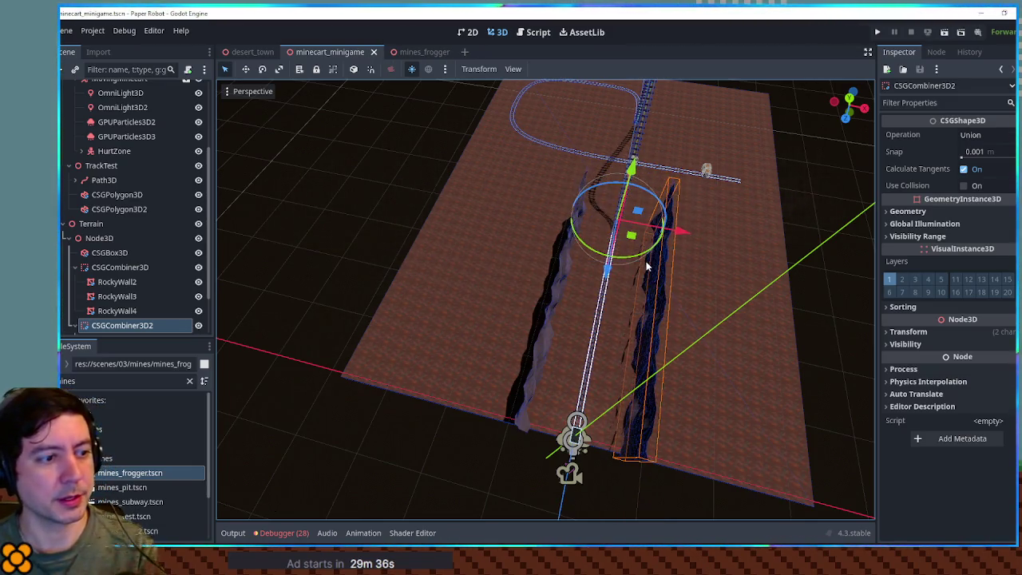
{"action": "key", "text": "F6"}
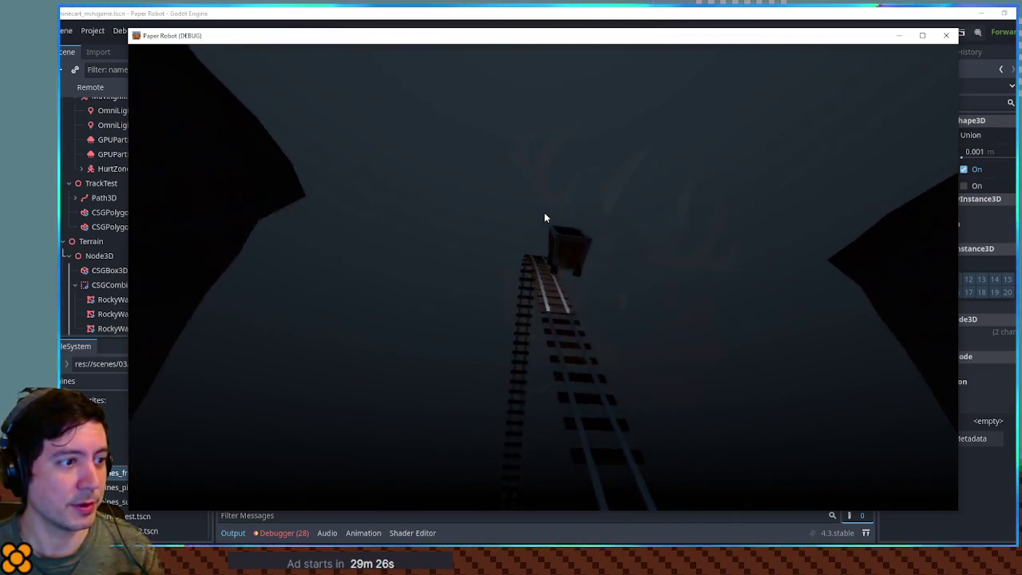
Step: Close the game, run the minecart scene again, and close it
{"action": "left_click", "coordinate": [946, 35]}
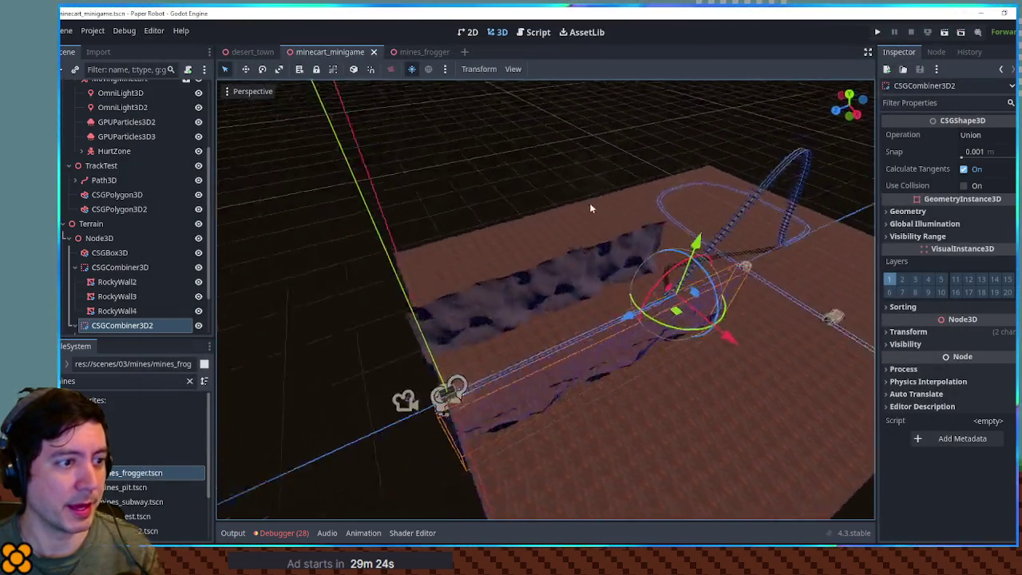
{"action": "key", "text": "F6"}
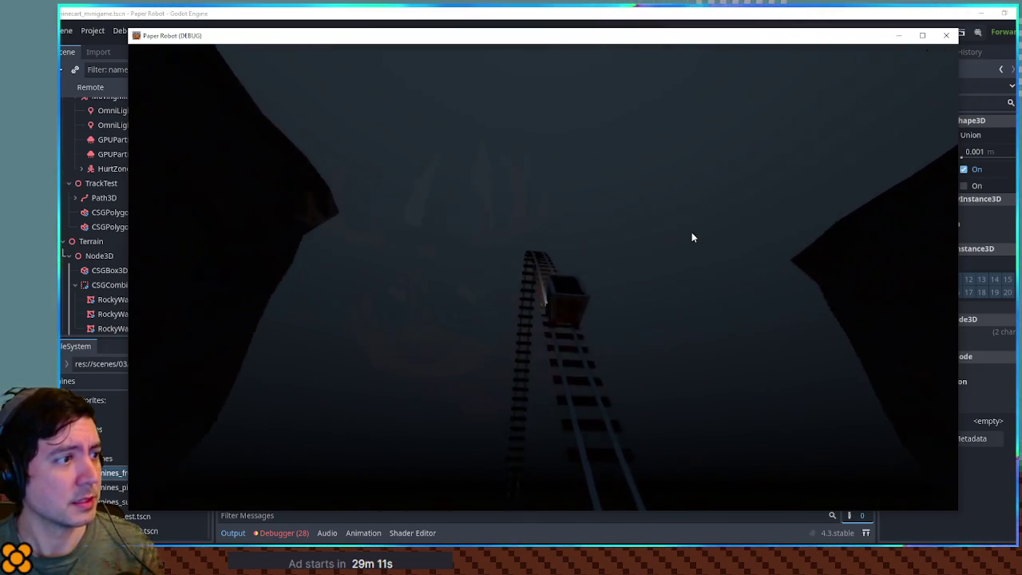
{"action": "left_click", "coordinate": [946, 36]}
Step: Slide both rocky wall combiners together along the track
{"action": "scroll", "coordinate": [658, 192], "scroll_direction": "down", "scroll_amount": 4}
{"action": "left_click", "coordinate": [71, 268], "text": "ctrl"}
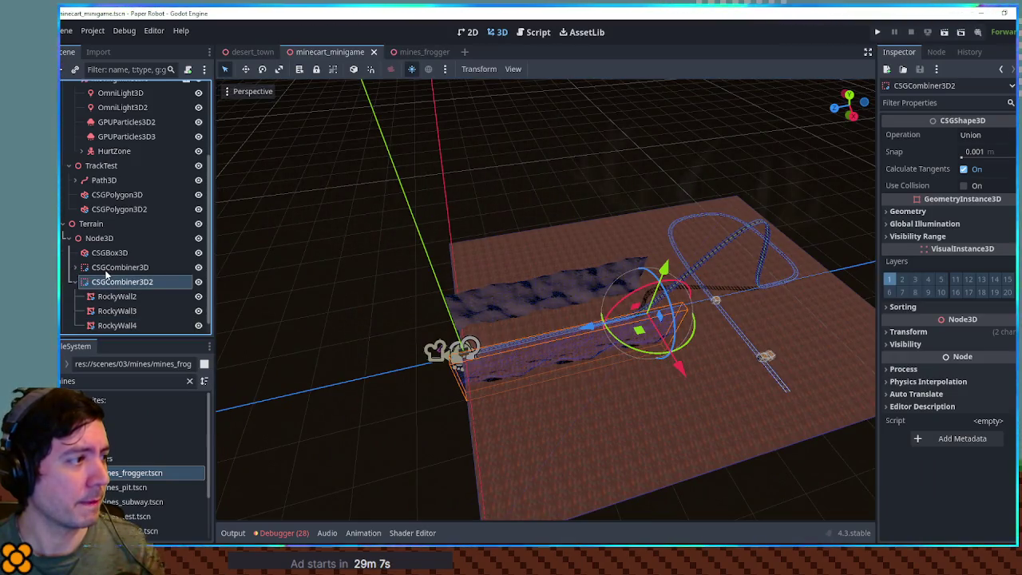
{"action": "left_click_drag", "start_coordinate": [512, 354], "coordinate": [475, 363]}
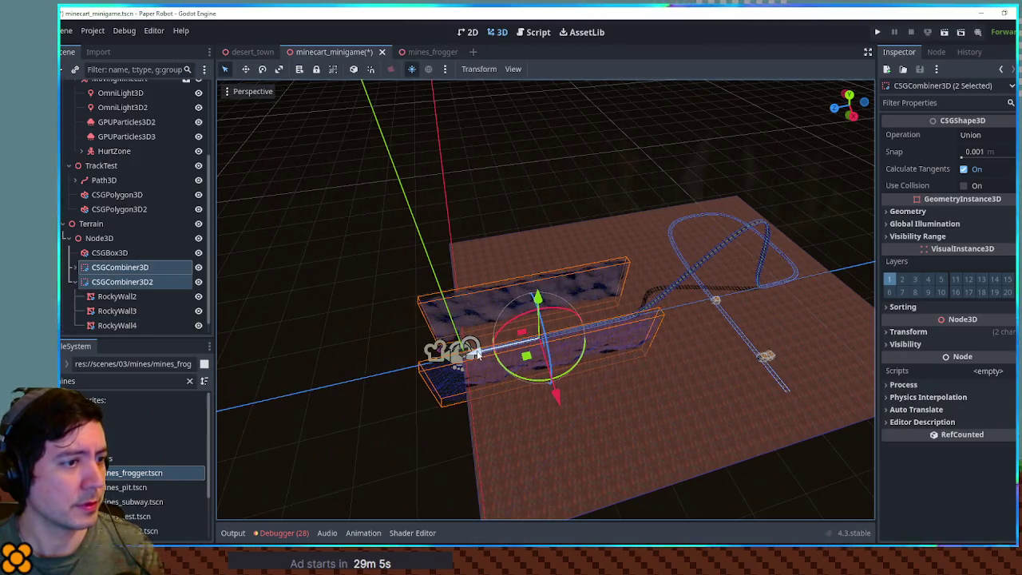
Step: Rotate CSGCombiner3D3 -90° onto its side and lift it above the track in front view
{"action": "scroll", "coordinate": [553, 312], "scroll_direction": "up", "scroll_amount": 3}
{"action": "left_click", "coordinate": [468, 310]}
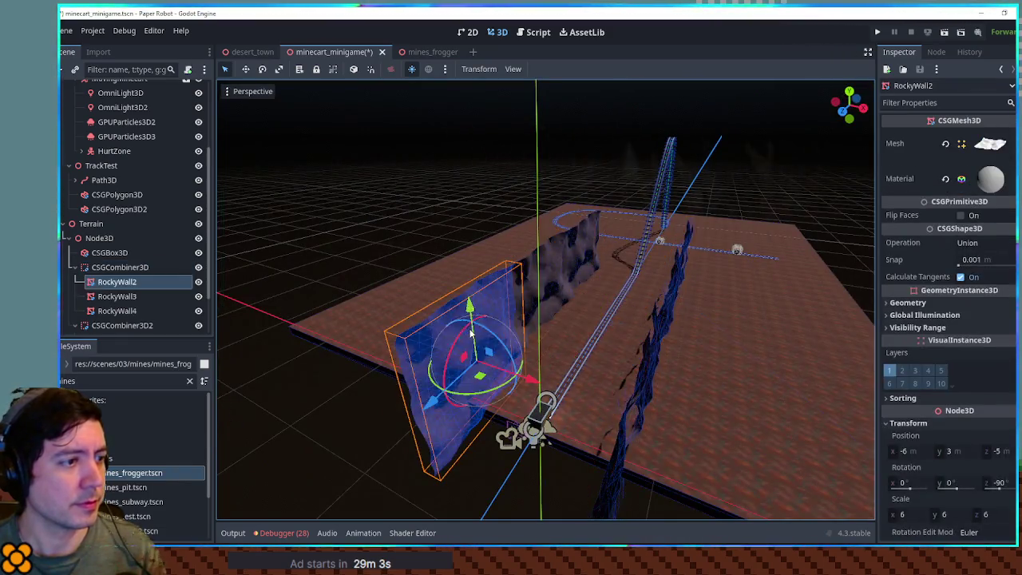
{"action": "left_click", "coordinate": [116, 264]}
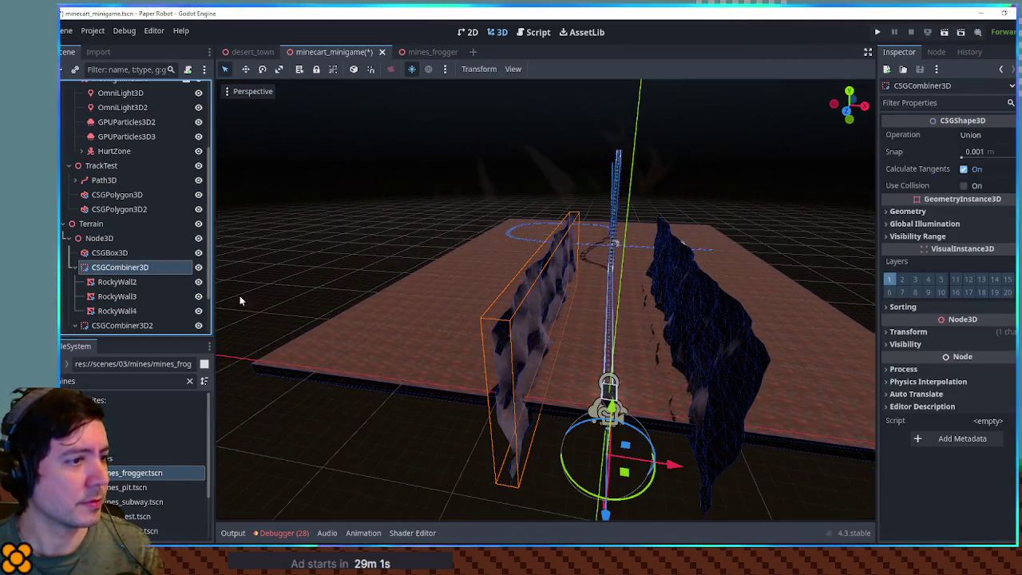
{"action": "left_click", "coordinate": [122, 325]}
{"action": "left_click_drag", "start_coordinate": [607, 499], "coordinate": [671, 495]}
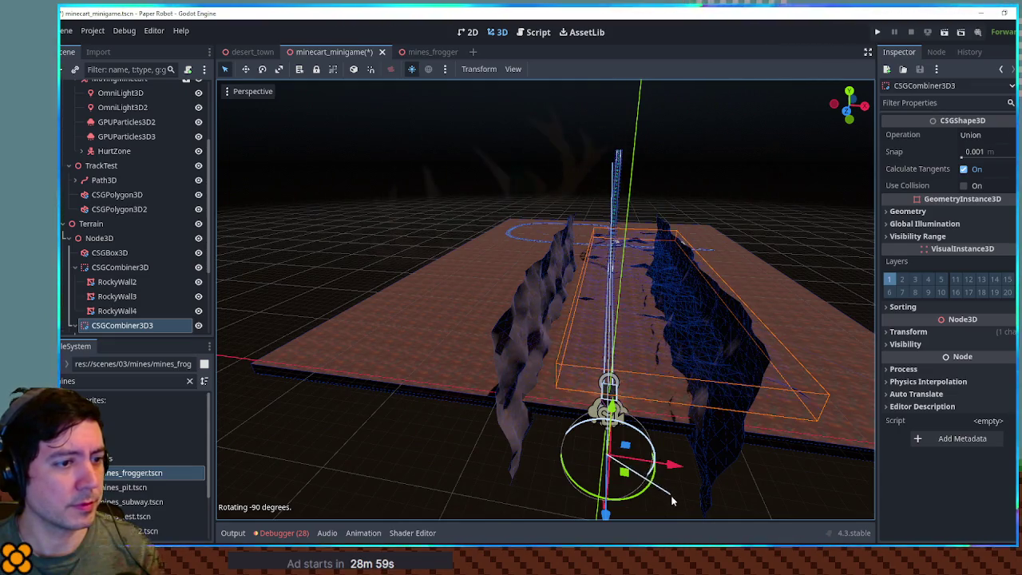
{"action": "key", "text": "KP_1"}
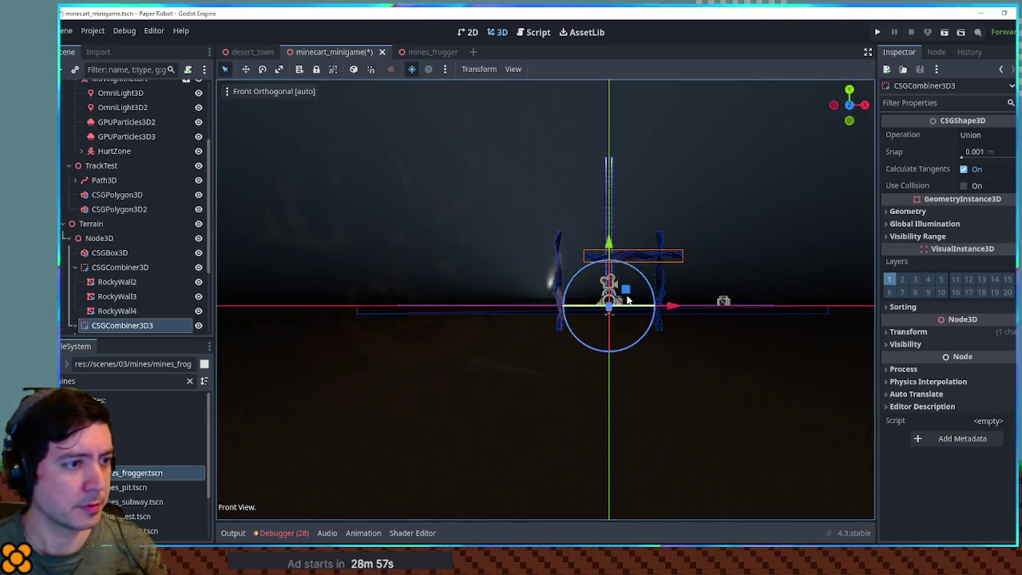
{"action": "scroll", "coordinate": [663, 278], "scroll_direction": "up", "scroll_amount": 8}
{"action": "mouse_move", "coordinate": [678, 296]}
{"action": "left_mouse_down"}
{"action": "mouse_move", "coordinate": [665, 249]}
{"action": "mouse_move", "coordinate": [644, 238]}
{"action": "mouse_move", "coordinate": [642, 280]}
{"action": "mouse_move", "coordinate": [654, 271]}
{"action": "mouse_move", "coordinate": [640, 284]}
{"action": "left_mouse_up"}
Step: Scale the roof group to 1.24, lower it onto the walls, and test-run the game
{"action": "scroll", "coordinate": [642, 280], "scroll_direction": "down", "scroll_amount": 5}
{"action": "left_click", "coordinate": [908, 331]}
{"action": "left_click_drag", "start_coordinate": [893, 425], "coordinate": [893, 425]}
{"action": "left_click_drag", "start_coordinate": [799, 319], "coordinate": [678, 300]}
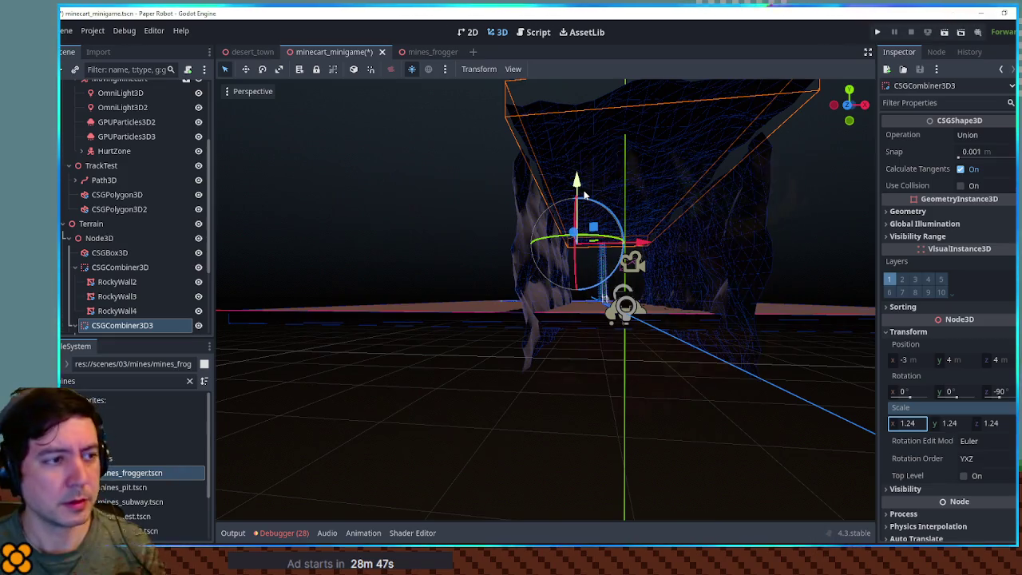
{"action": "key", "text": "KP_1"}
{"action": "left_click_drag", "start_coordinate": [580, 187], "coordinate": [585, 217]}
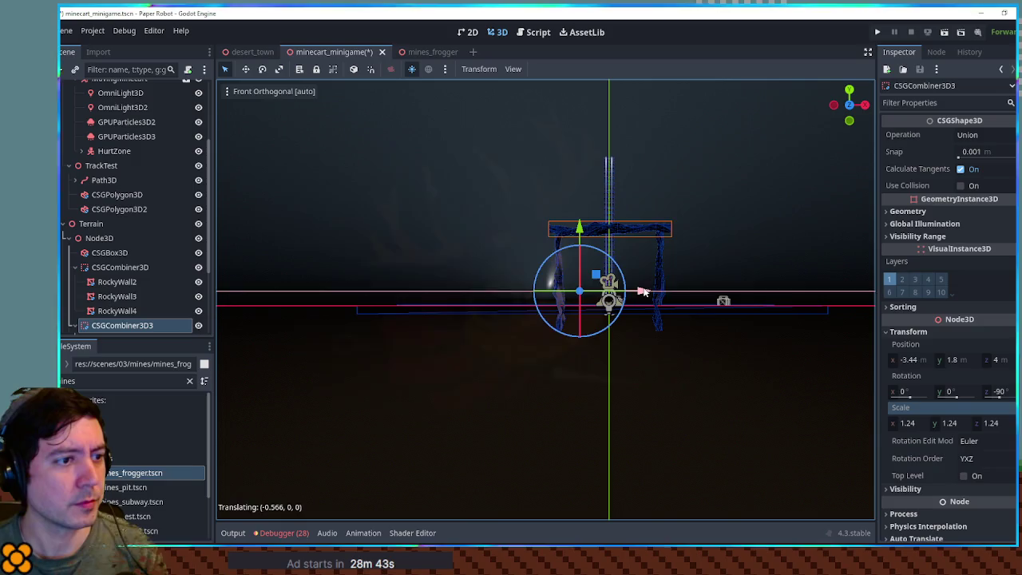
{"action": "left_click_drag", "start_coordinate": [582, 235], "coordinate": [581, 236]}
{"action": "key", "text": "F6"}
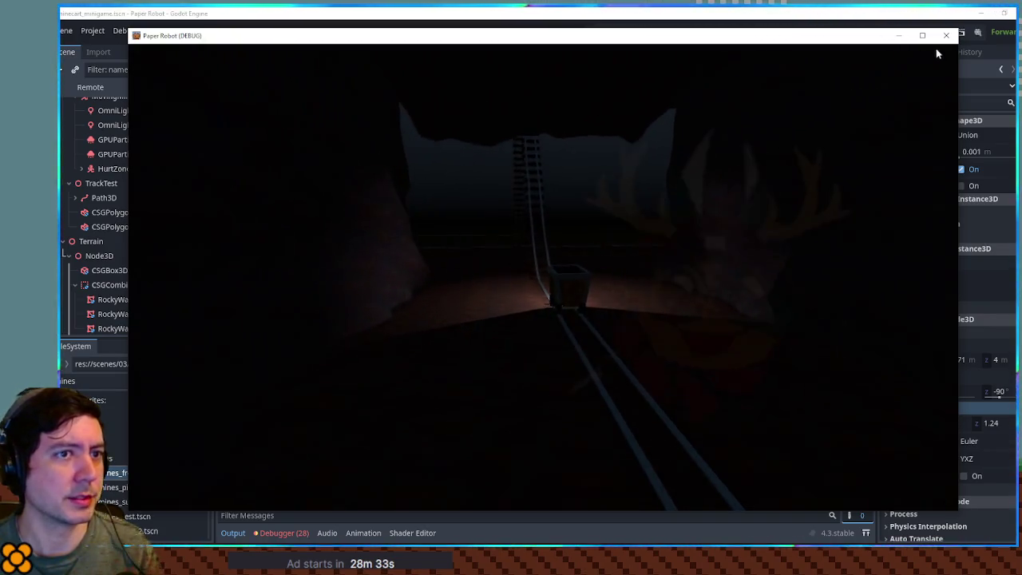
{"action": "key", "text": "Escape"}
Step: Delete the rocky roof group CSGCombiner3D3
{"action": "key", "text": "Delete"}
{"action": "key", "text": "Return"}
{"action": "scroll", "coordinate": [643, 291], "scroll_direction": "down", "scroll_amount": 3}
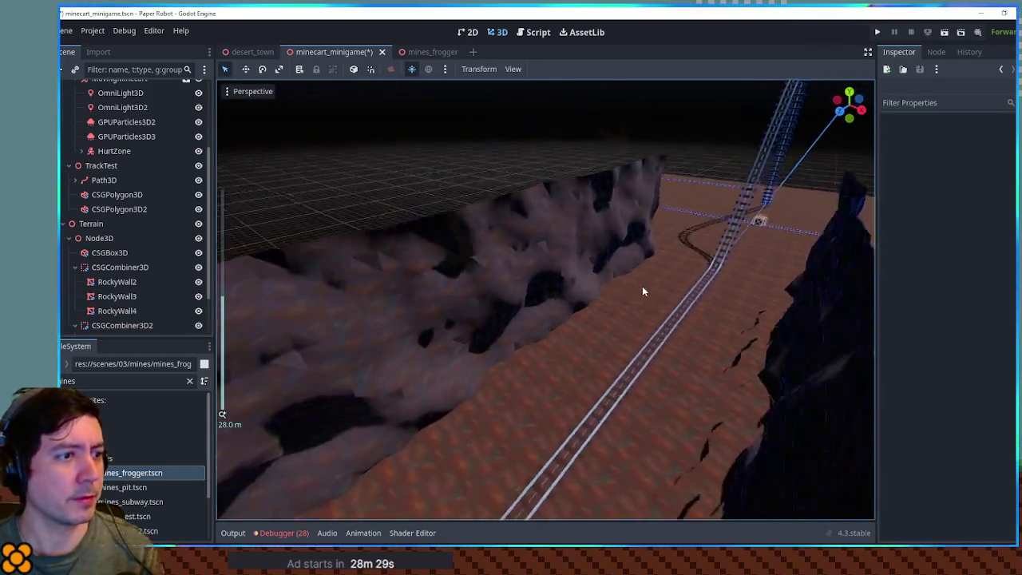
{"action": "scroll", "coordinate": [642, 291], "scroll_direction": "down", "scroll_amount": 3}
Step: Duplicate the floor slab, raise the copy above the walls, and shorten its depth to 31 m
{"action": "left_click", "coordinate": [534, 368]}
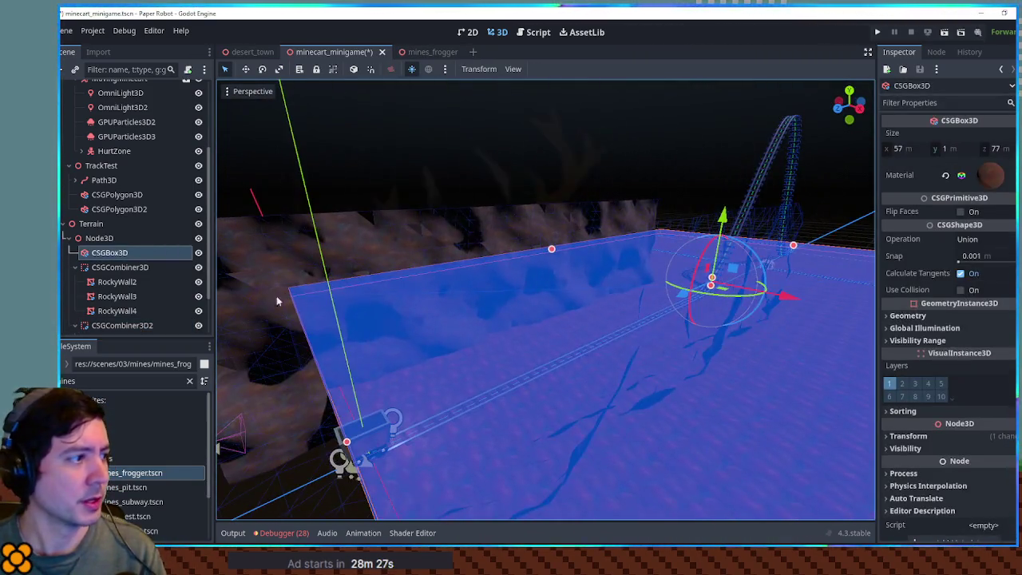
{"action": "key", "text": "ctrl+d"}
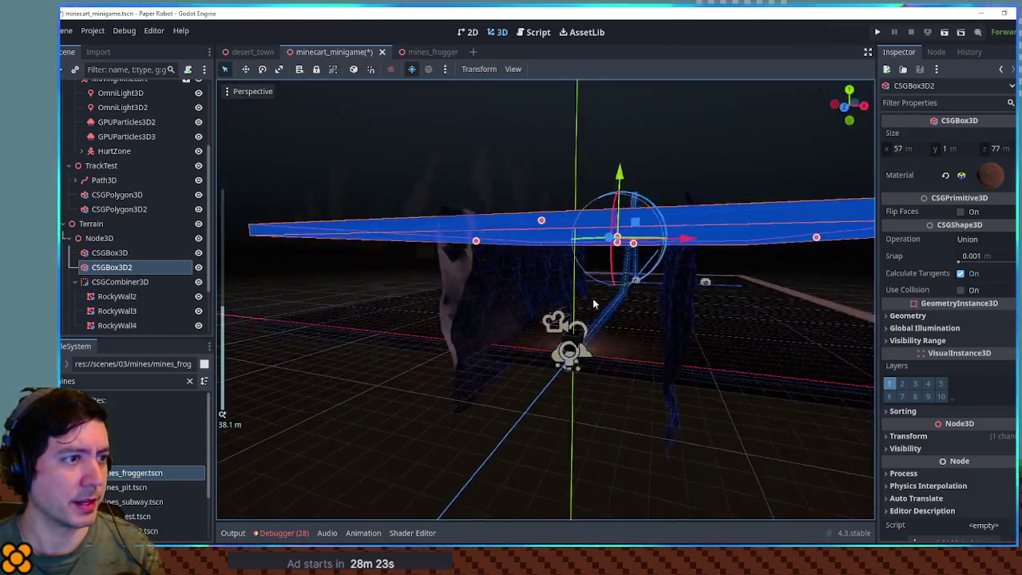
{"action": "left_click_drag", "start_coordinate": [624, 164], "coordinate": [627, 152]}
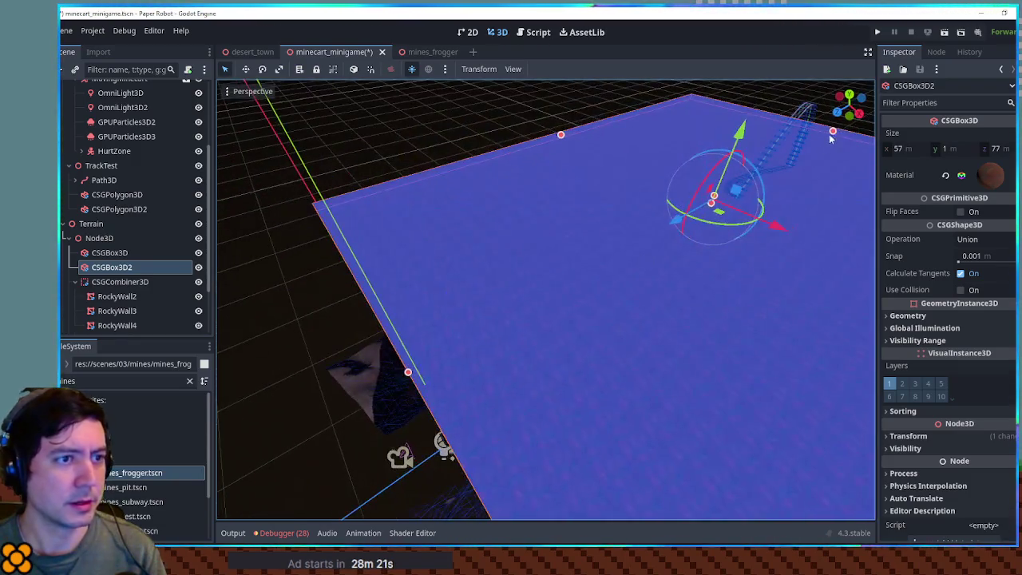
{"action": "mouse_move", "coordinate": [833, 134]}
{"action": "left_mouse_down"}
{"action": "mouse_move", "coordinate": [622, 275]}
{"action": "mouse_move", "coordinate": [693, 244]}
{"action": "mouse_move", "coordinate": [659, 289]}
{"action": "mouse_move", "coordinate": [702, 233]}
{"action": "mouse_move", "coordinate": [604, 381]}
{"action": "mouse_move", "coordinate": [628, 290]}
{"action": "mouse_move", "coordinate": [595, 311]}
{"action": "left_mouse_up"}
{"action": "scroll", "coordinate": [595, 311], "scroll_direction": "down", "scroll_amount": 5}
{"action": "left_click", "coordinate": [669, 174]}
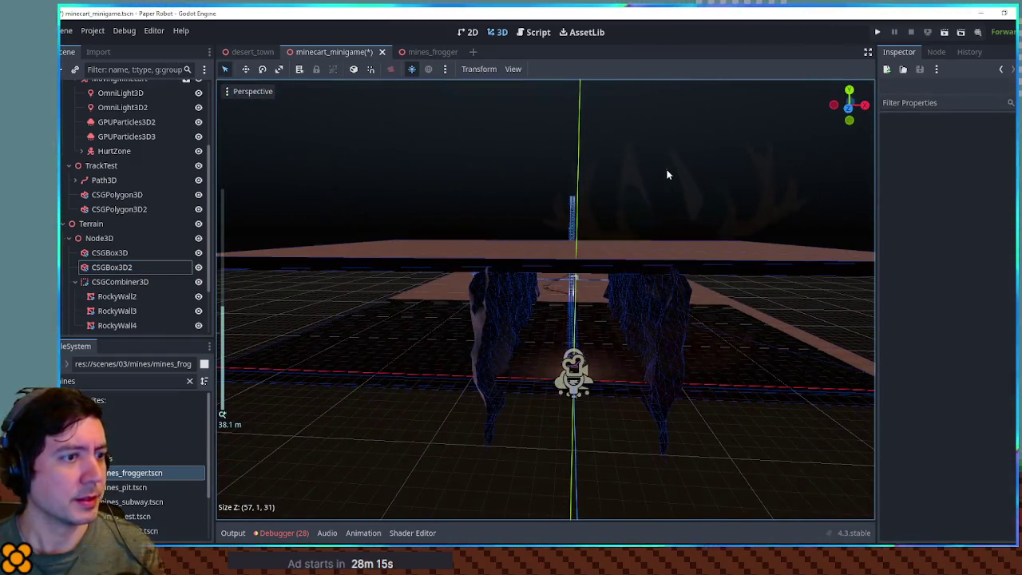
{"action": "left_click", "coordinate": [99, 239]}
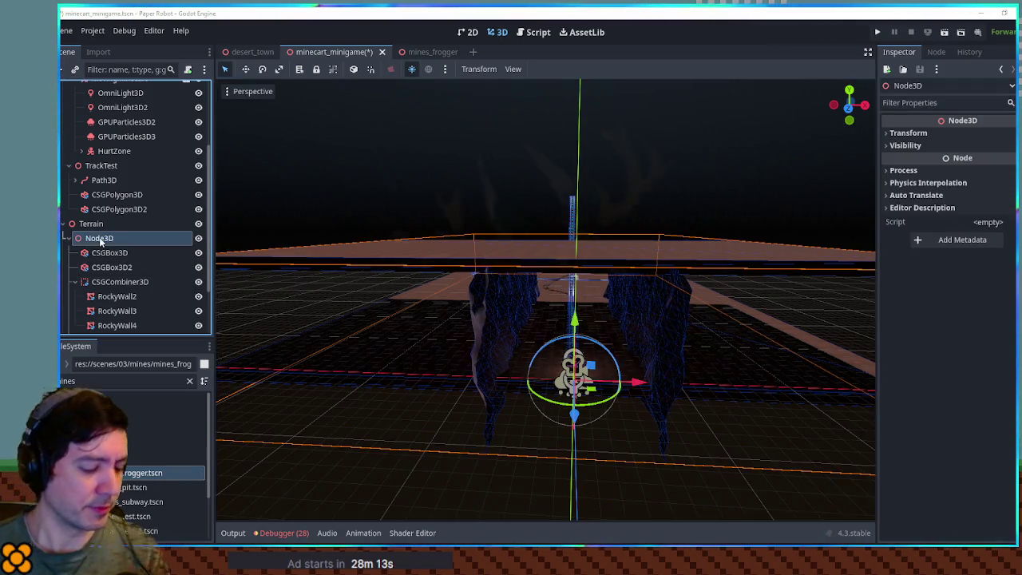
Step: Add a plain Node3D named 'stalacs' under the Terrain Node3D
{"action": "key", "text": "ctrl+a"}
{"action": "type", "text": "node"}
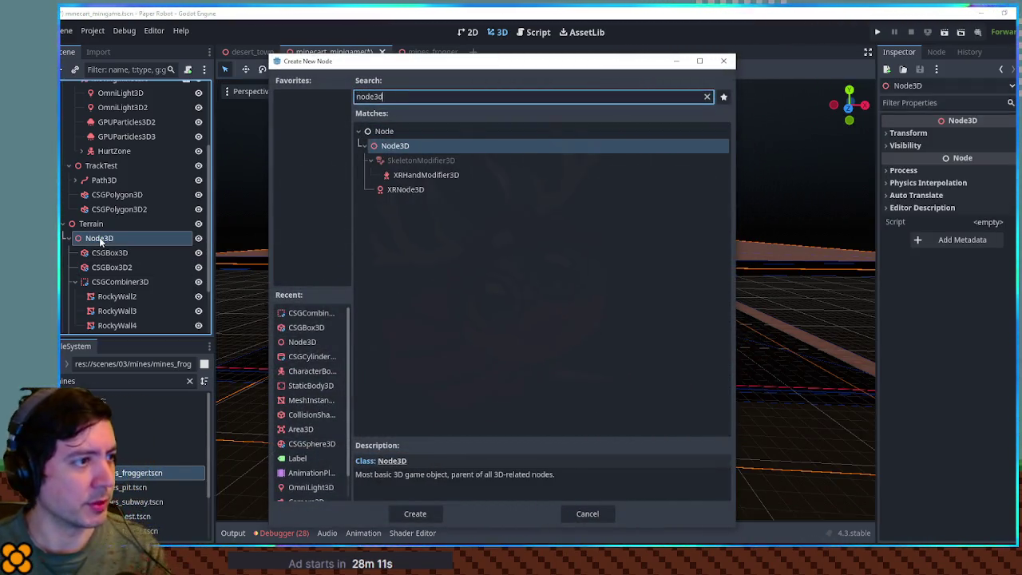
{"action": "key", "text": "Return"}
{"action": "type", "text": "stala"}
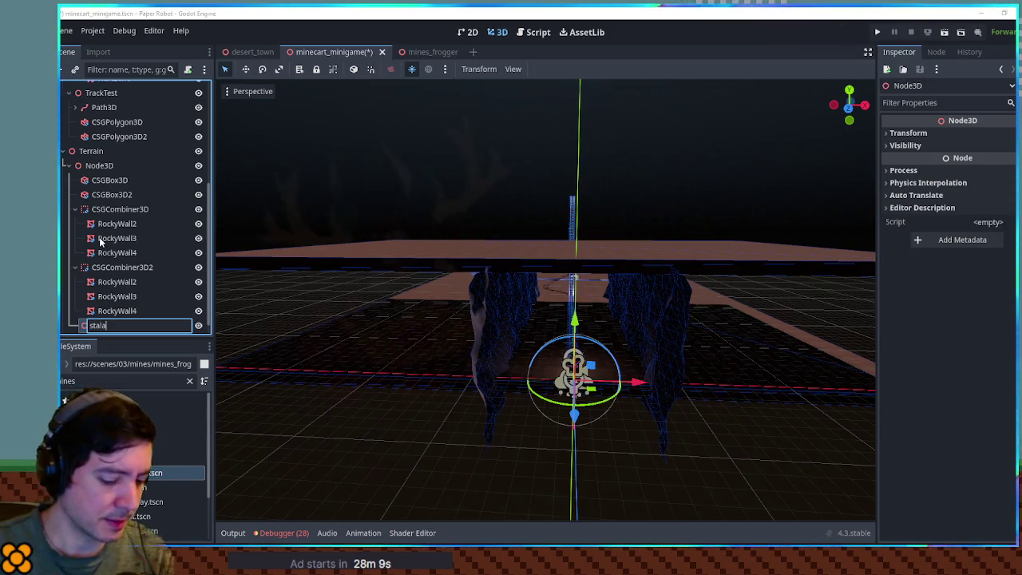
{"action": "type", "text": "cs"}
{"action": "key", "text": "Return"}
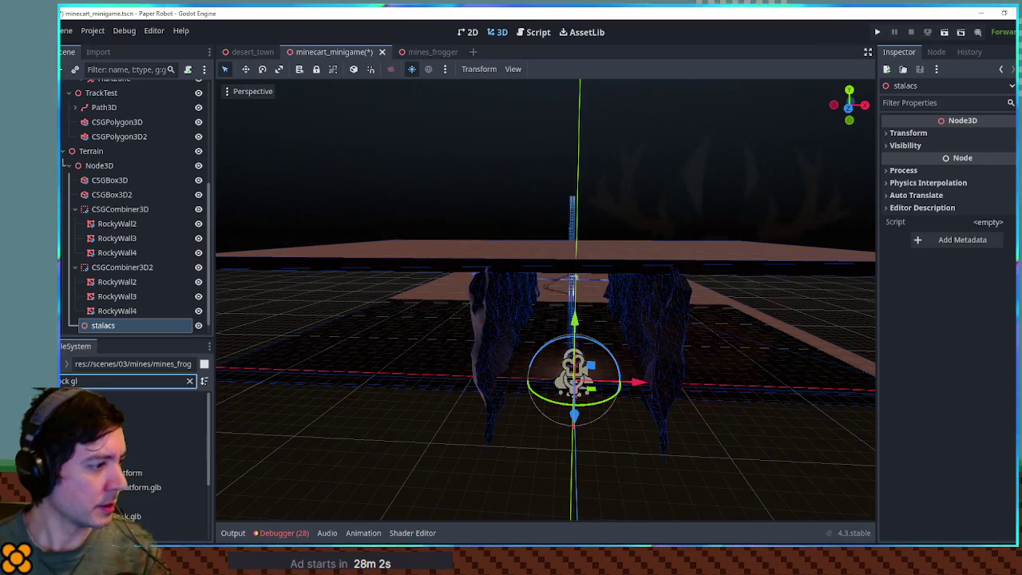
Step: Place the rockWall model under stalacs, raise it to the ceiling, and open its source scene
{"action": "mouse_move", "coordinate": [114, 406]}
{"action": "left_mouse_down"}
{"action": "mouse_move", "coordinate": [94, 329]}
{"action": "mouse_move", "coordinate": [104, 313]}
{"action": "left_mouse_up"}
{"action": "key", "text": "f"}
{"action": "left_click_drag", "start_coordinate": [595, 379], "coordinate": [607, 96]}
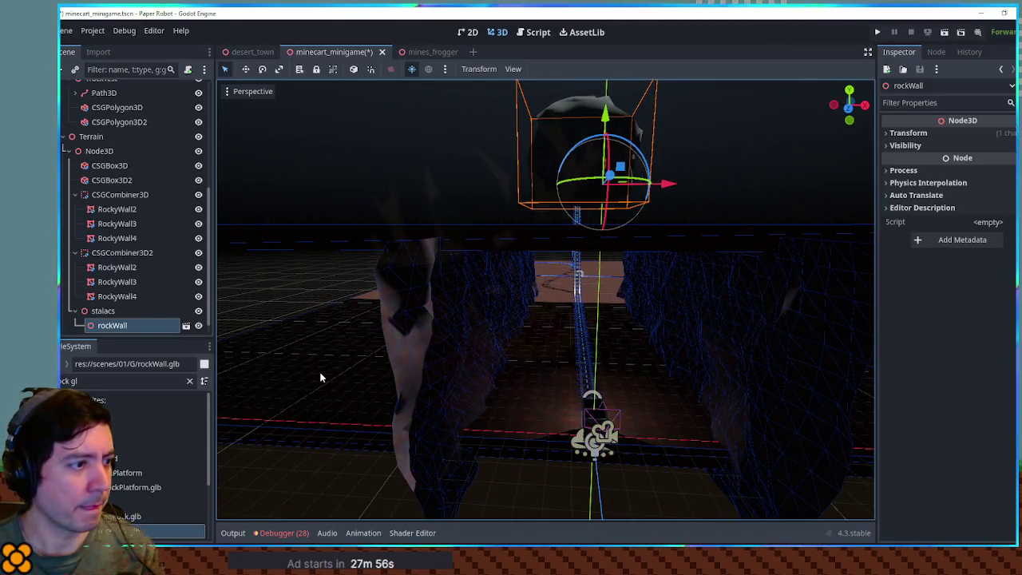
{"action": "left_click", "coordinate": [335, 377]}
{"action": "left_click", "coordinate": [1008, 174]}
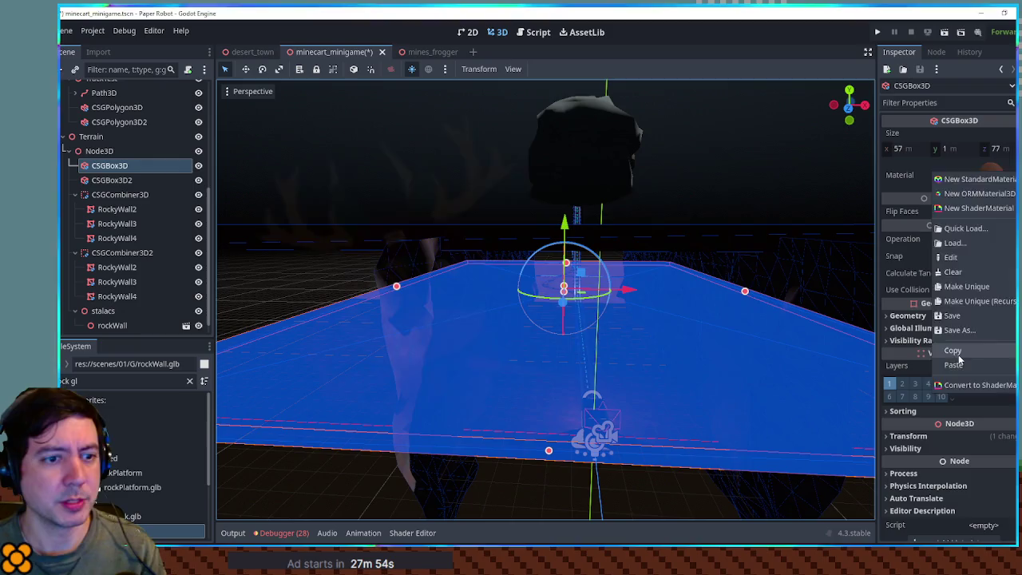
{"action": "left_click", "coordinate": [617, 149]}
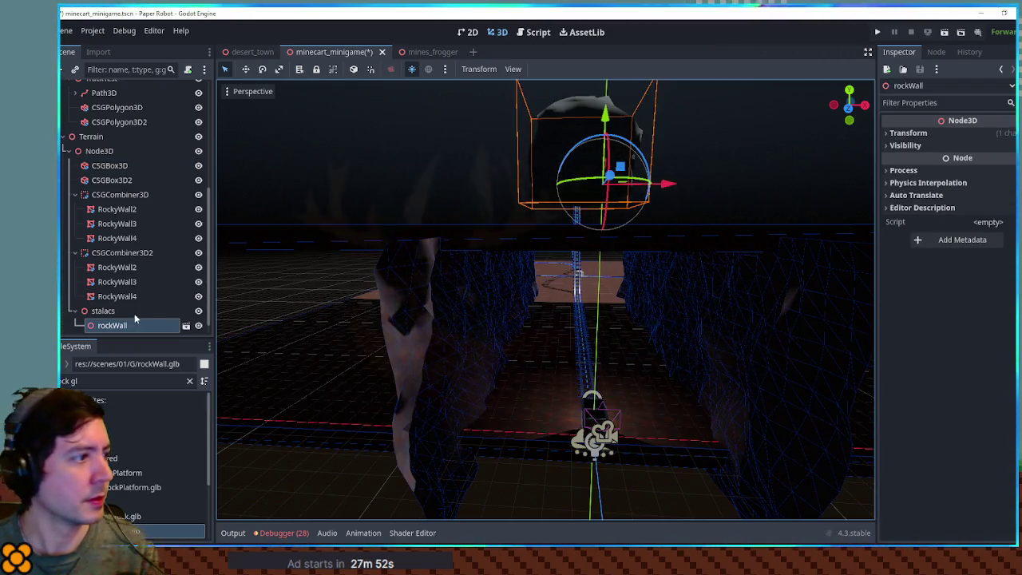
{"action": "left_click", "coordinate": [186, 326]}
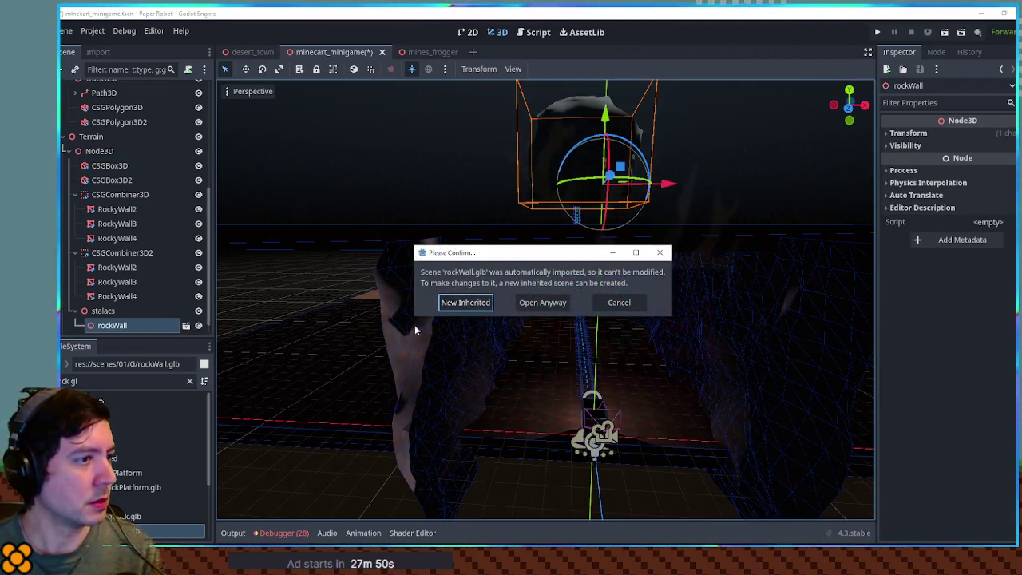
{"action": "left_click", "coordinate": [543, 304]}
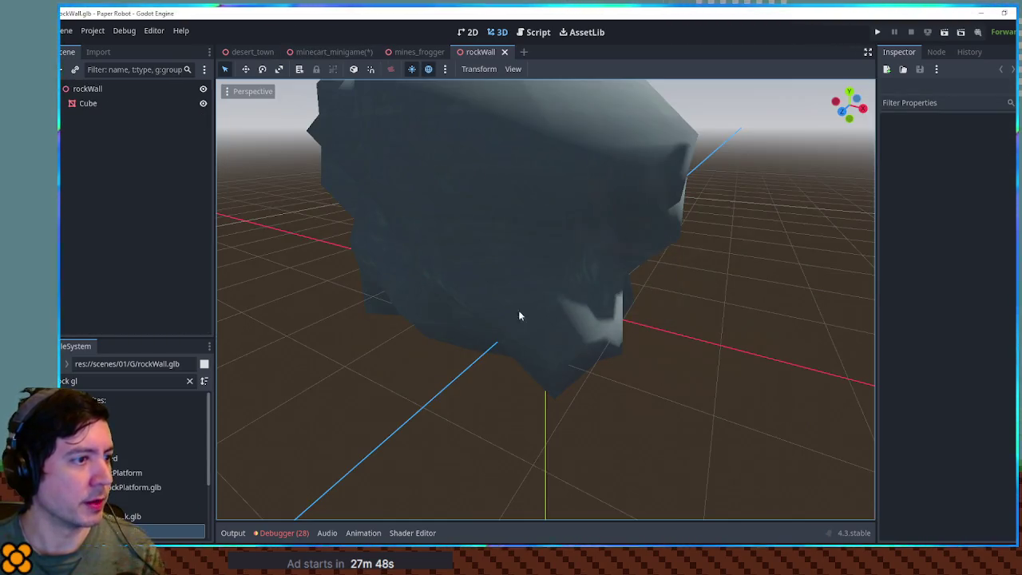
{"action": "left_click", "coordinate": [83, 104]}
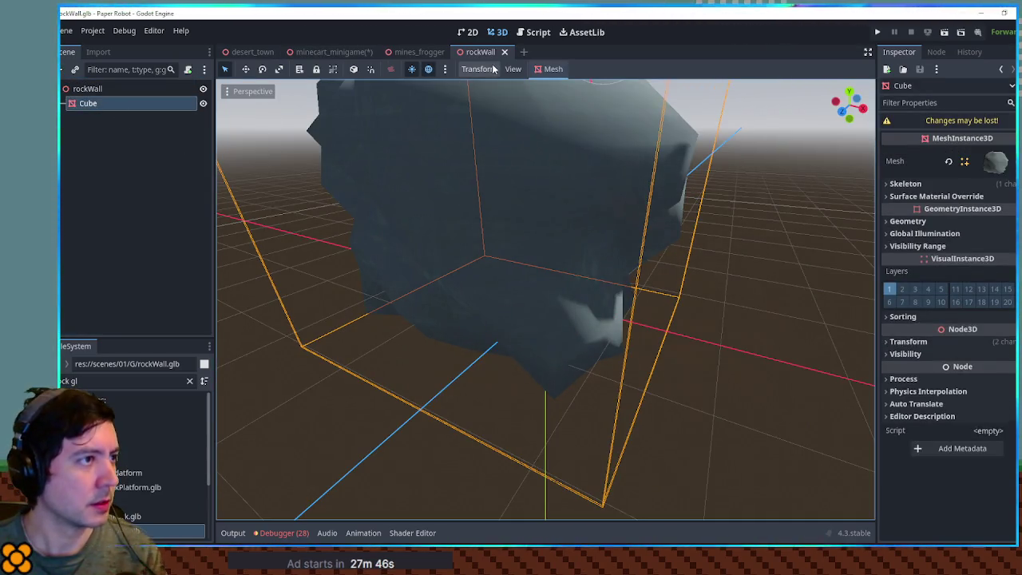
Step: Close the rockWall and mines_frogger tabs, restore the Cube, and delete the rockWall wrapper node
{"action": "middle_click", "coordinate": [485, 54]}
{"action": "scroll", "coordinate": [170, 276], "scroll_direction": "down", "scroll_amount": 3}
{"action": "scroll", "coordinate": [170, 270], "scroll_direction": "down", "scroll_amount": 4}
{"action": "middle_click", "coordinate": [433, 55]}
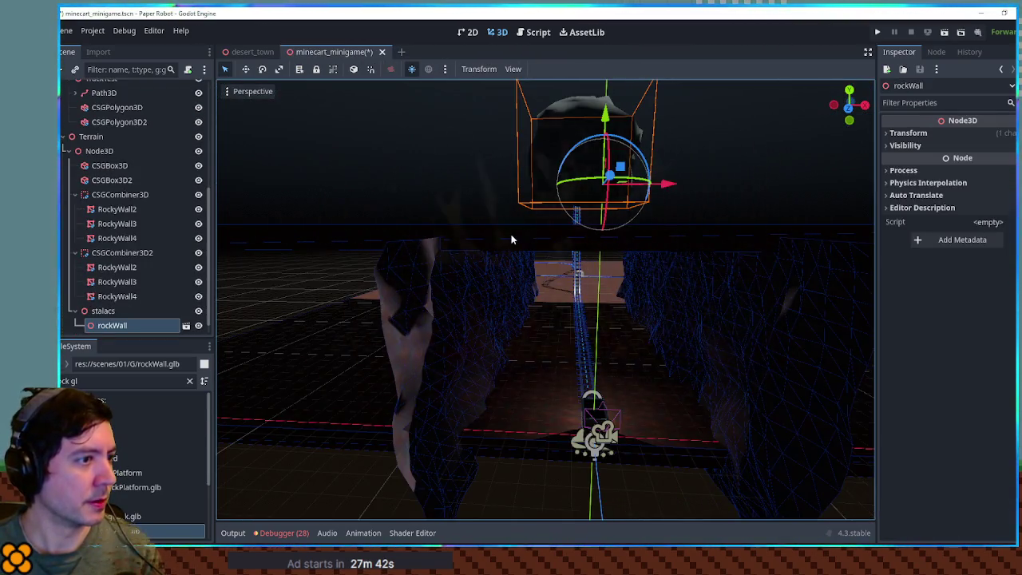
{"action": "key", "text": "ctrl+z"}
{"action": "left_click", "coordinate": [117, 311]}
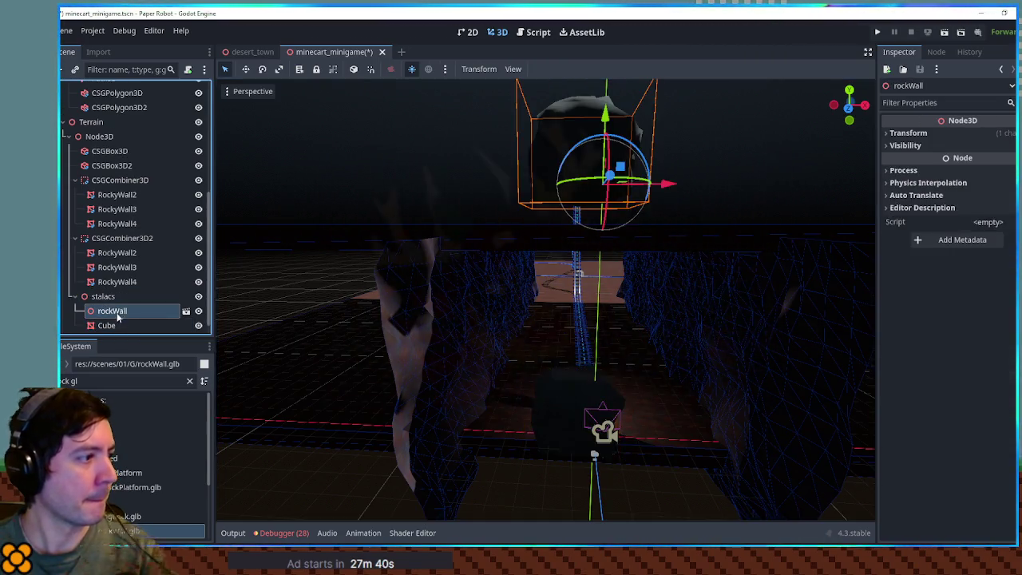
{"action": "key", "text": "Delete"}
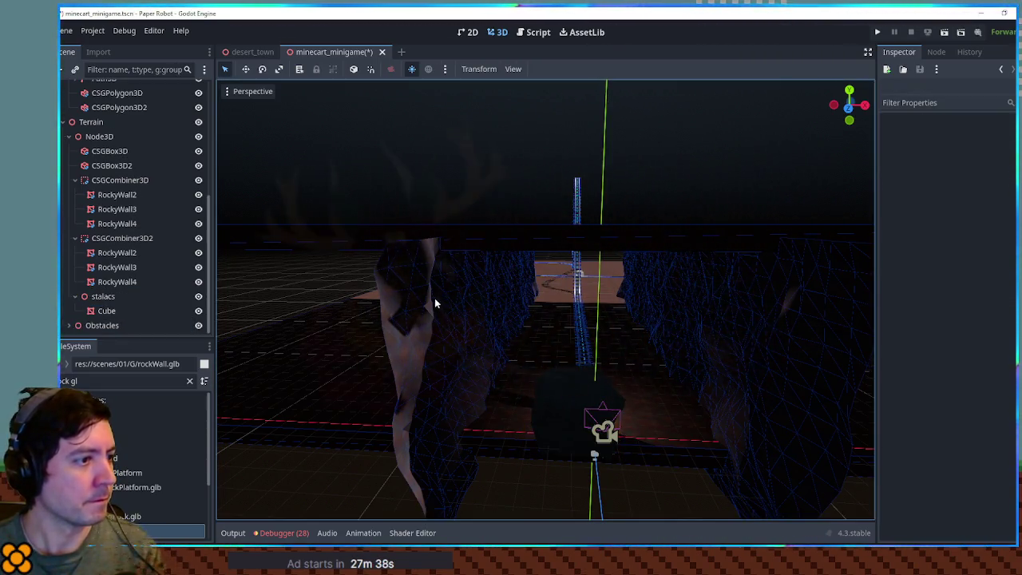
{"action": "left_click", "coordinate": [434, 304]}
{"action": "left_click", "coordinate": [990, 178]}
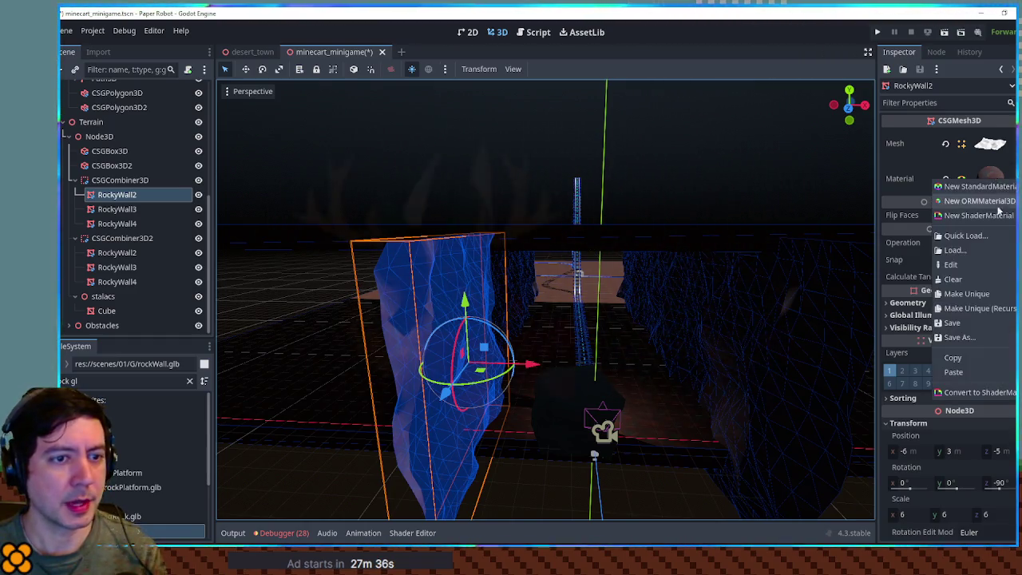
Step: Paste the rock material into the Cube's Surface Material Override slot 0
{"action": "left_click", "coordinate": [651, 384]}
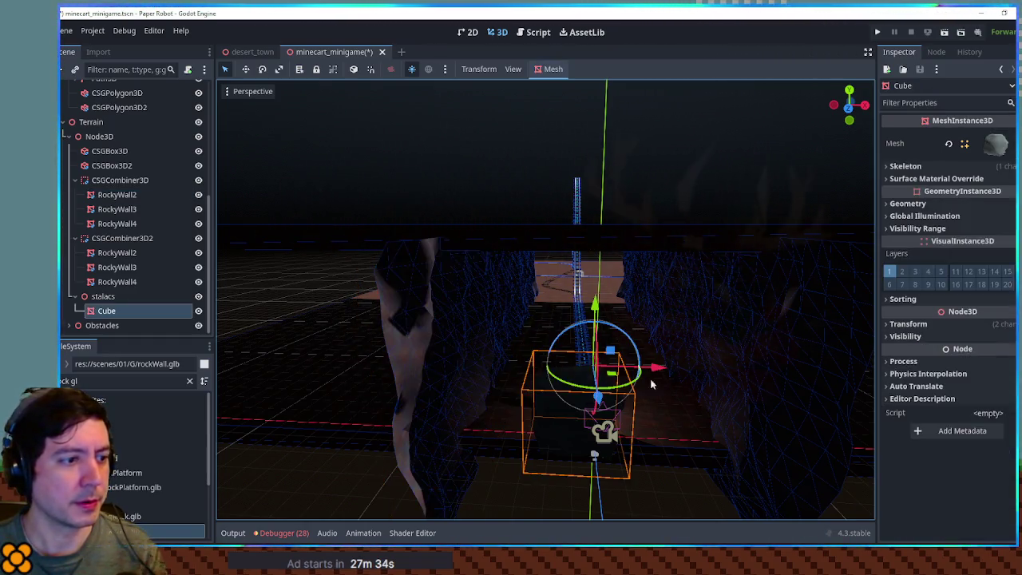
{"action": "left_click", "coordinate": [986, 179]}
{"action": "left_click", "coordinate": [990, 201]}
{"action": "left_click", "coordinate": [955, 288]}
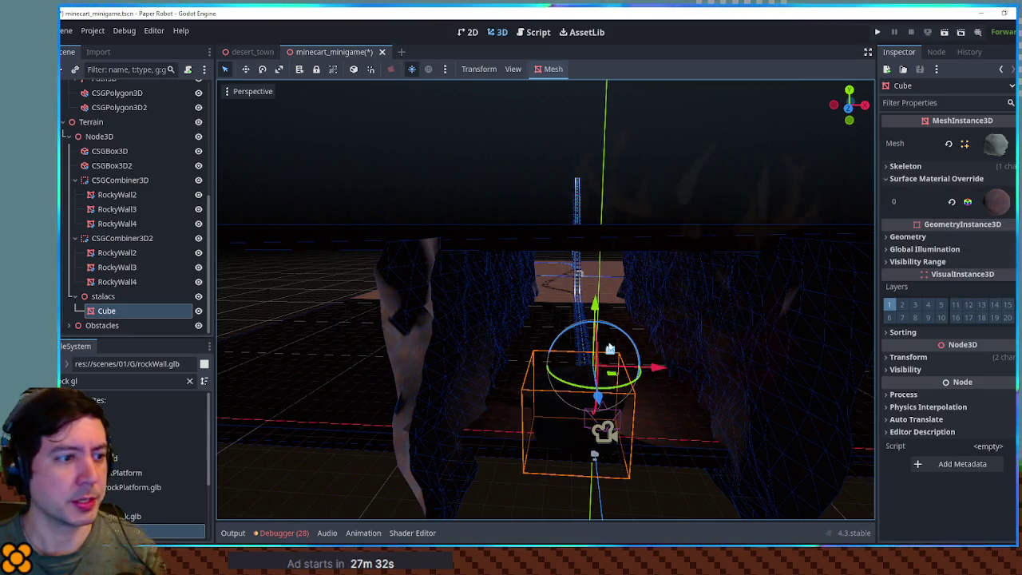
Step: Scale the Cube into a thin pillar, tilt it and lower it toward the track
{"action": "key", "text": "r"}
{"action": "scroll", "coordinate": [620, 167], "scroll_direction": "down", "scroll_amount": 5}
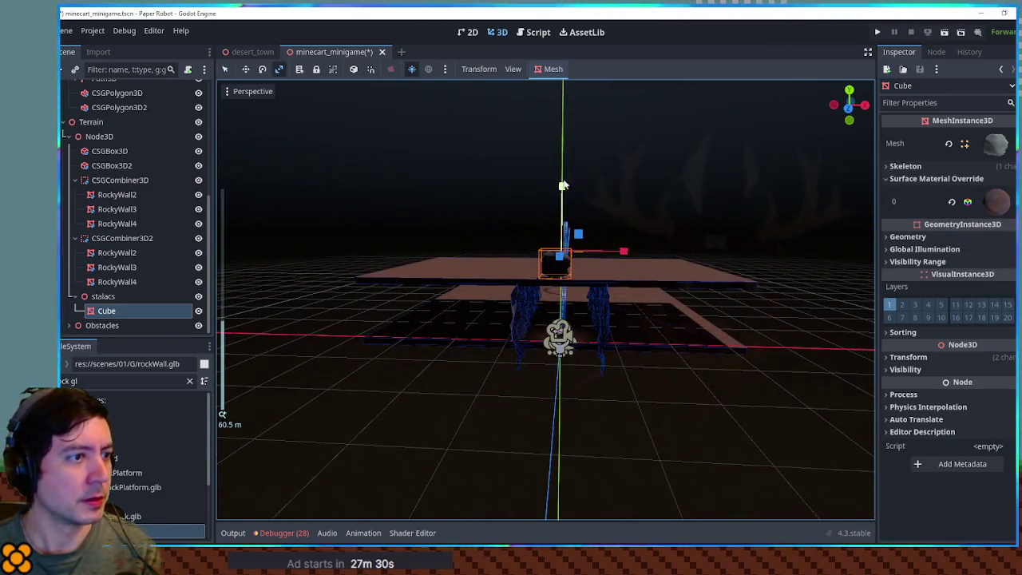
{"action": "scroll", "coordinate": [633, 257], "scroll_direction": "up", "scroll_amount": 8}
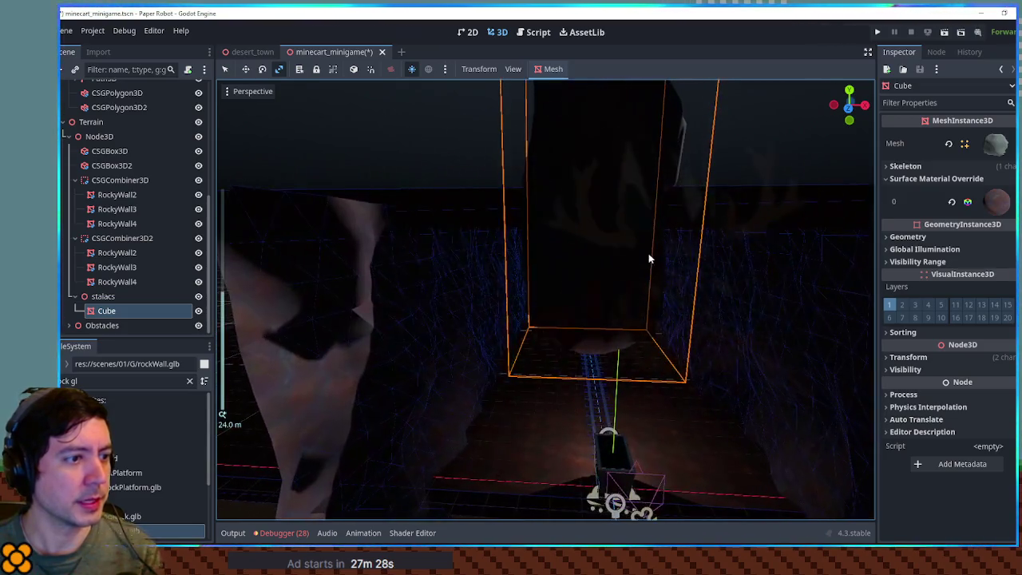
{"action": "scroll", "coordinate": [650, 253], "scroll_direction": "down", "scroll_amount": 4}
{"action": "mouse_move", "coordinate": [634, 235]}
{"action": "left_mouse_down"}
{"action": "mouse_move", "coordinate": [540, 251]}
{"action": "mouse_move", "coordinate": [463, 231]}
{"action": "mouse_move", "coordinate": [510, 257]}
{"action": "left_mouse_up"}
{"action": "scroll", "coordinate": [480, 224], "scroll_direction": "up", "scroll_amount": 3}
{"action": "left_click_drag", "start_coordinate": [431, 167], "coordinate": [456, 167]}
{"action": "key", "text": "q"}
{"action": "mouse_move", "coordinate": [467, 126]}
{"action": "left_mouse_down"}
{"action": "mouse_move", "coordinate": [486, 212]}
{"action": "mouse_move", "coordinate": [464, 213]}
{"action": "mouse_move", "coordinate": [477, 214]}
{"action": "left_mouse_up"}
{"action": "left_click_drag", "start_coordinate": [484, 100], "coordinate": [486, 231]}
Step: Rotate the Cube about 16 degrees and move it to a new spot above the track
{"action": "left_click", "coordinate": [618, 232]}
{"action": "left_click", "coordinate": [616, 224]}
{"action": "mouse_move", "coordinate": [616, 225]}
{"action": "left_mouse_down"}
{"action": "mouse_move", "coordinate": [618, 235]}
{"action": "mouse_move", "coordinate": [587, 232]}
{"action": "mouse_move", "coordinate": [551, 275]}
{"action": "left_mouse_up"}
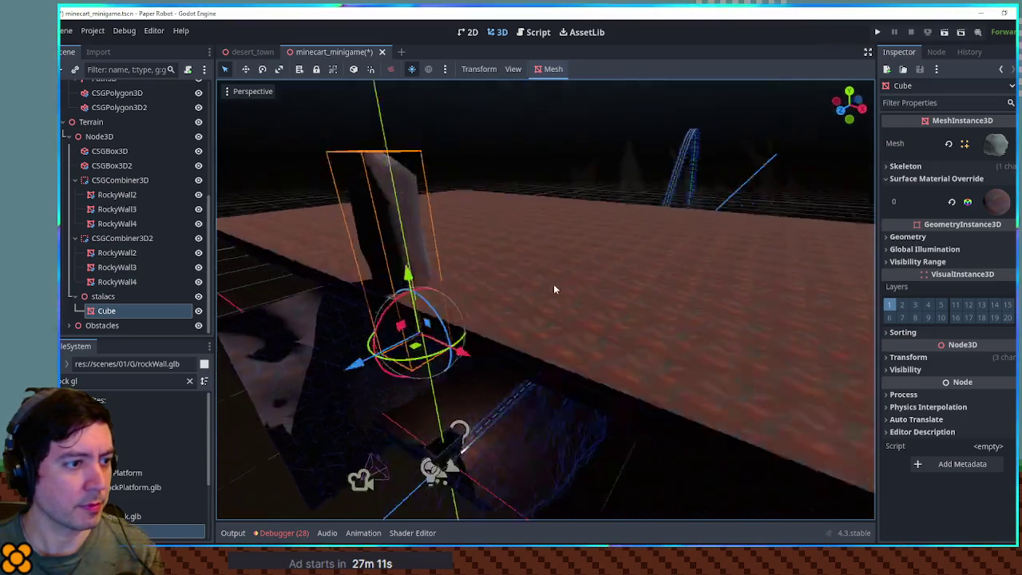
{"action": "scroll", "coordinate": [446, 314], "scroll_direction": "down", "scroll_amount": 3}
{"action": "left_click_drag", "start_coordinate": [389, 319], "coordinate": [496, 272]}
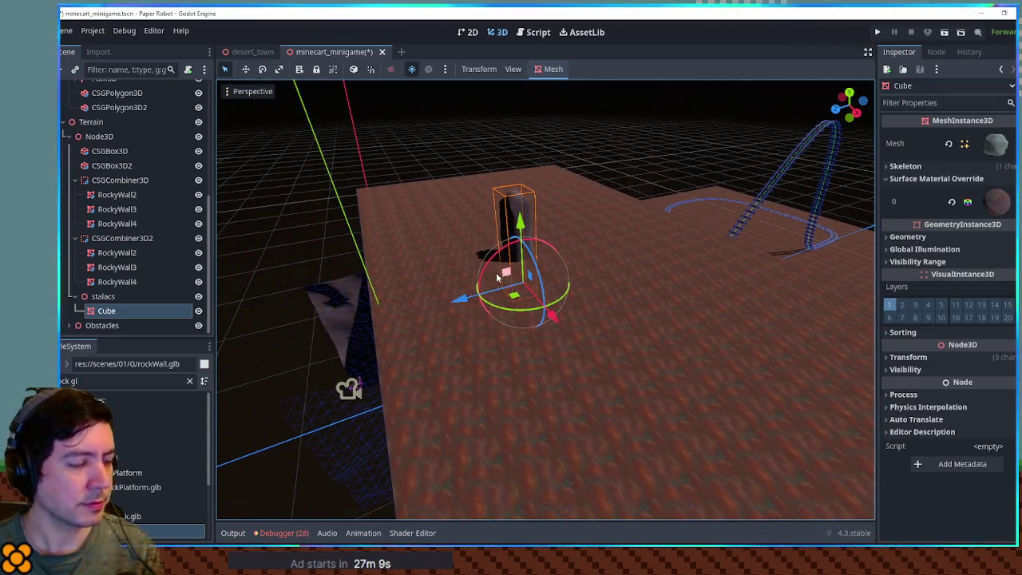
{"action": "key", "text": "KP_7"}
Step: Duplicate the Cube into Cube2 and Cube3, shifting Cube2 up and to the right
{"action": "key", "text": "ctrl+d"}
{"action": "mouse_move", "coordinate": [569, 342]}
{"action": "left_mouse_down"}
{"action": "mouse_move", "coordinate": [610, 280]}
{"action": "mouse_move", "coordinate": [580, 236]}
{"action": "left_mouse_up"}
{"action": "key", "text": "ctrl+d"}
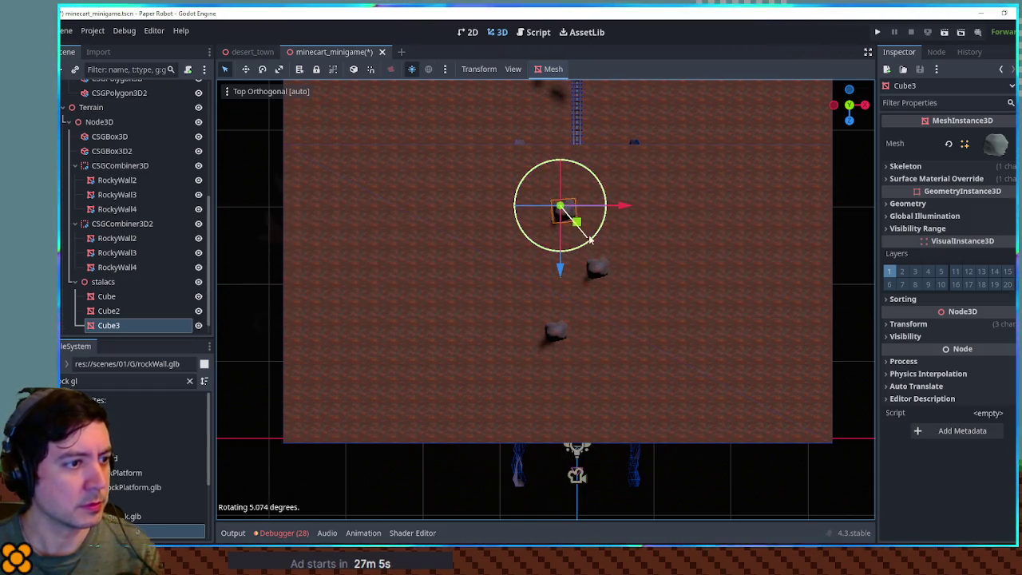
{"action": "left_click", "coordinate": [599, 276]}
{"action": "left_click_drag", "start_coordinate": [610, 280], "coordinate": [631, 278]}
Step: Save the scene and test-run the game to check the stalactites
{"action": "key", "text": "ctrl+s"}
{"action": "key", "text": "F6"}
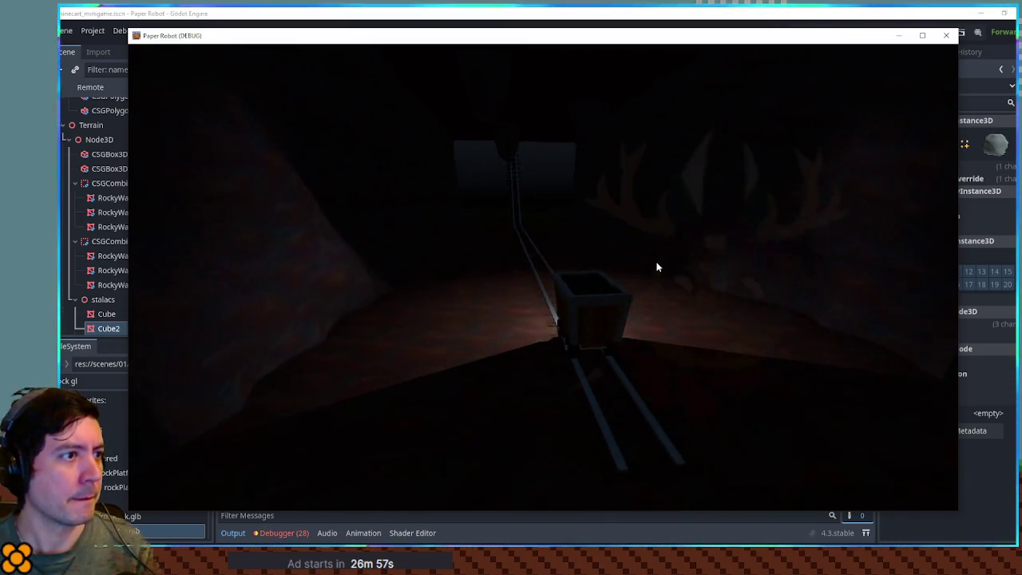
{"action": "left_click", "coordinate": [947, 36]}
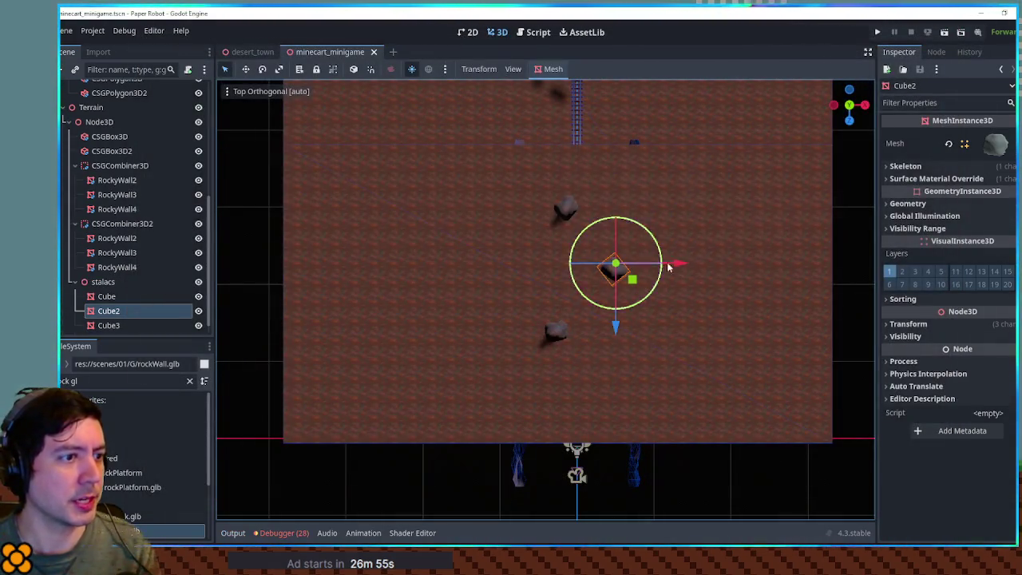
Step: Copy the CSGBox3D2 slab's material and paste it onto all three stalactite cubes
{"action": "left_click", "coordinate": [727, 259]}
{"action": "left_click", "coordinate": [1014, 174]}
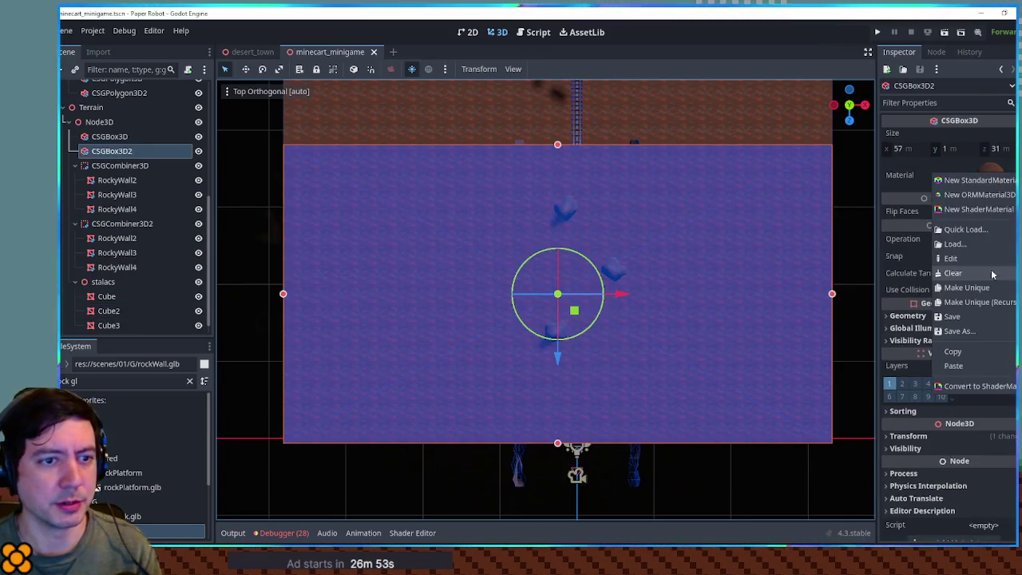
{"action": "left_click", "coordinate": [987, 351]}
{"action": "left_click", "coordinate": [572, 209]}
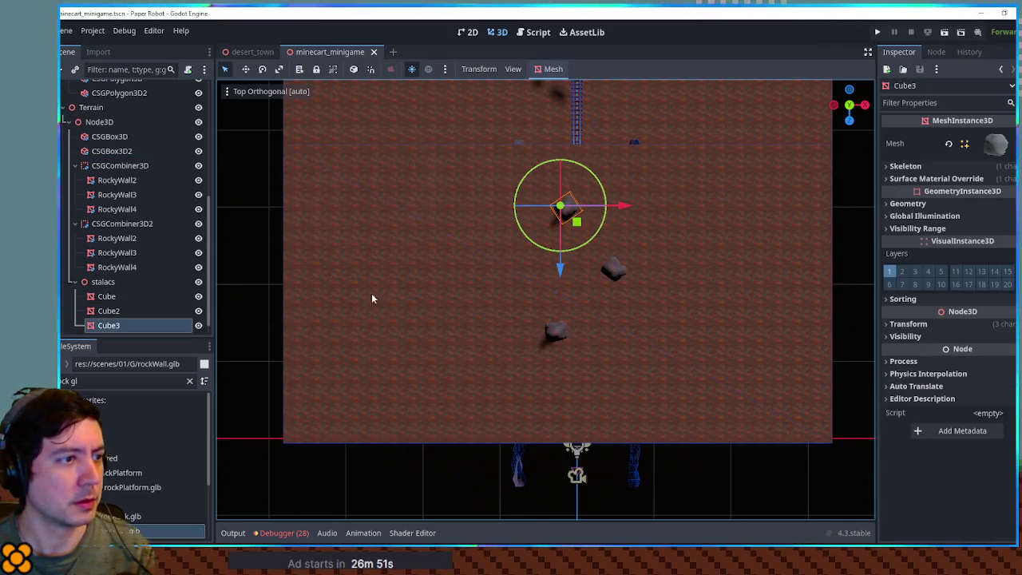
{"action": "left_click", "coordinate": [152, 300], "text": "shift"}
{"action": "left_click", "coordinate": [1010, 179]}
{"action": "left_click", "coordinate": [1011, 201]}
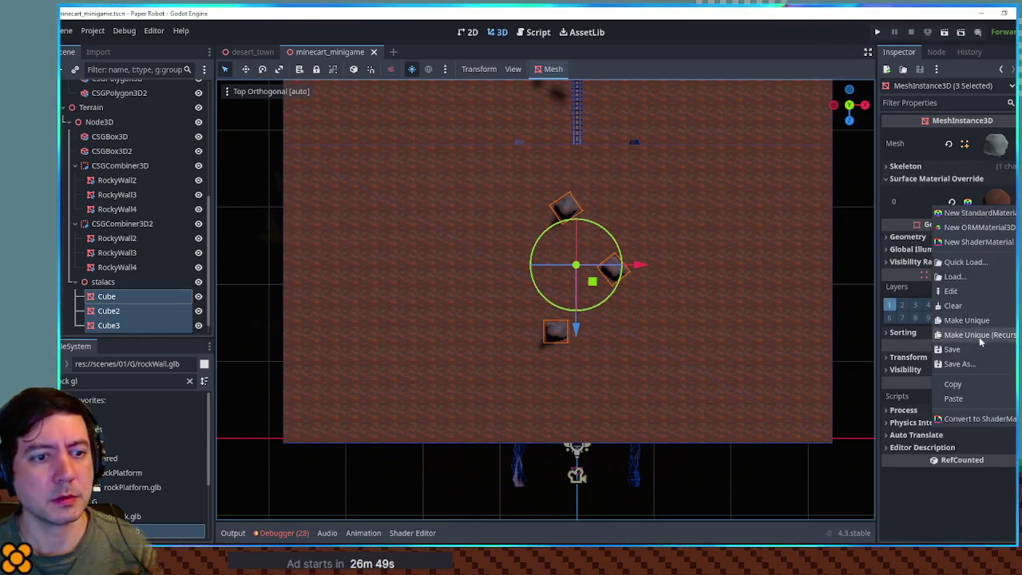
{"action": "left_click", "coordinate": [975, 397]}
Step: Inspect RockyWall2's material options without changing them
{"action": "mouse_move", "coordinate": [703, 240]}
{"action": "left_mouse_down"}
{"action": "mouse_move", "coordinate": [665, 221]}
{"action": "mouse_move", "coordinate": [693, 192]}
{"action": "left_mouse_up"}
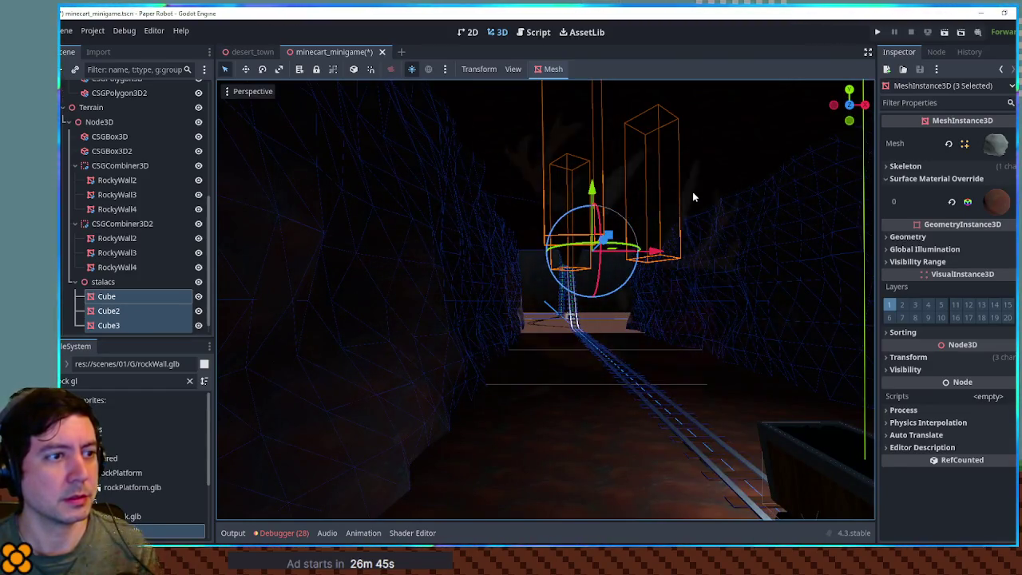
{"action": "left_click", "coordinate": [116, 179]}
{"action": "left_click", "coordinate": [1003, 182]}
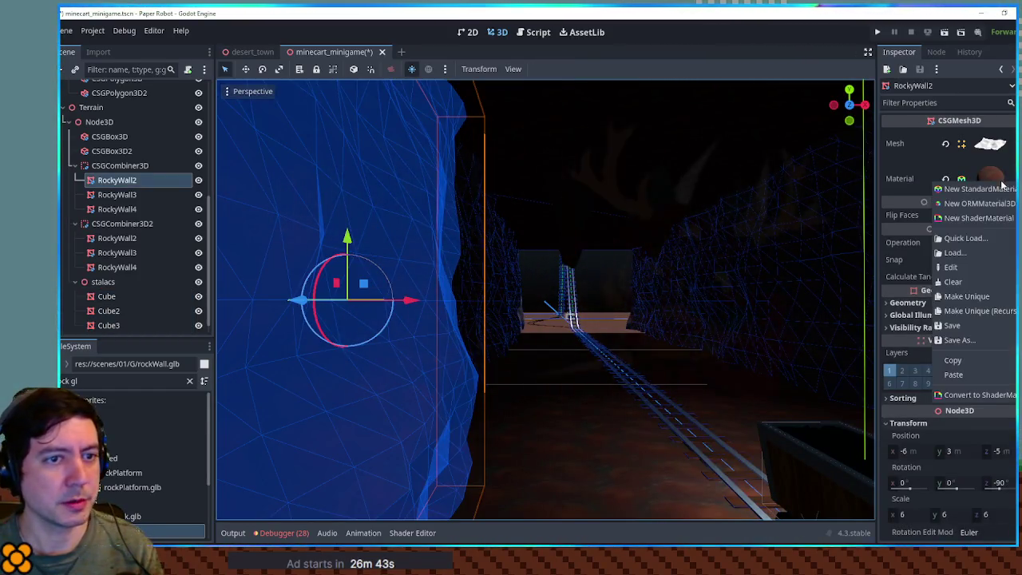
{"action": "left_click", "coordinate": [667, 156]}
{"action": "scroll", "coordinate": [664, 152], "scroll_direction": "down", "scroll_amount": 6}
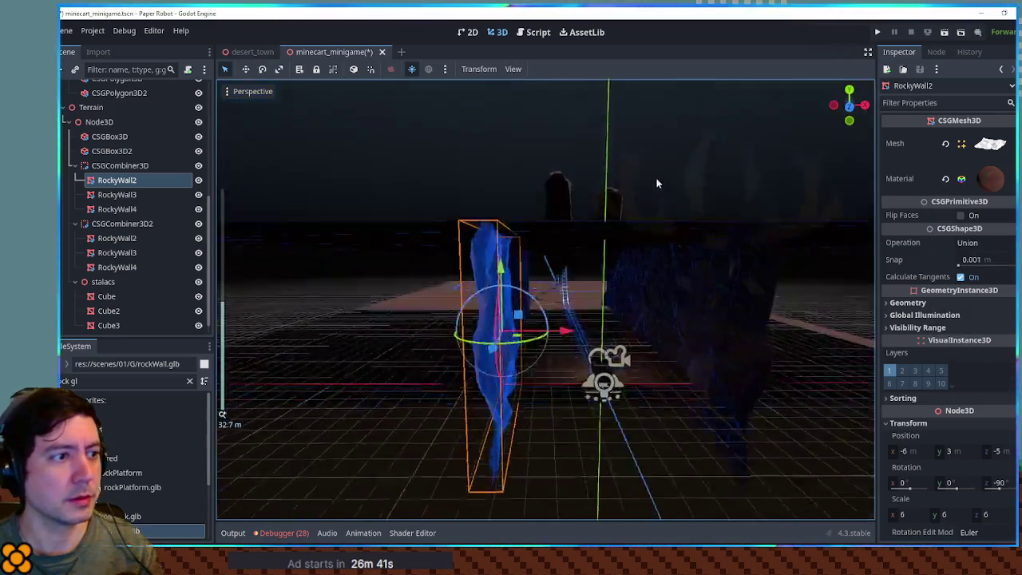
Step: Select Cube, Cube2 and Cube3 and copy their shared stalactite material
{"action": "left_click", "coordinate": [564, 209]}
{"action": "left_click", "coordinate": [136, 310], "text": "ctrl"}
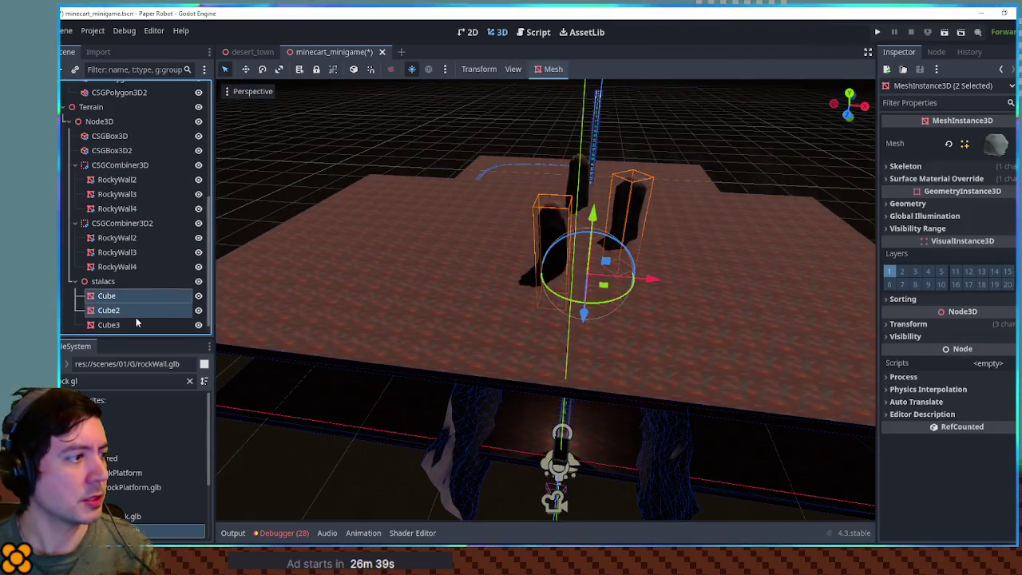
{"action": "left_click", "coordinate": [133, 324], "text": "ctrl"}
{"action": "left_click", "coordinate": [937, 179]}
{"action": "left_click", "coordinate": [1002, 201]}
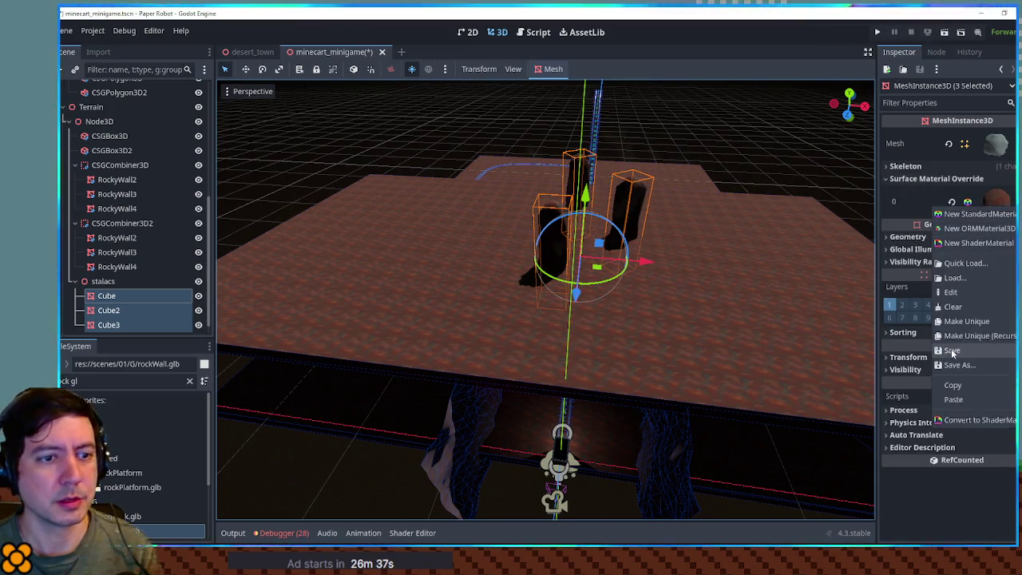
{"action": "left_click", "coordinate": [963, 387]}
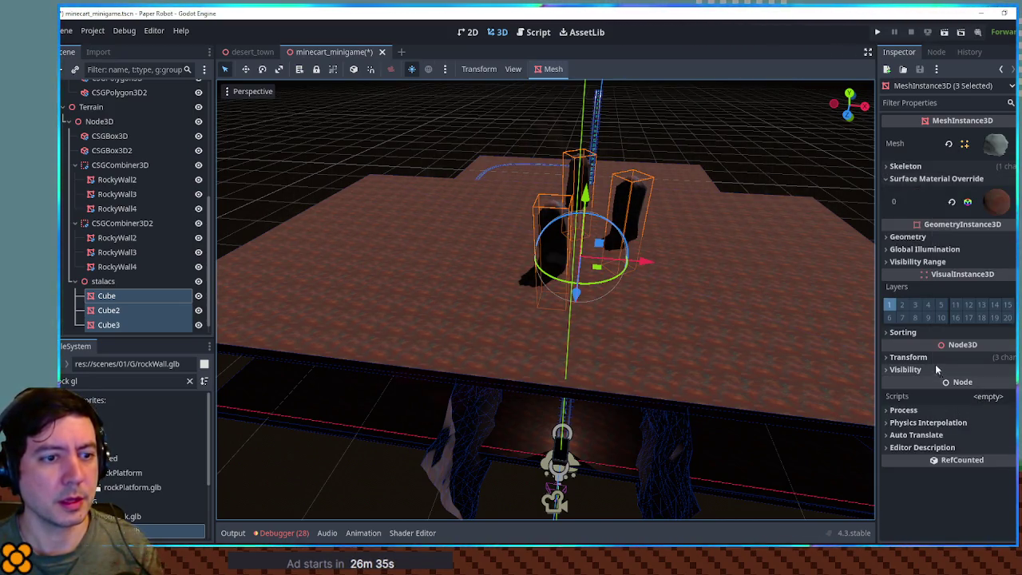
Step: Paste the stalactite material onto the CSGBox3D2 slab, then save and run the game
{"action": "left_click", "coordinate": [442, 250]}
{"action": "left_click", "coordinate": [1002, 175]}
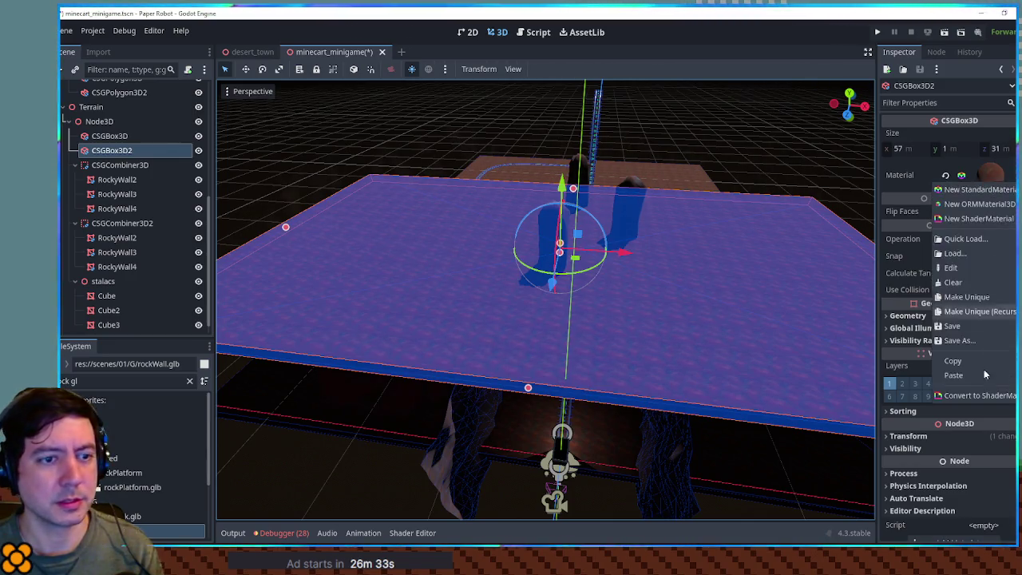
{"action": "left_click", "coordinate": [986, 382]}
{"action": "left_click", "coordinate": [760, 240]}
{"action": "scroll", "coordinate": [708, 241], "scroll_direction": "up", "scroll_amount": 5}
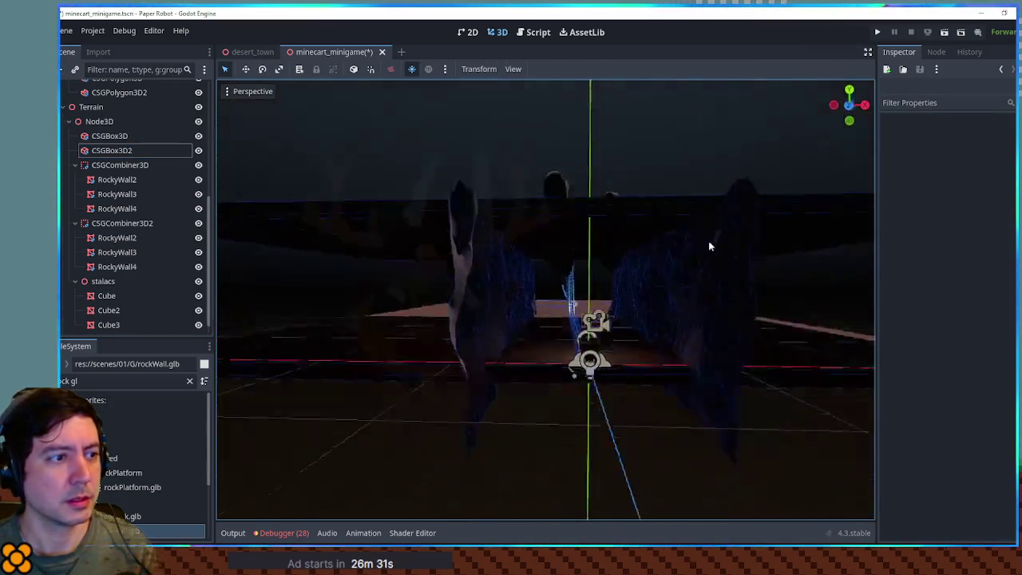
{"action": "key", "text": "F5"}
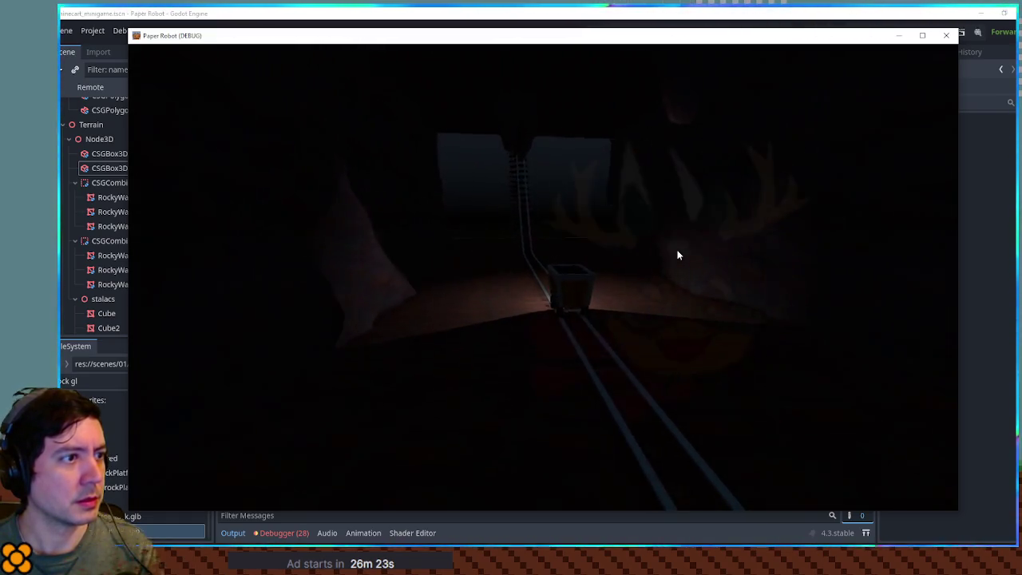
Step: Close the game window and delete the CSGBox3D2 ceiling slab, confirming the removal
{"action": "left_click", "coordinate": [947, 35]}
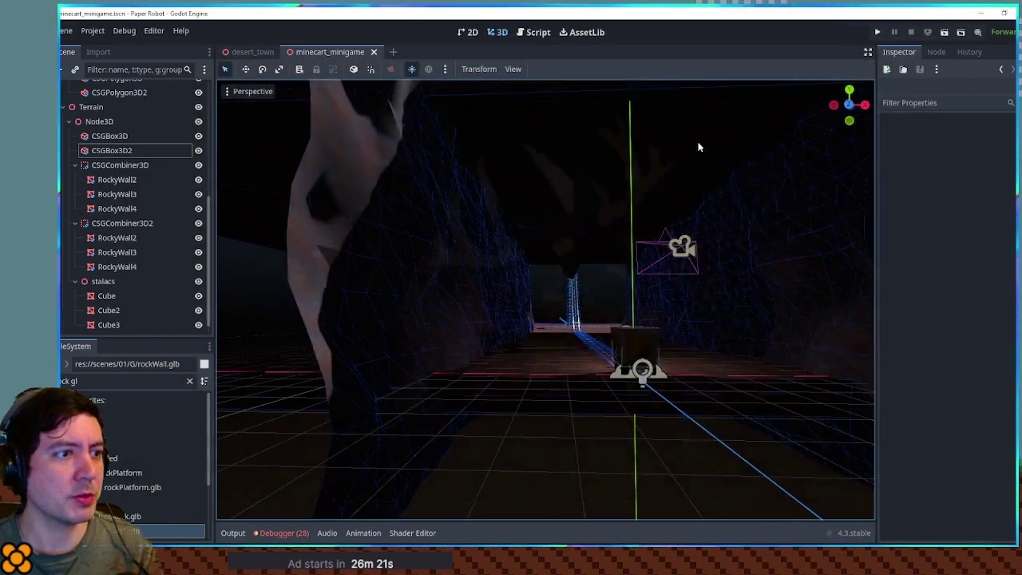
{"action": "left_click", "coordinate": [646, 271]}
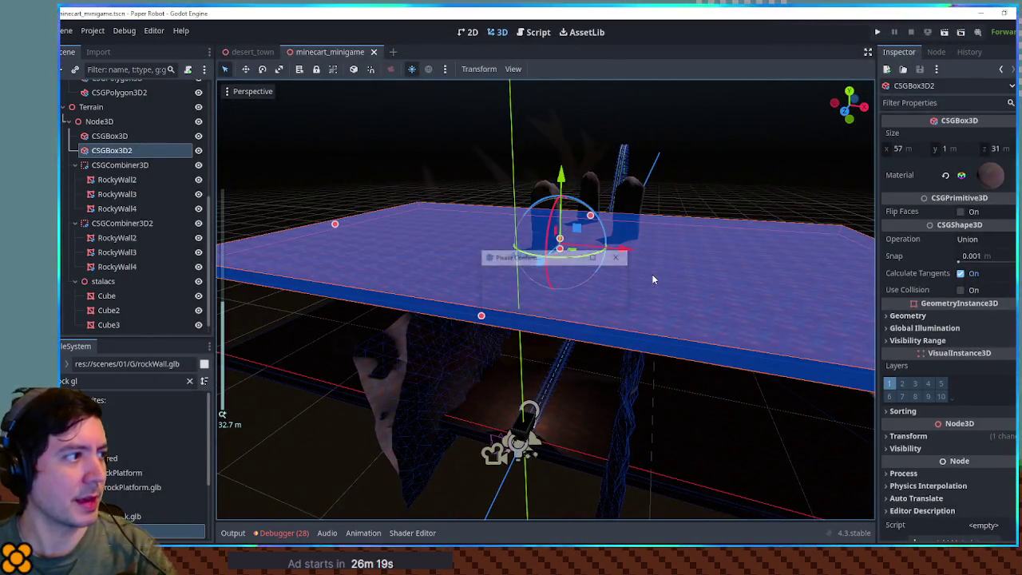
{"action": "key", "text": "Return"}
{"action": "left_click", "coordinate": [391, 277]}
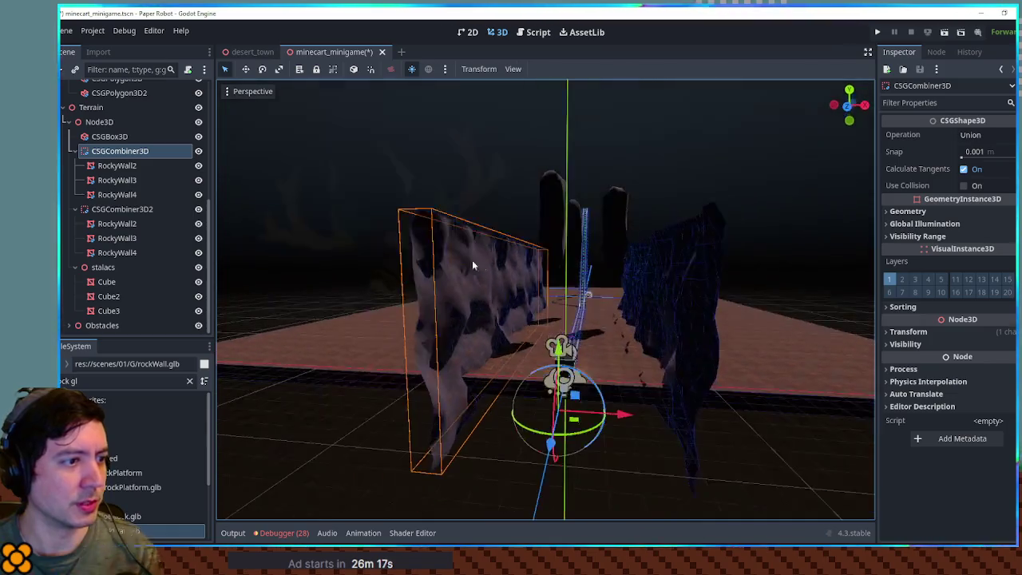
Step: Duplicate the rock wall combiner, rotate it about 90 degrees and lift it, undoing the stretches
{"action": "key", "text": "ctrl+d"}
{"action": "mouse_move", "coordinate": [592, 385]}
{"action": "left_mouse_down"}
{"action": "mouse_move", "coordinate": [630, 458]}
{"action": "mouse_move", "coordinate": [629, 447]}
{"action": "left_mouse_up"}
{"action": "key", "text": "KP_1"}
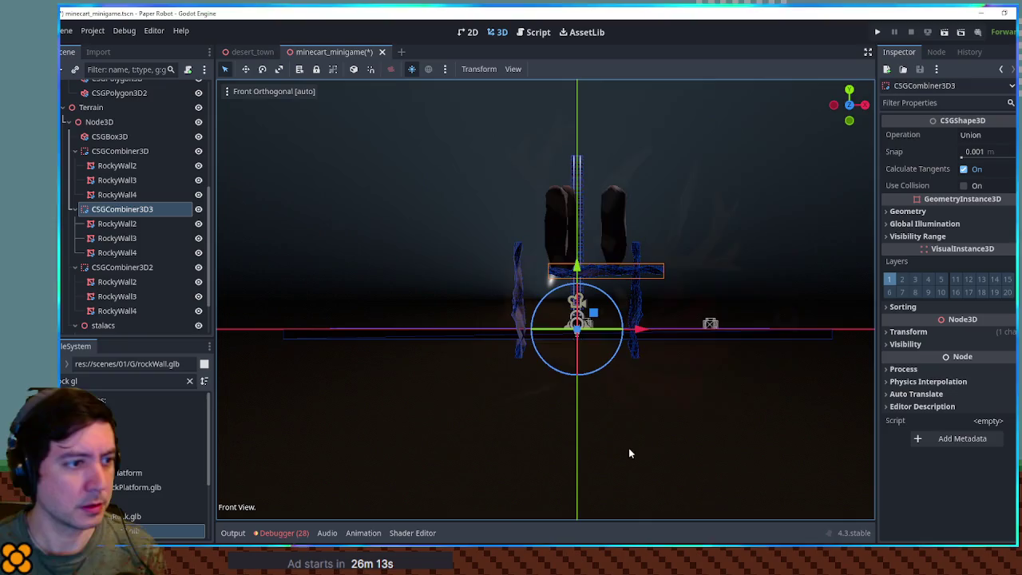
{"action": "mouse_move", "coordinate": [577, 327]}
{"action": "left_mouse_down"}
{"action": "mouse_move", "coordinate": [576, 309]}
{"action": "mouse_move", "coordinate": [551, 297]}
{"action": "mouse_move", "coordinate": [550, 306]}
{"action": "left_mouse_up"}
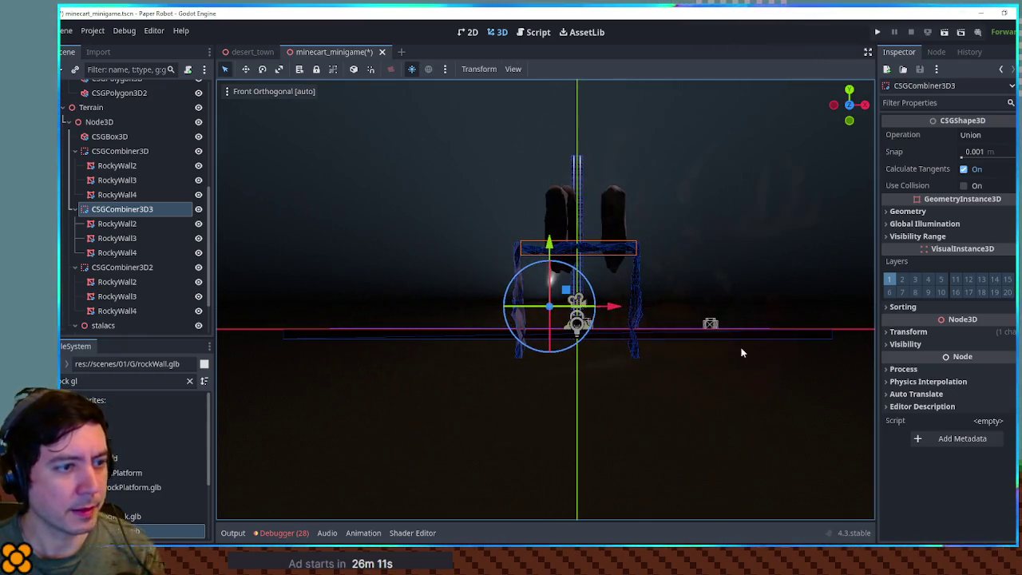
{"action": "left_click", "coordinate": [908, 332]}
{"action": "left_click_drag", "start_coordinate": [911, 423], "coordinate": [935, 423]}
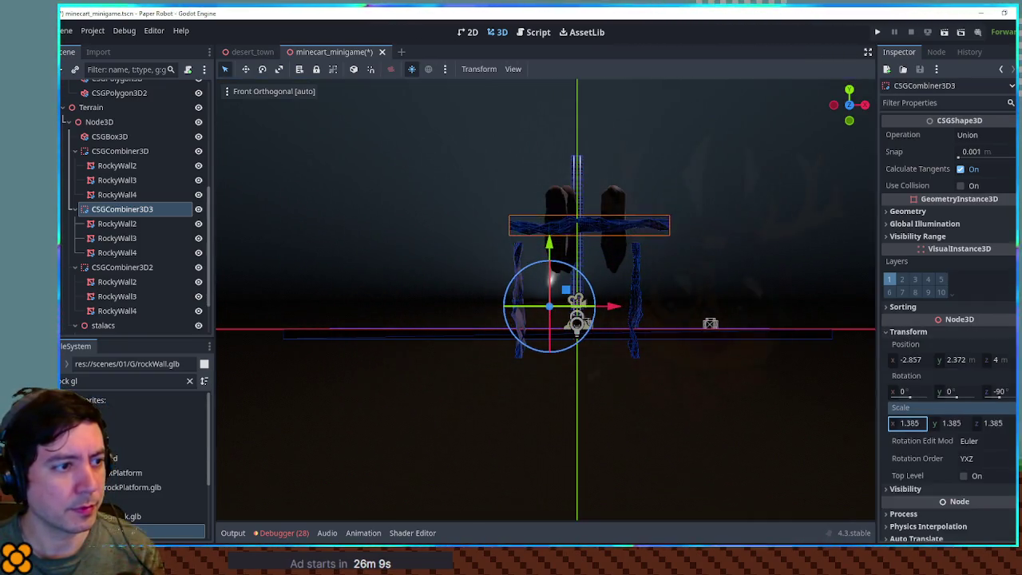
{"action": "left_click_drag", "start_coordinate": [572, 293], "coordinate": [580, 319]}
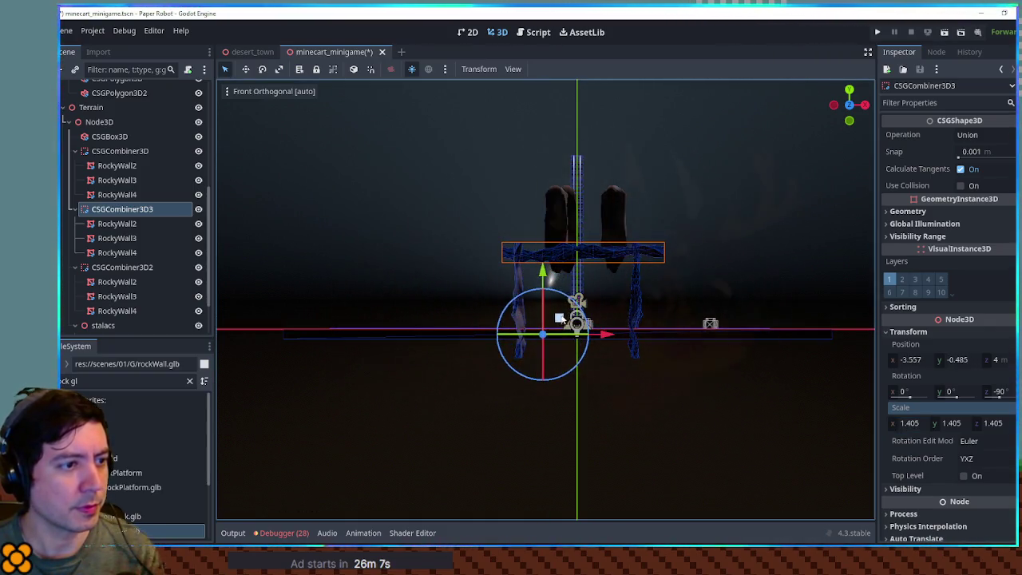
{"action": "left_click_drag", "start_coordinate": [600, 241], "coordinate": [592, 198]}
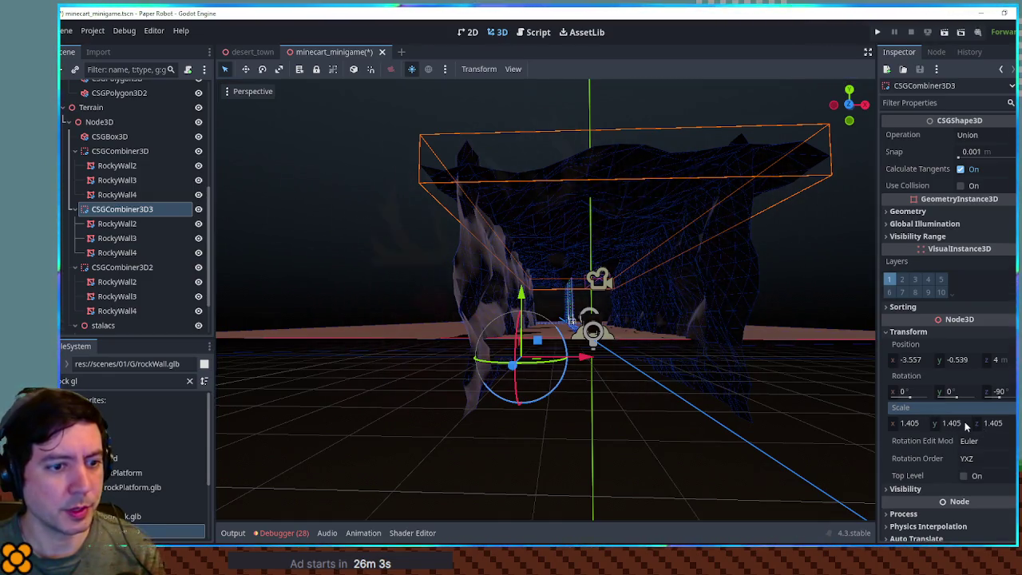
{"action": "mouse_move", "coordinate": [950, 423]}
{"action": "left_mouse_down"}
{"action": "mouse_move", "coordinate": [971, 423]}
{"action": "mouse_move", "coordinate": [922, 424]}
{"action": "mouse_move", "coordinate": [947, 423]}
{"action": "left_mouse_up"}
{"action": "key", "text": "ctrl+z"}
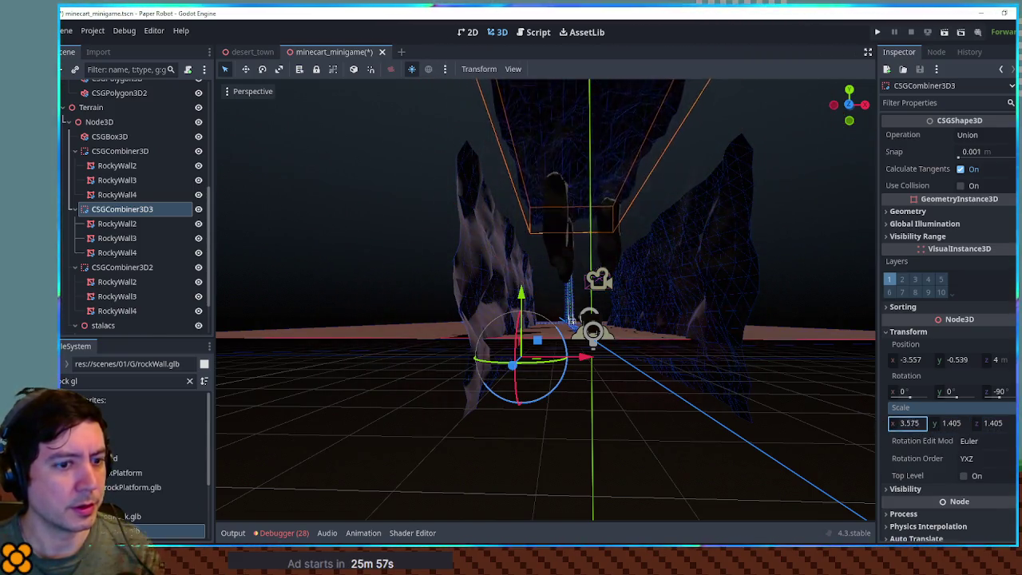
{"action": "key", "text": "ctrl+z"}
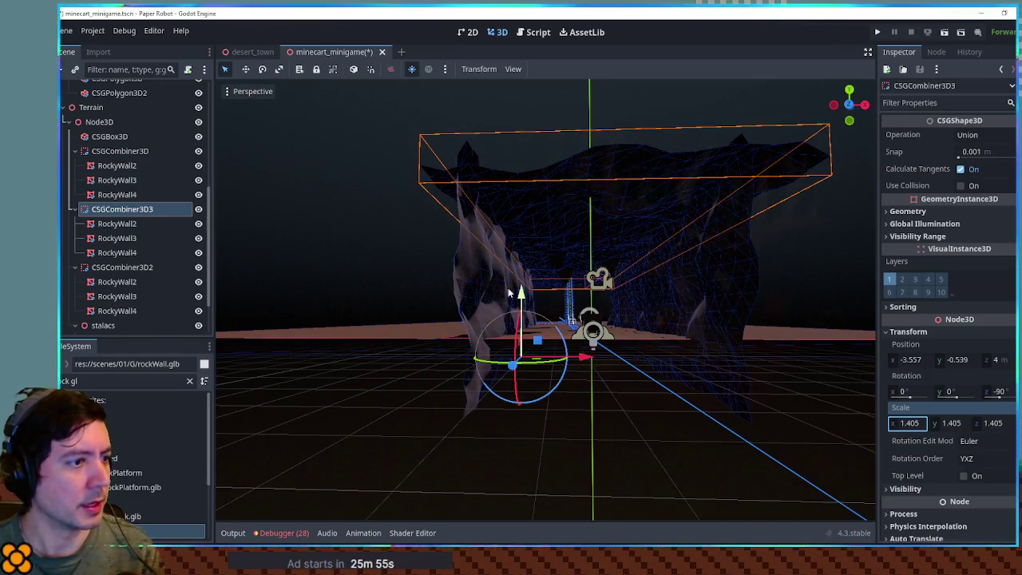
Step: Move the three rocky walls inside the combiner downward
{"action": "left_click", "coordinate": [116, 223]}
{"action": "left_click", "coordinate": [116, 253], "text": "shift"}
{"action": "left_click_drag", "start_coordinate": [591, 248], "coordinate": [595, 276]}
Step: Raise CSGCombiner3D3 to y 7.569 and widen it to x scale 4.53 as a roof
{"action": "left_click", "coordinate": [311, 256]}
{"action": "mouse_move", "coordinate": [537, 301]}
{"action": "left_mouse_down"}
{"action": "mouse_move", "coordinate": [523, 92]}
{"action": "mouse_move", "coordinate": [526, 100]}
{"action": "left_mouse_up"}
{"action": "mouse_move", "coordinate": [900, 422]}
{"action": "left_mouse_down"}
{"action": "mouse_move", "coordinate": [938, 422]}
{"action": "mouse_move", "coordinate": [855, 412]}
{"action": "left_mouse_up"}
{"action": "left_click_drag", "start_coordinate": [514, 94], "coordinate": [516, 110]}
{"action": "mouse_move", "coordinate": [586, 194]}
{"action": "left_mouse_down"}
{"action": "mouse_move", "coordinate": [532, 207]}
{"action": "mouse_move", "coordinate": [535, 239]}
{"action": "left_mouse_up"}
Step: Delete the stalacs group with its cubes and save the scene
{"action": "left_click", "coordinate": [74, 325]}
{"action": "scroll", "coordinate": [97, 317], "scroll_direction": "down", "scroll_amount": 2}
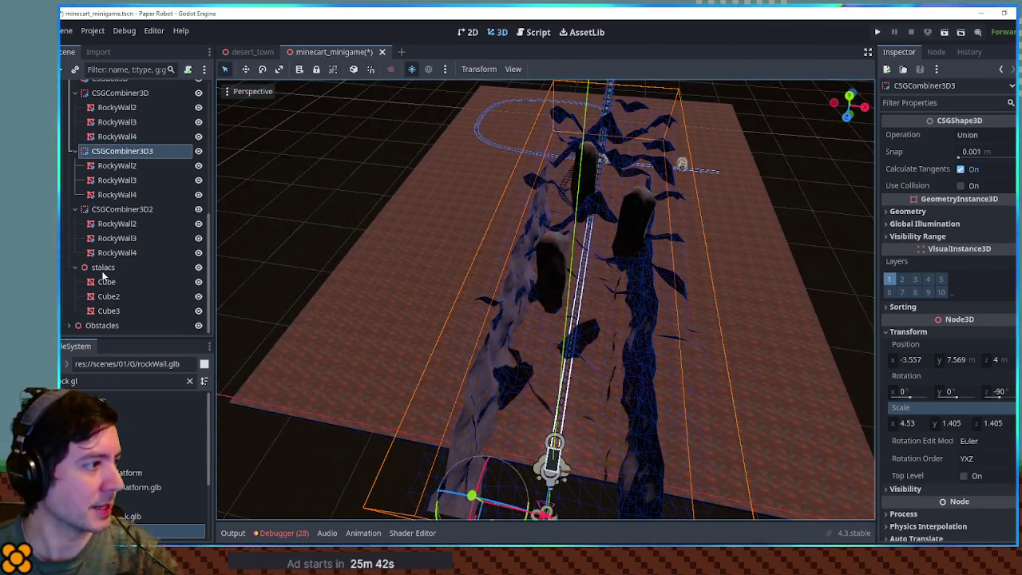
{"action": "left_click", "coordinate": [102, 268]}
{"action": "key", "text": "Delete"}
{"action": "left_click_drag", "start_coordinate": [509, 366], "coordinate": [510, 275]}
{"action": "key", "text": "ctrl+s"}
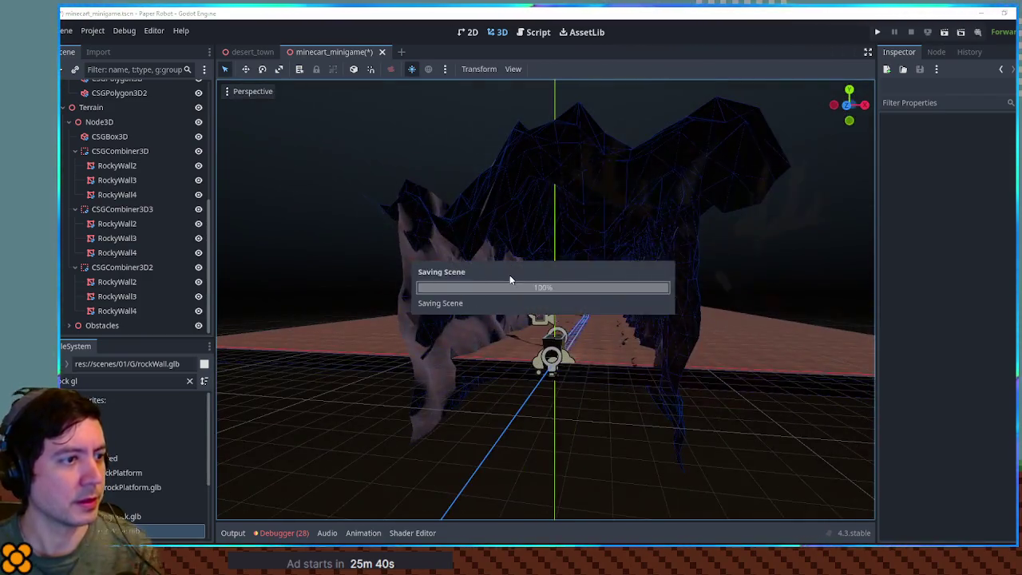
{"action": "key", "text": "F6"}
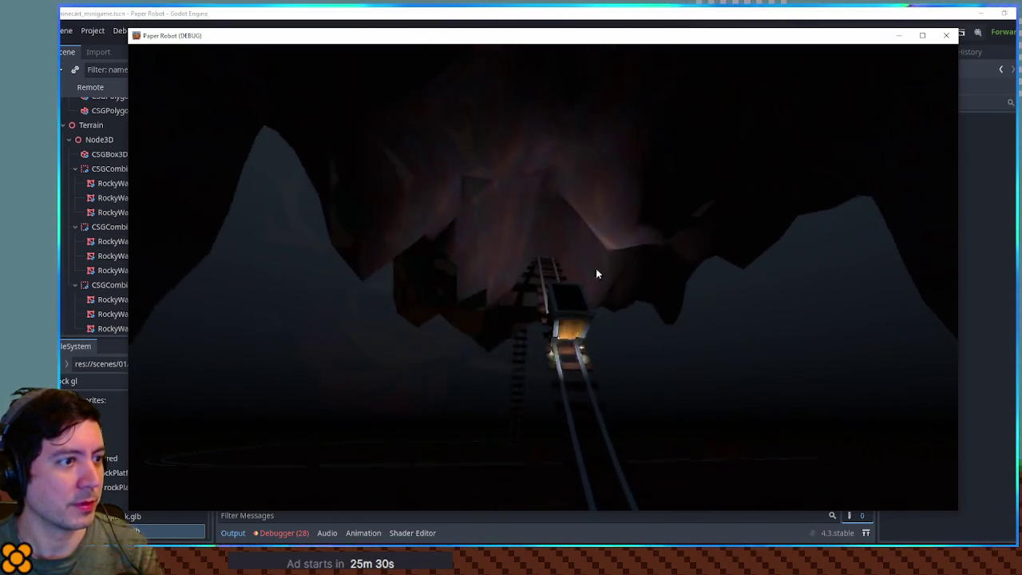
{"action": "left_click", "coordinate": [946, 35]}
{"action": "scroll", "coordinate": [316, 295], "scroll_direction": "down", "scroll_amount": 3}
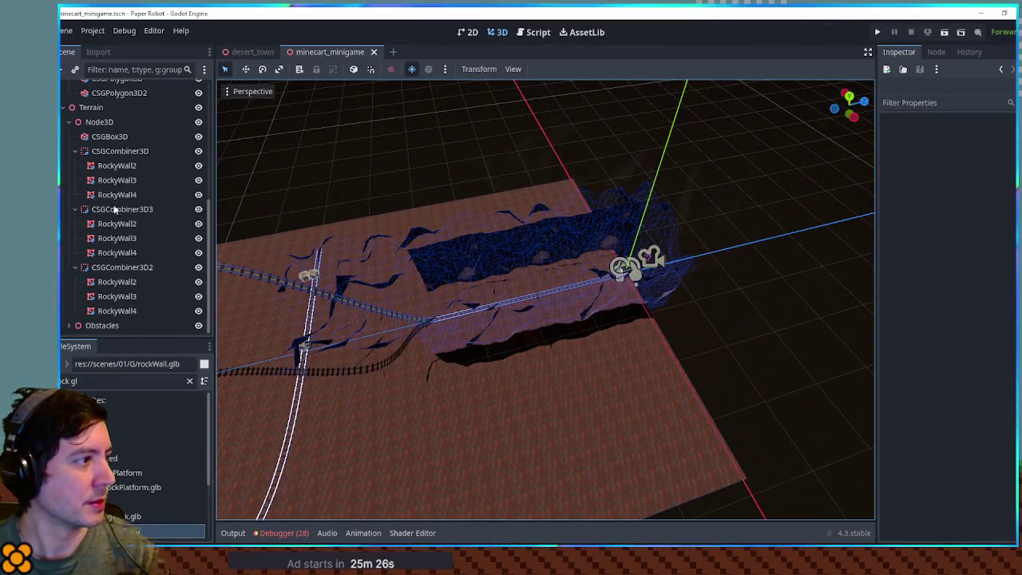
Step: Rename the wall combiners to left, roof (CSGCombiner3D3) and right (CSGCombiner3D2)
{"action": "left_click", "coordinate": [112, 151]}
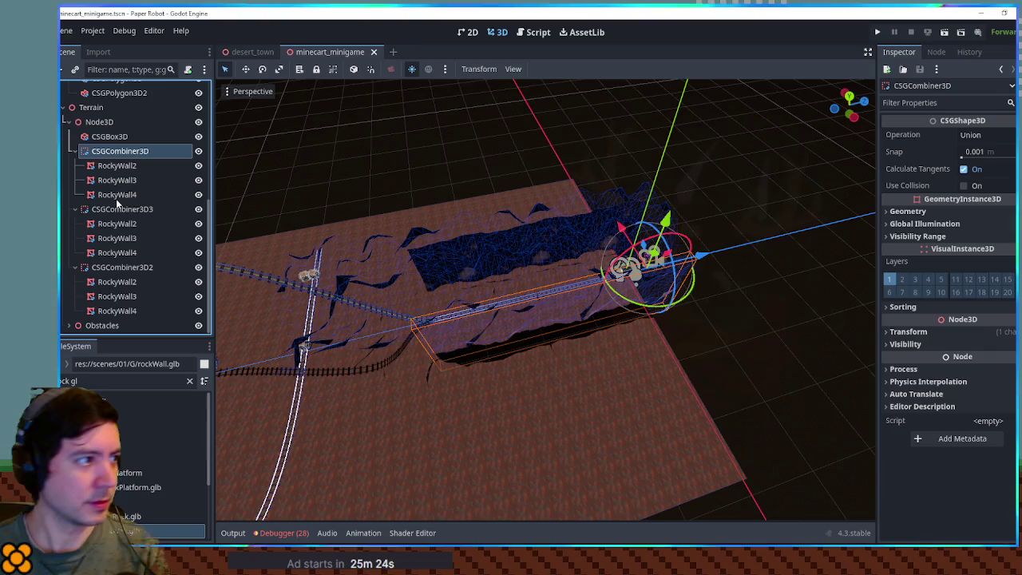
{"action": "key", "text": "F2"}
{"action": "type", "text": "left"}
{"action": "key", "text": "Return"}
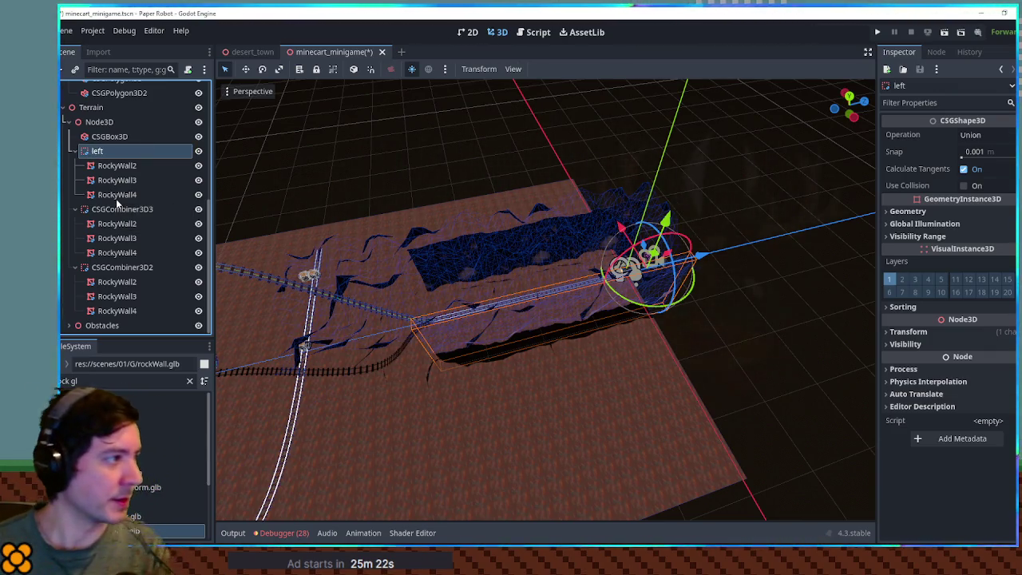
{"action": "double_click", "coordinate": [79, 154]}
{"action": "scroll", "coordinate": [117, 180], "scroll_direction": "up", "scroll_amount": 1}
{"action": "left_click", "coordinate": [116, 209]}
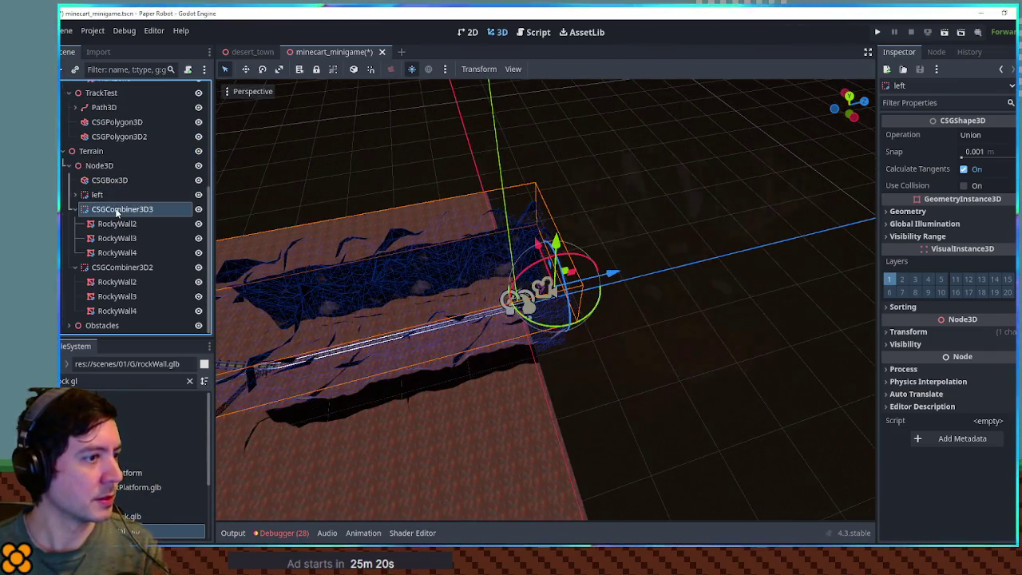
{"action": "key", "text": "F2"}
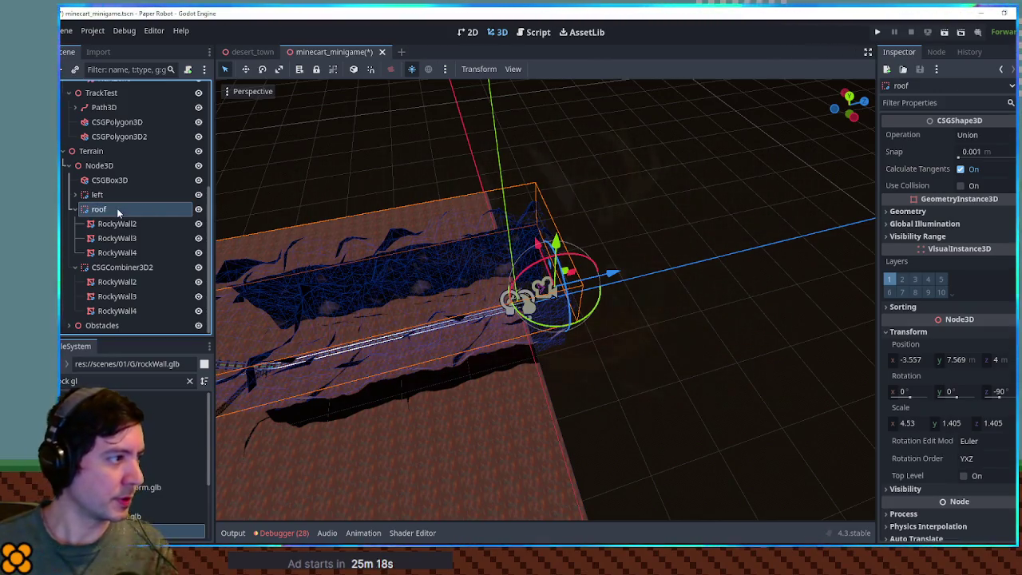
{"action": "left_click", "coordinate": [120, 267]}
{"action": "key", "text": "F2"}
{"action": "type", "text": "right"}
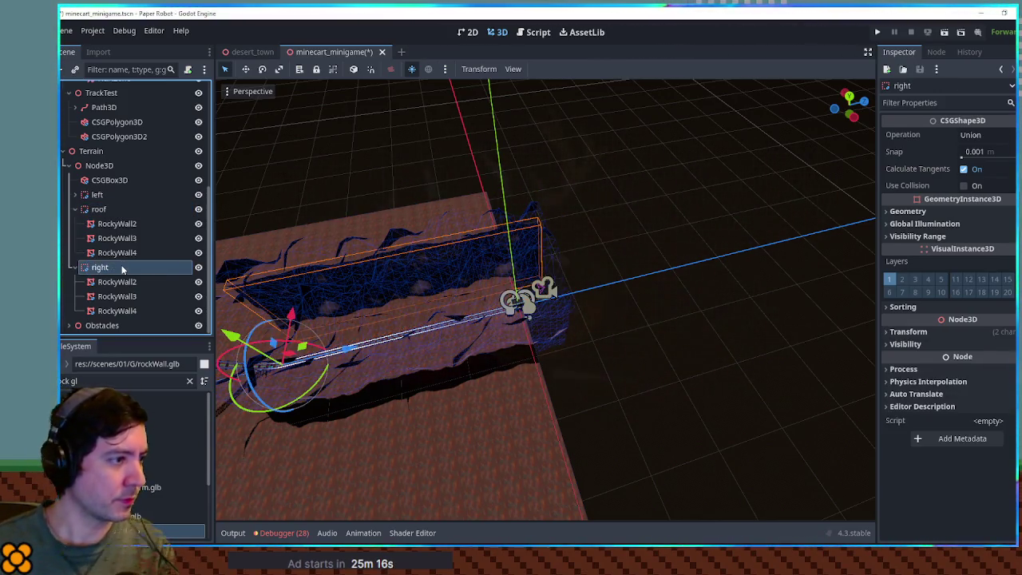
Step: Scale the roof along the track to 0.985 and save the scene
{"action": "left_click", "coordinate": [104, 210]}
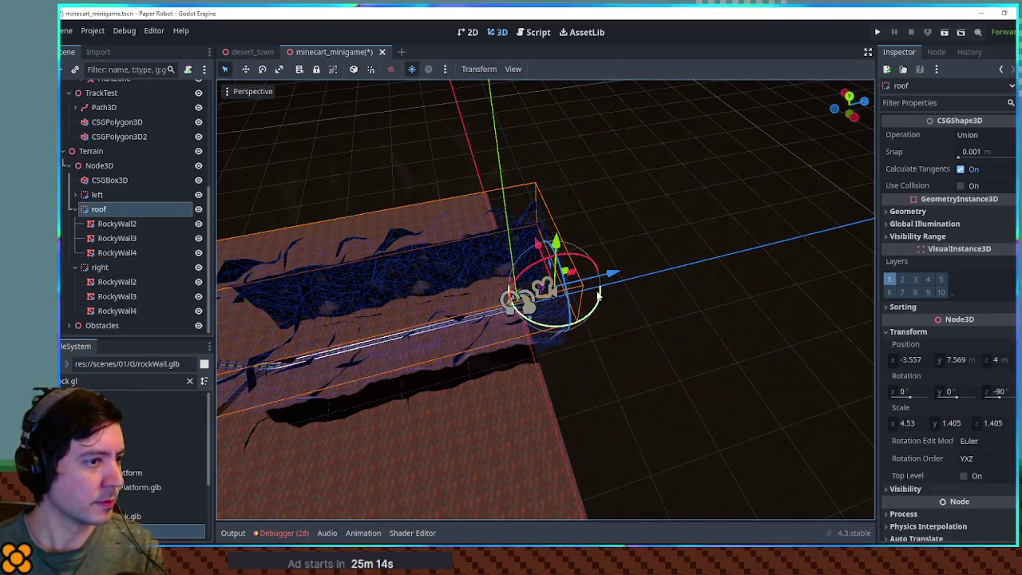
{"action": "key", "text": "f"}
{"action": "key", "text": "r"}
{"action": "mouse_move", "coordinate": [822, 279]}
{"action": "left_mouse_down"}
{"action": "mouse_move", "coordinate": [808, 289]}
{"action": "mouse_move", "coordinate": [702, 253]}
{"action": "mouse_move", "coordinate": [711, 219]}
{"action": "mouse_move", "coordinate": [611, 255]}
{"action": "mouse_move", "coordinate": [632, 299]}
{"action": "mouse_move", "coordinate": [616, 299]}
{"action": "mouse_move", "coordinate": [636, 296]}
{"action": "mouse_move", "coordinate": [632, 269]}
{"action": "mouse_move", "coordinate": [643, 271]}
{"action": "mouse_move", "coordinate": [632, 244]}
{"action": "mouse_move", "coordinate": [580, 276]}
{"action": "mouse_move", "coordinate": [545, 263]}
{"action": "mouse_move", "coordinate": [710, 273]}
{"action": "left_mouse_up"}
{"action": "key", "text": "ctrl+s"}
Step: Orbit and zoom to inspect the roof over the track, then select the ground box
{"action": "scroll", "coordinate": [610, 255], "scroll_direction": "up", "scroll_amount": 3}
{"action": "scroll", "coordinate": [616, 299], "scroll_direction": "down", "scroll_amount": 5}
{"action": "scroll", "coordinate": [622, 259], "scroll_direction": "down", "scroll_amount": 4}
{"action": "key", "text": "q"}
{"action": "mouse_move", "coordinate": [516, 277]}
{"action": "left_mouse_down"}
{"action": "mouse_move", "coordinate": [675, 274]}
{"action": "mouse_move", "coordinate": [482, 334]}
{"action": "mouse_move", "coordinate": [472, 319]}
{"action": "mouse_move", "coordinate": [575, 285]}
{"action": "mouse_move", "coordinate": [535, 250]}
{"action": "left_mouse_up"}
{"action": "scroll", "coordinate": [540, 326], "scroll_direction": "up", "scroll_amount": 3}
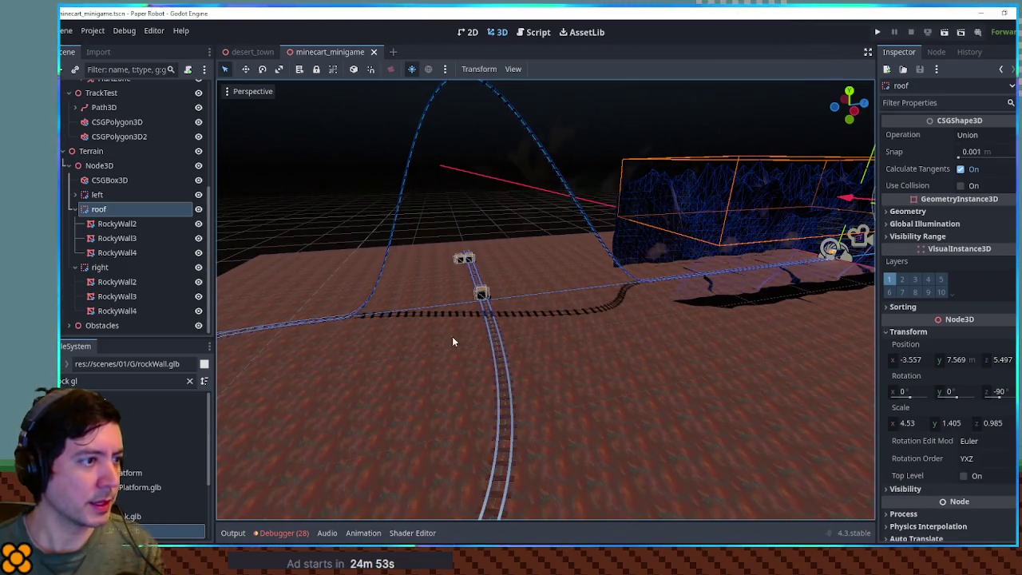
{"action": "mouse_move", "coordinate": [555, 192]}
{"action": "left_mouse_down"}
{"action": "mouse_move", "coordinate": [486, 211]}
{"action": "mouse_move", "coordinate": [469, 194]}
{"action": "mouse_move", "coordinate": [493, 201]}
{"action": "mouse_move", "coordinate": [511, 240]}
{"action": "mouse_move", "coordinate": [559, 276]}
{"action": "mouse_move", "coordinate": [530, 258]}
{"action": "mouse_move", "coordinate": [534, 237]}
{"action": "mouse_move", "coordinate": [505, 226]}
{"action": "mouse_move", "coordinate": [562, 264]}
{"action": "mouse_move", "coordinate": [591, 297]}
{"action": "mouse_move", "coordinate": [570, 294]}
{"action": "mouse_move", "coordinate": [578, 301]}
{"action": "mouse_move", "coordinate": [618, 294]}
{"action": "mouse_move", "coordinate": [573, 277]}
{"action": "mouse_move", "coordinate": [615, 297]}
{"action": "left_mouse_up"}
{"action": "scroll", "coordinate": [615, 291], "scroll_direction": "down", "scroll_amount": 4}
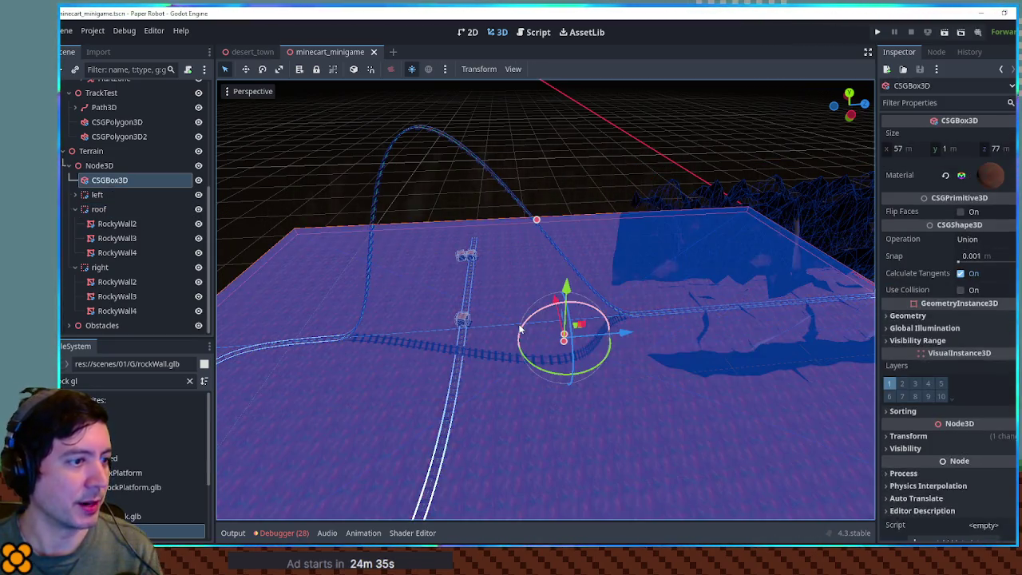
{"action": "left_click", "coordinate": [518, 326]}
Step: Add a CSGSphere3D under Node3D, enlarge its radius to about 10.083 m, and paste a material onto it
{"action": "left_click", "coordinate": [103, 165]}
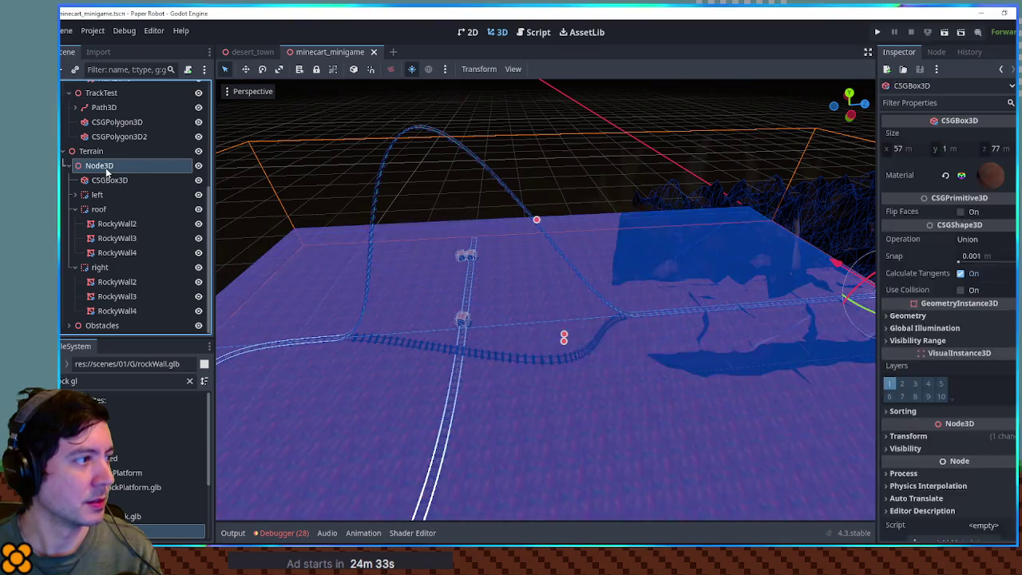
{"action": "key", "text": "ctrl+a"}
{"action": "type", "text": "csgsphere"}
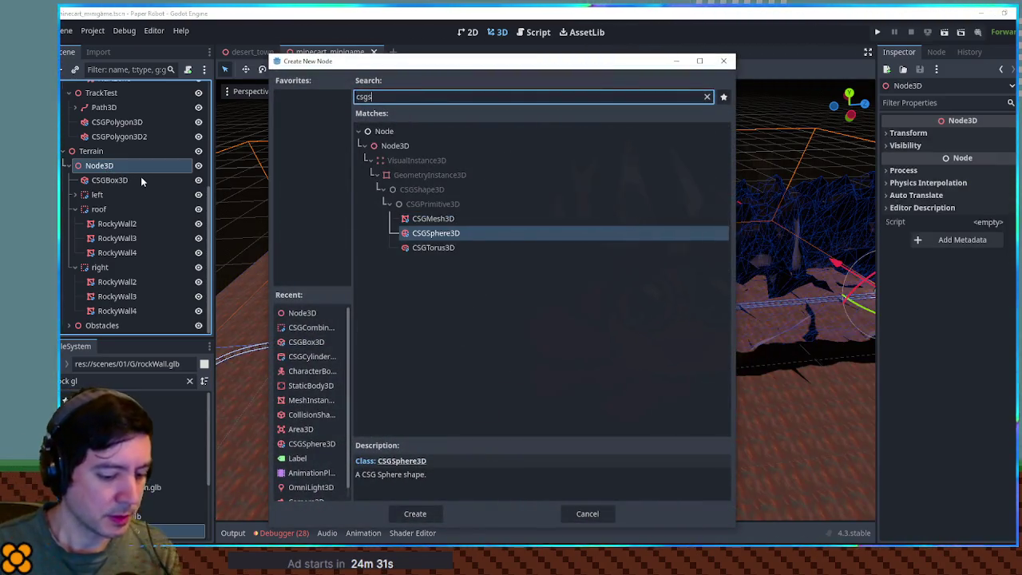
{"action": "key", "text": "Return"}
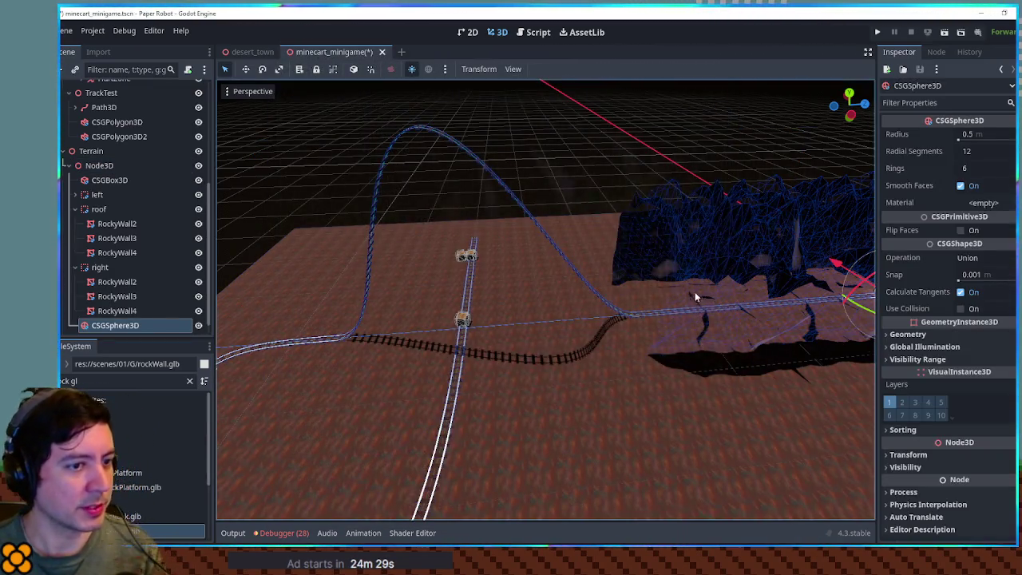
{"action": "key", "text": "f"}
{"action": "key", "text": "g"}
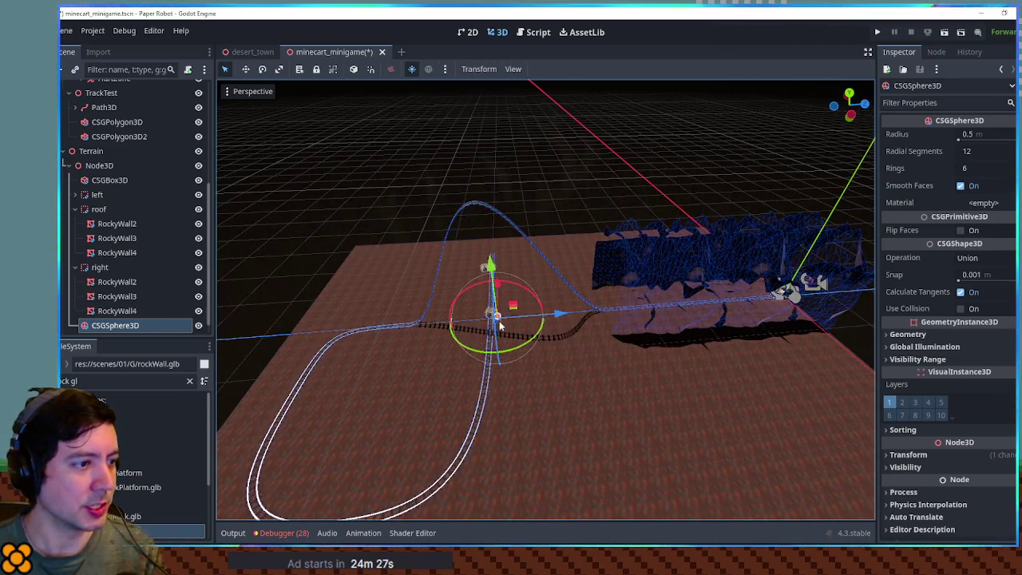
{"action": "scroll", "coordinate": [499, 321], "scroll_direction": "up", "scroll_amount": 3}
{"action": "left_click_drag", "start_coordinate": [456, 334], "coordinate": [464, 270]}
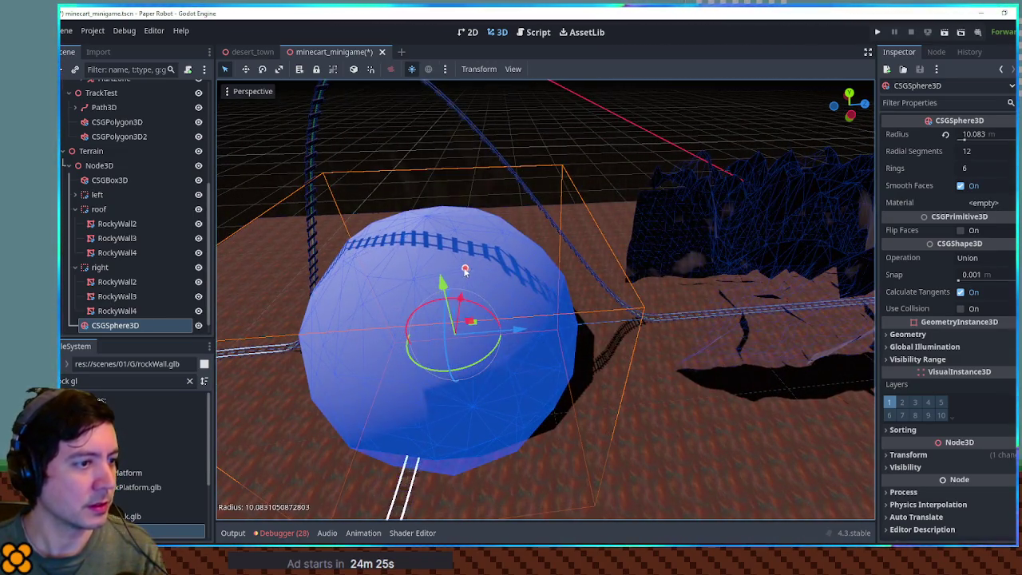
{"action": "left_click", "coordinate": [989, 295]}
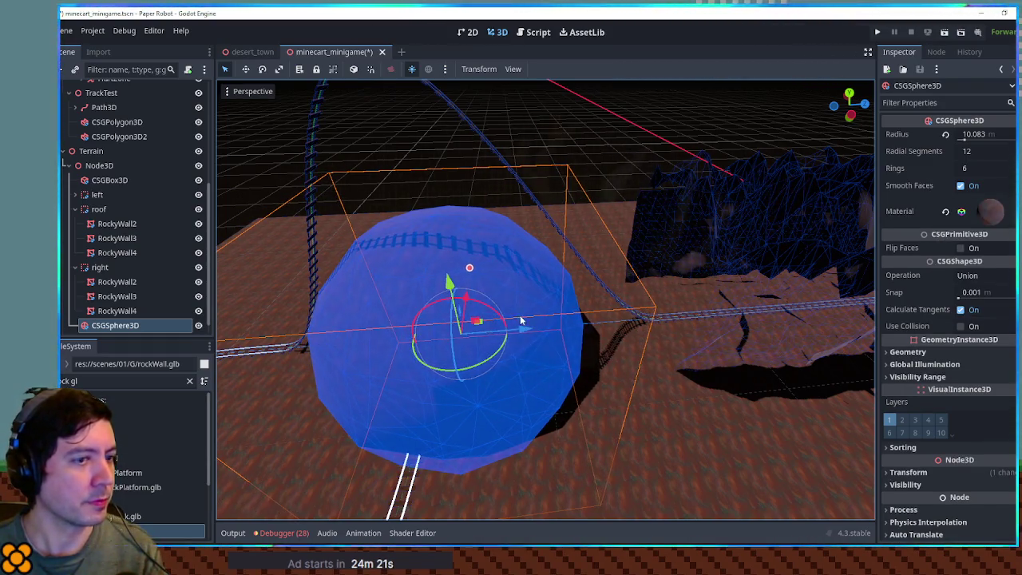
{"action": "scroll", "coordinate": [551, 264], "scroll_direction": "up", "scroll_amount": 3}
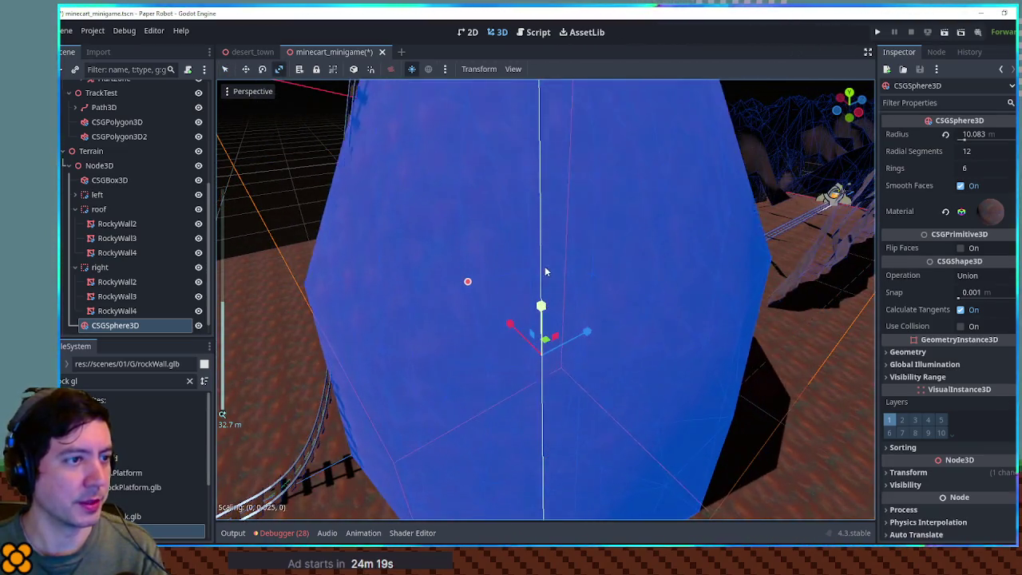